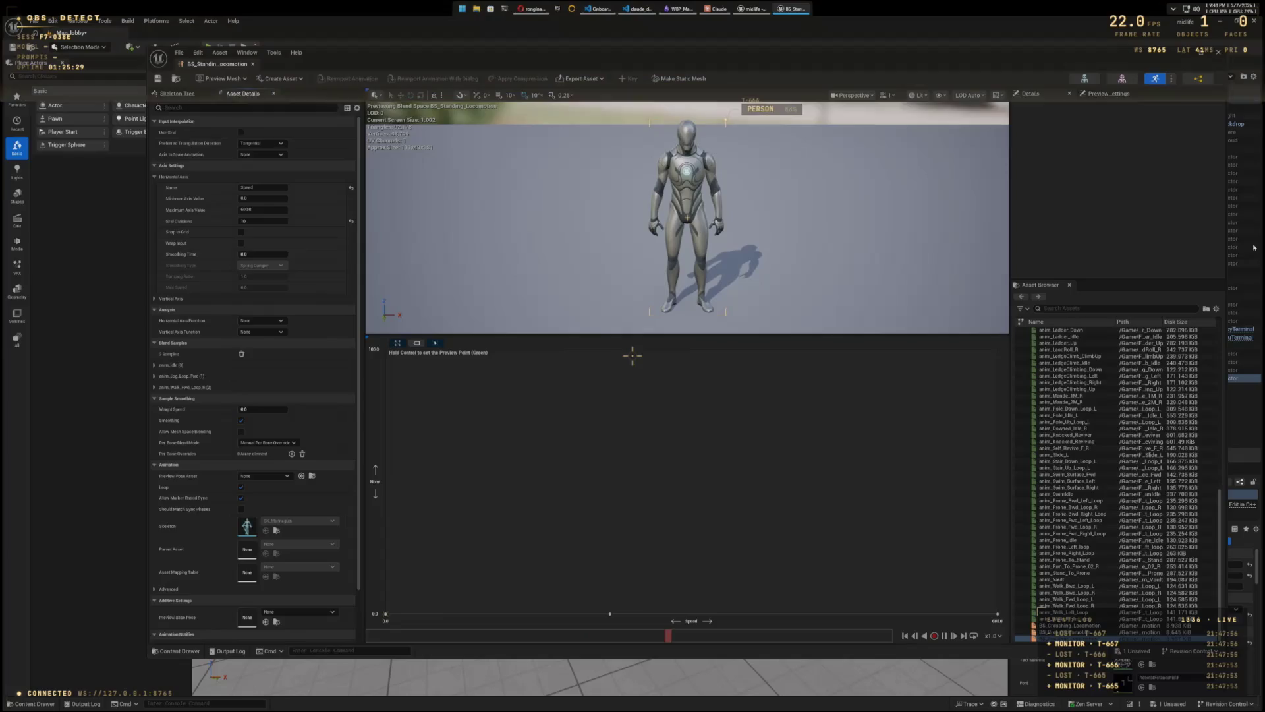
# Step: Close the Blend Space editor and open the Content Drawer on Midlife/Blueprints
pyautogui.click(1218, 51)
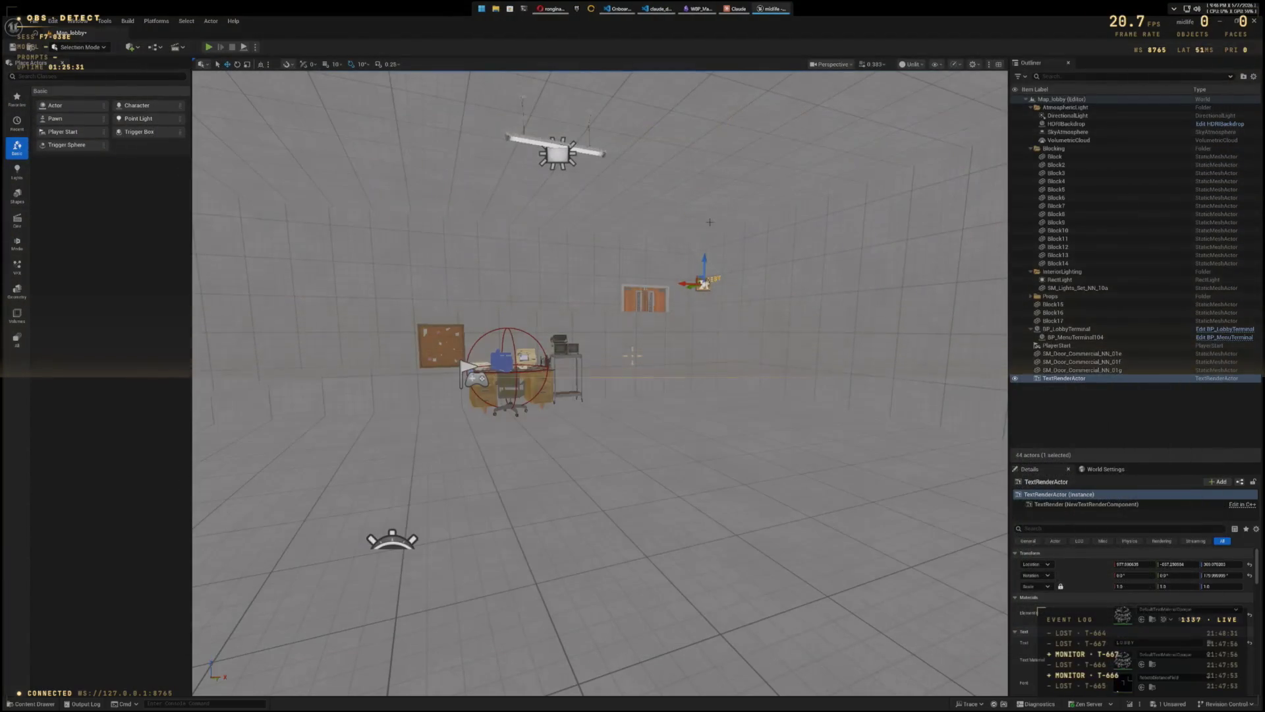
pyautogui.hotkey('ctrl', 'space')
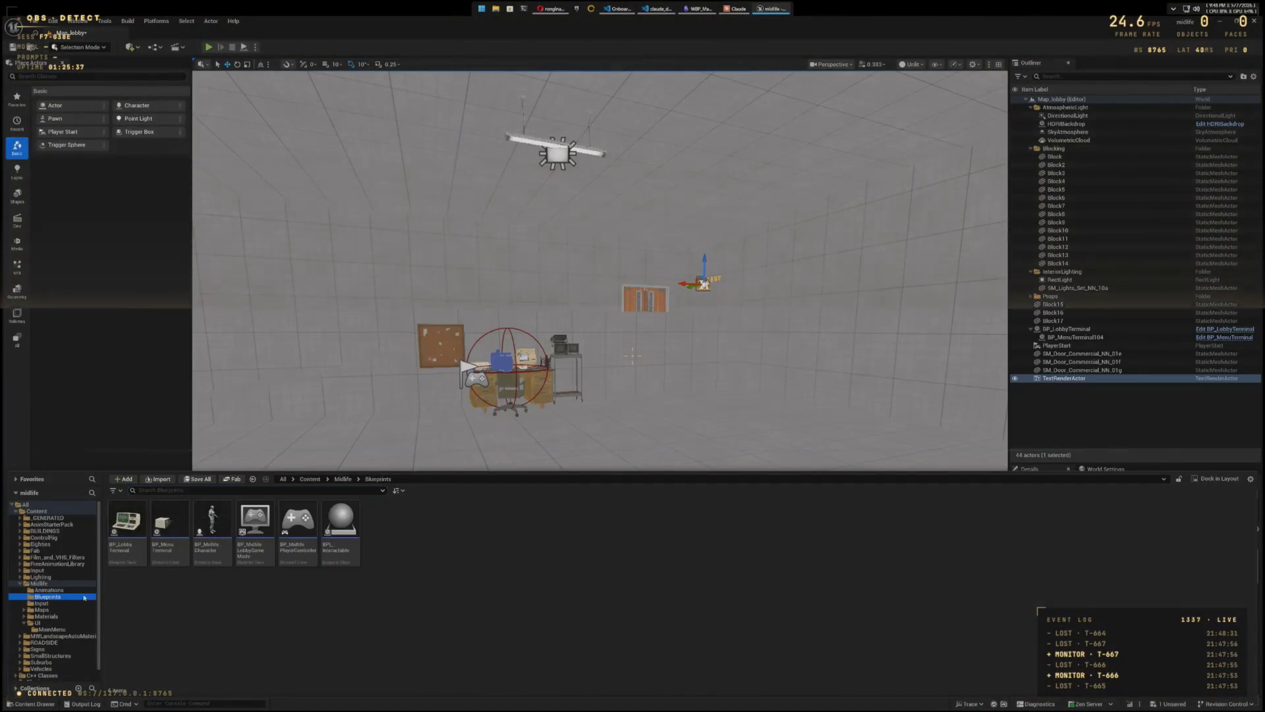
# Step: Swap BP_MidlifeCharacter's skeletal mesh from SKM_Manny to SK_Mannequin and close the Blueprint
pyautogui.doubleClick(223, 529)
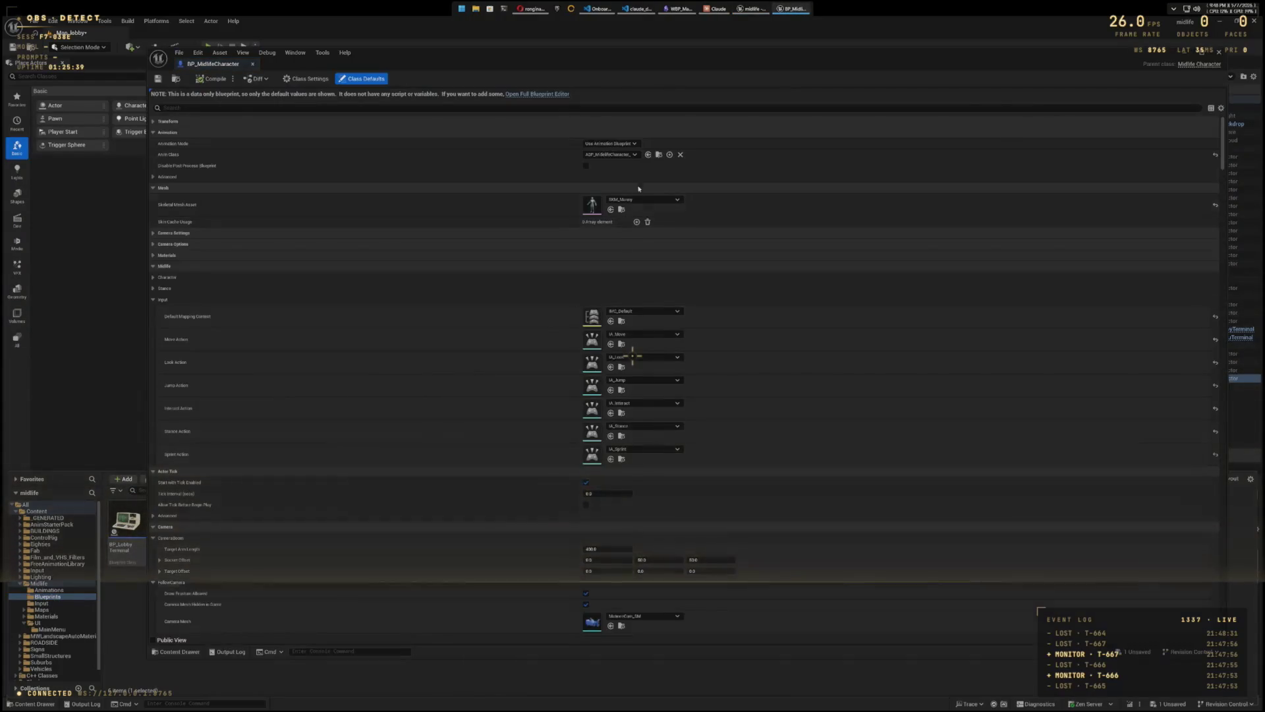
pyautogui.click(678, 199)
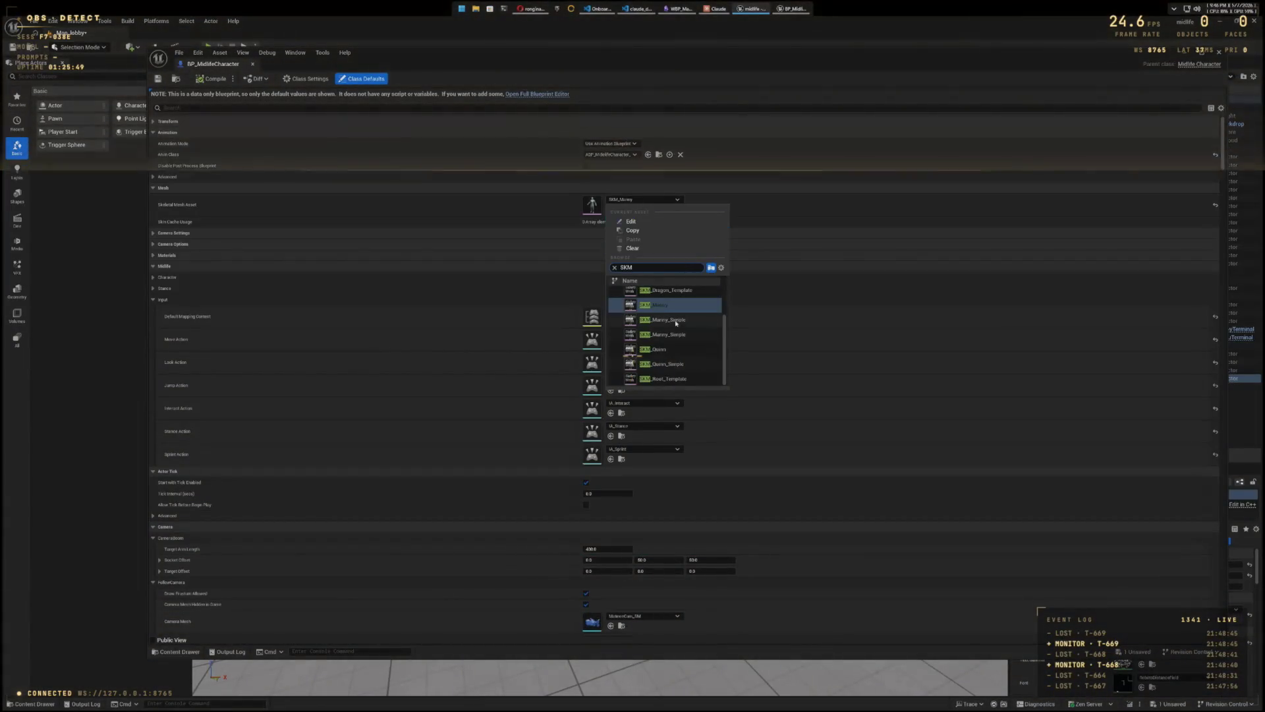
pyautogui.scroll(2, 674, 326)
pyautogui.scroll(-1, 676, 328)
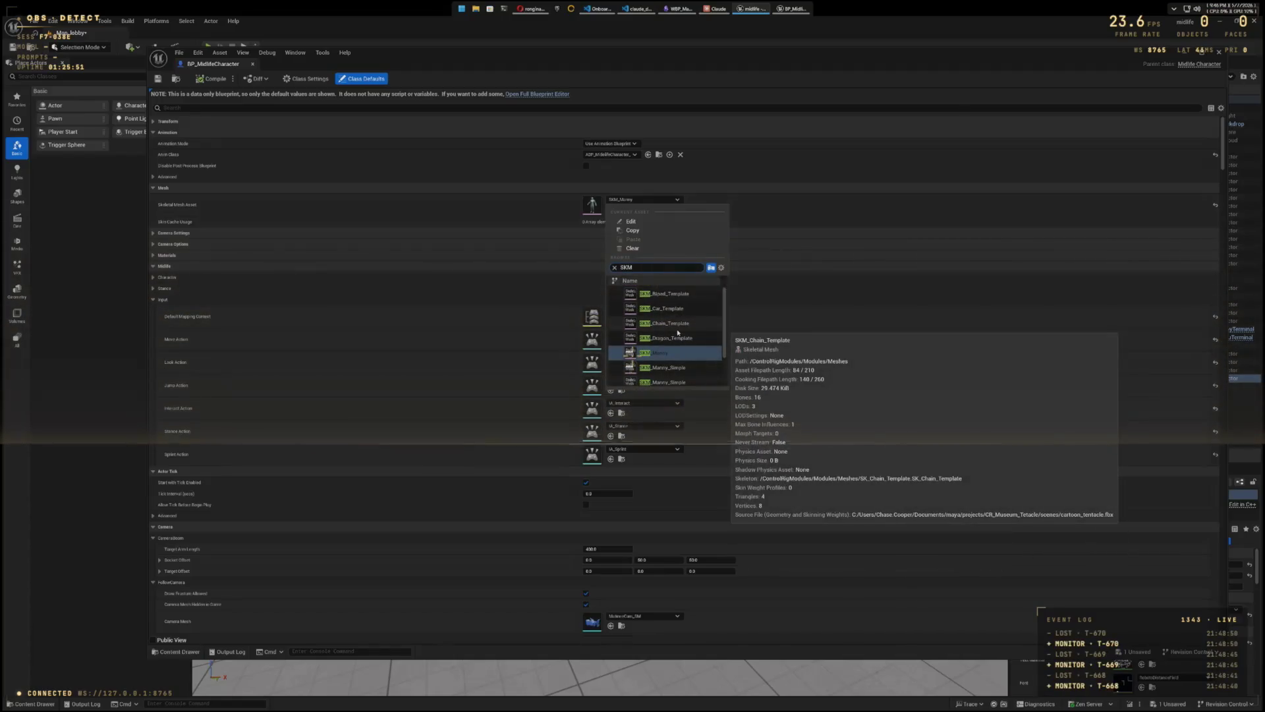
pyautogui.scroll(-2, 679, 336)
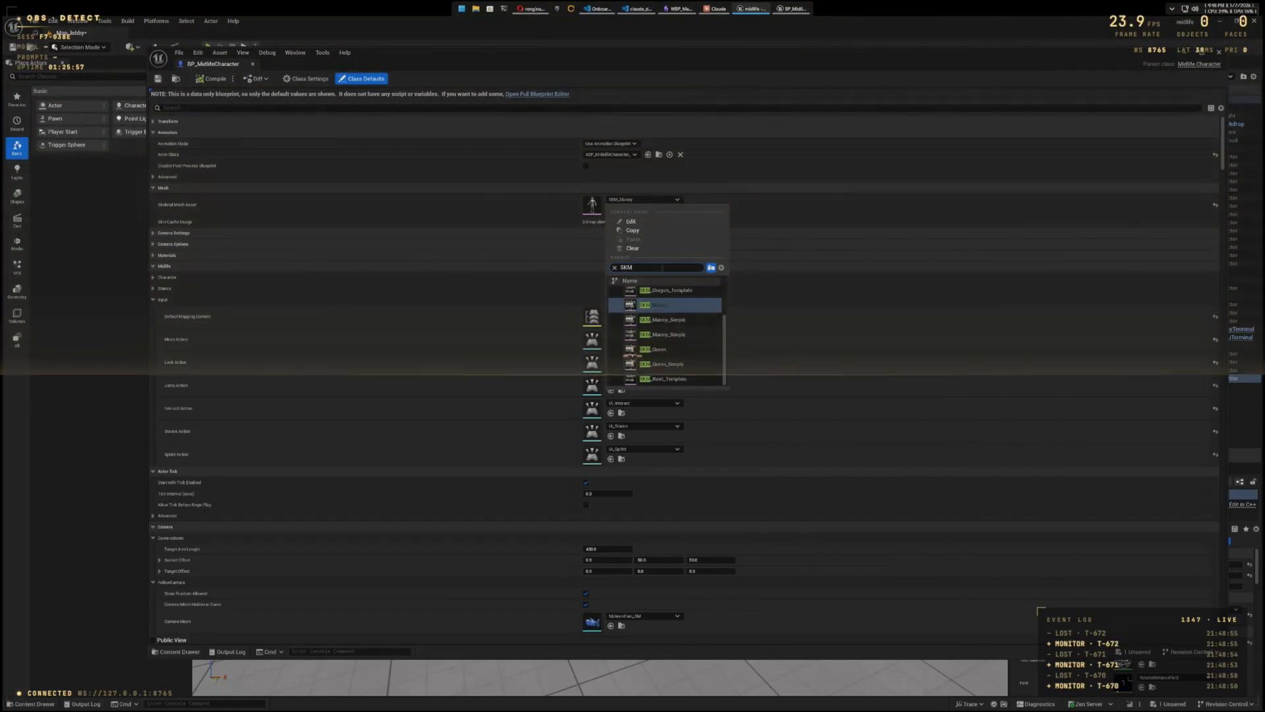
pyautogui.press('BackSpace')
pyautogui.write('_')
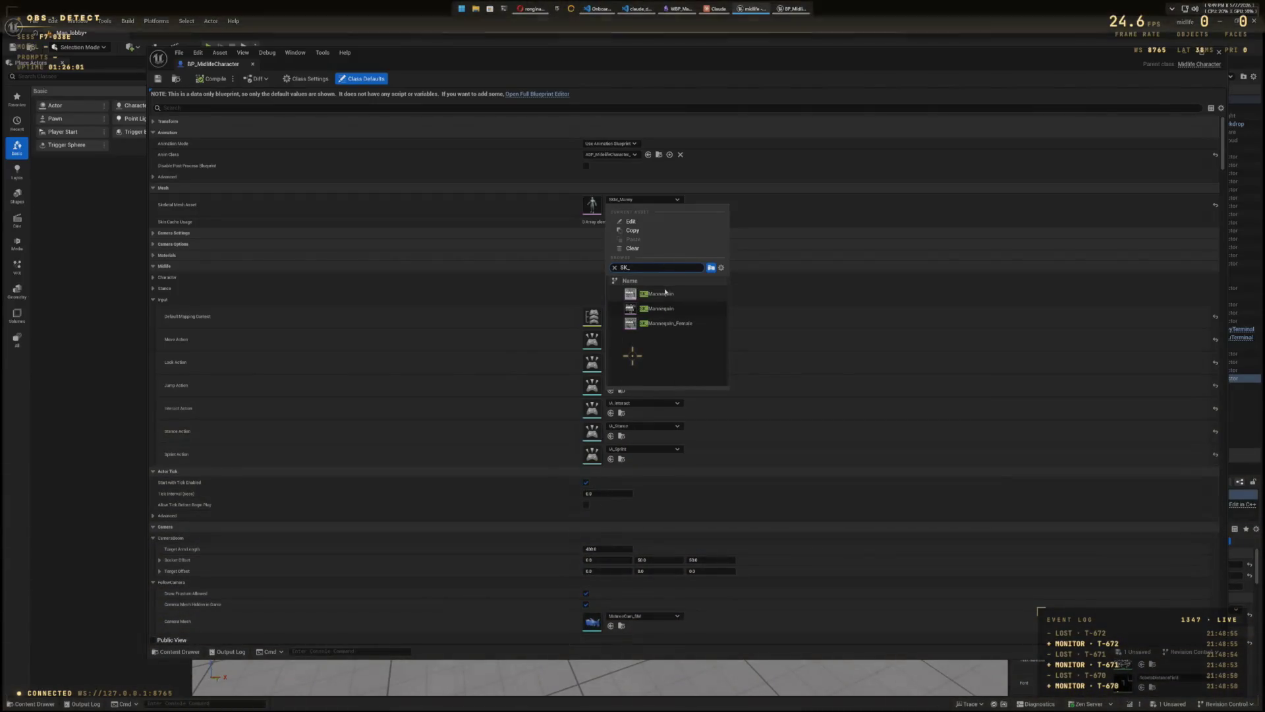
pyautogui.moveTo(659, 310)
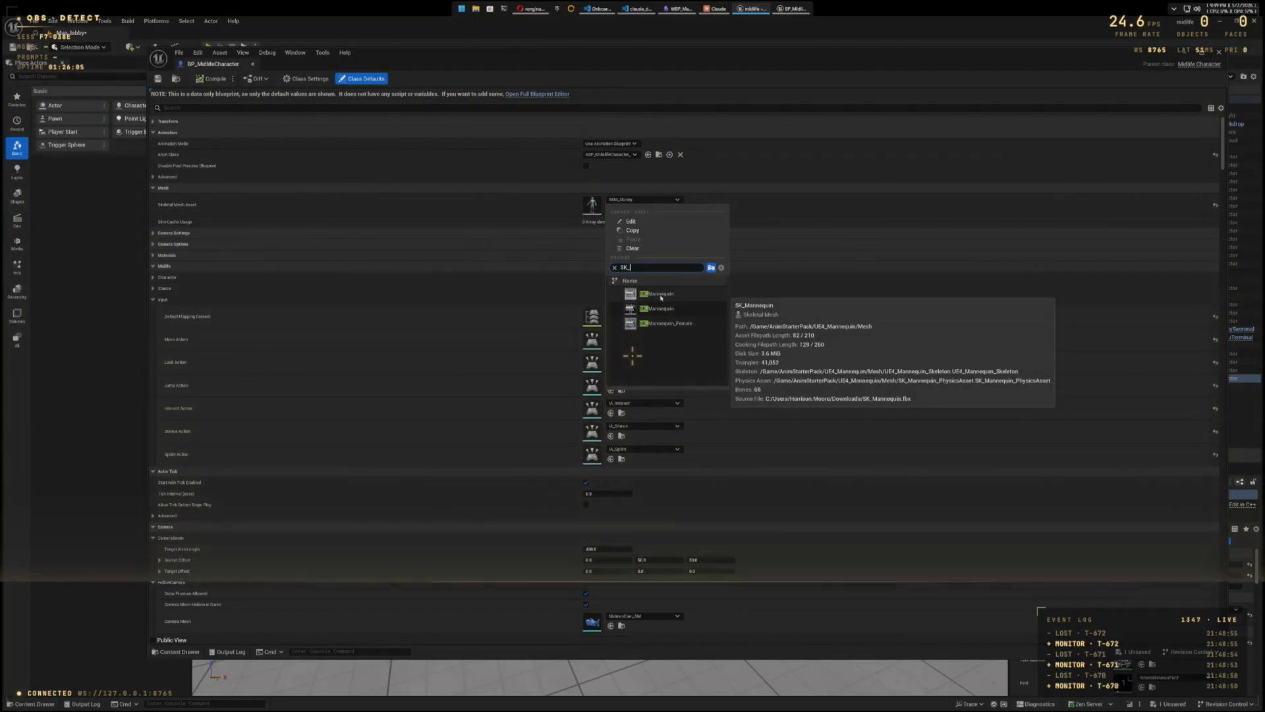
pyautogui.click(659, 296)
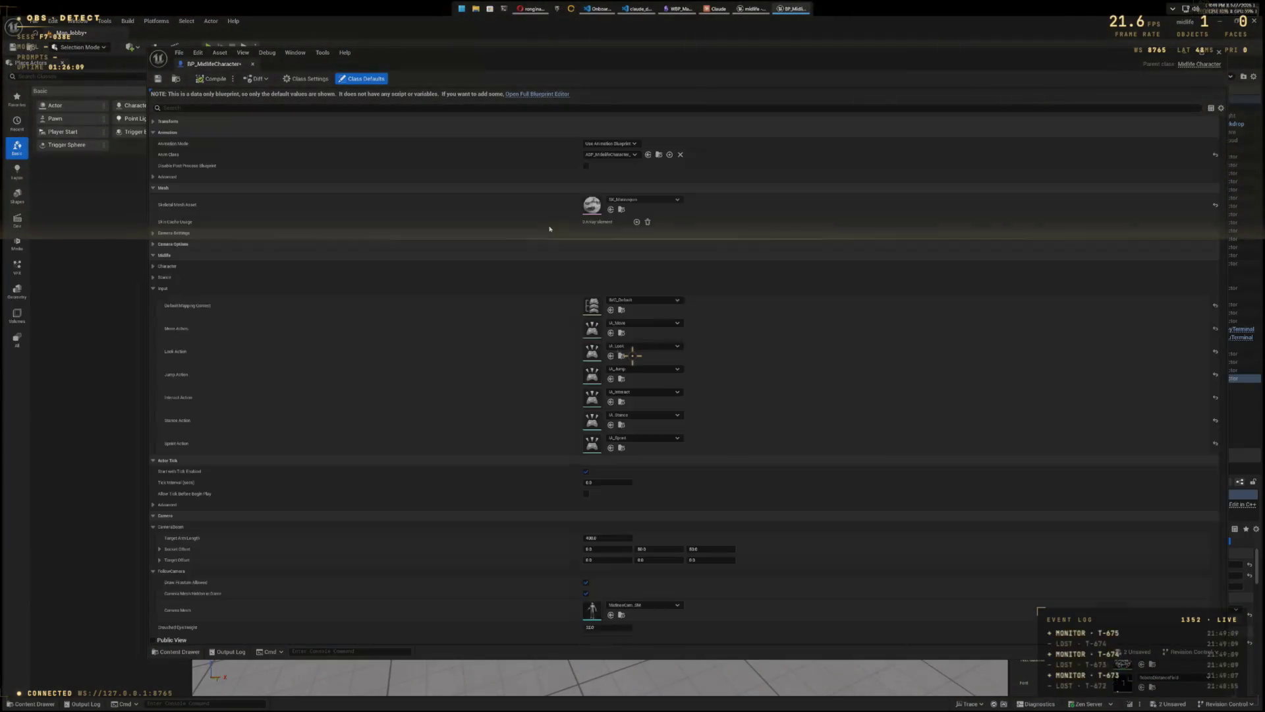
pyautogui.click(1218, 52)
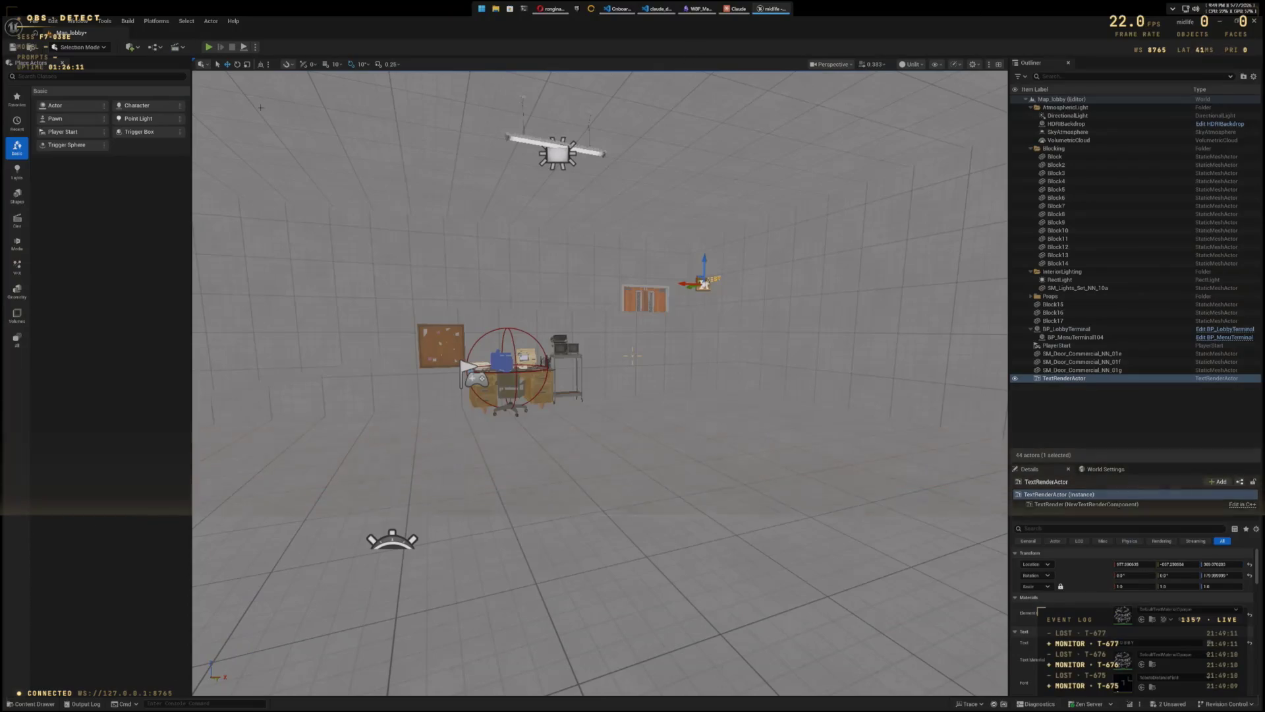
pyautogui.click(207, 48)
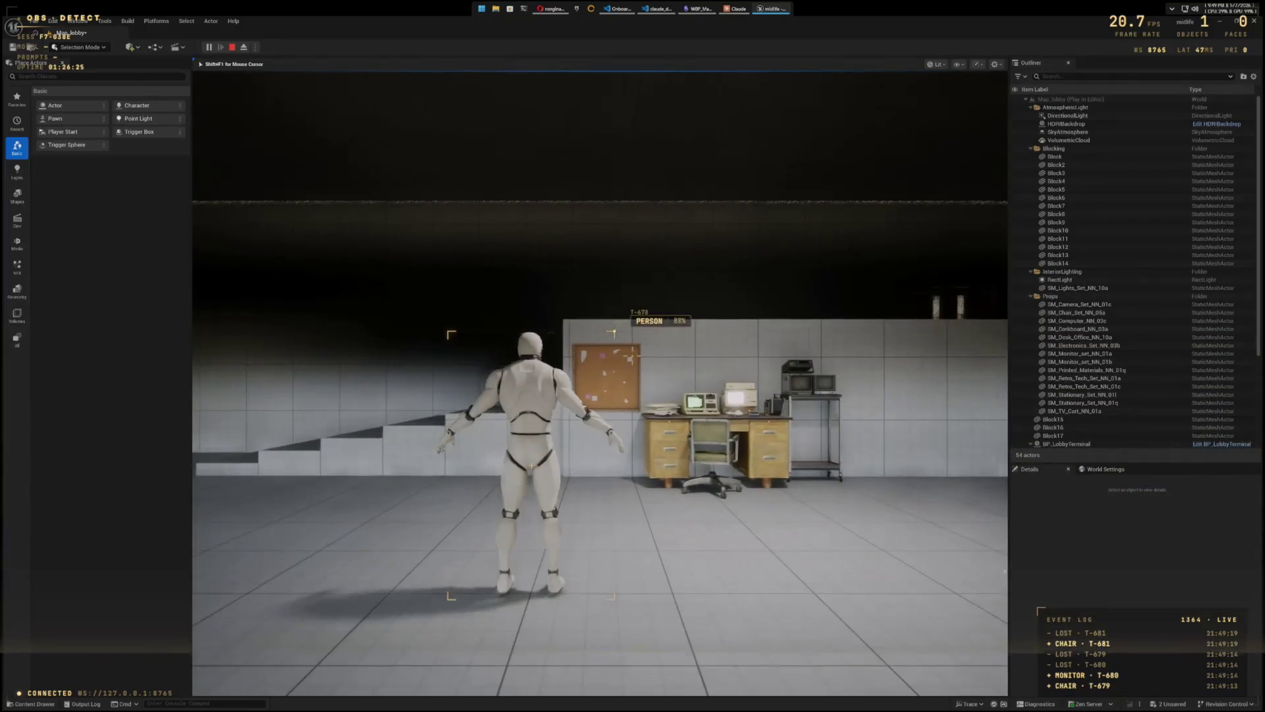
pyautogui.press('Escape')
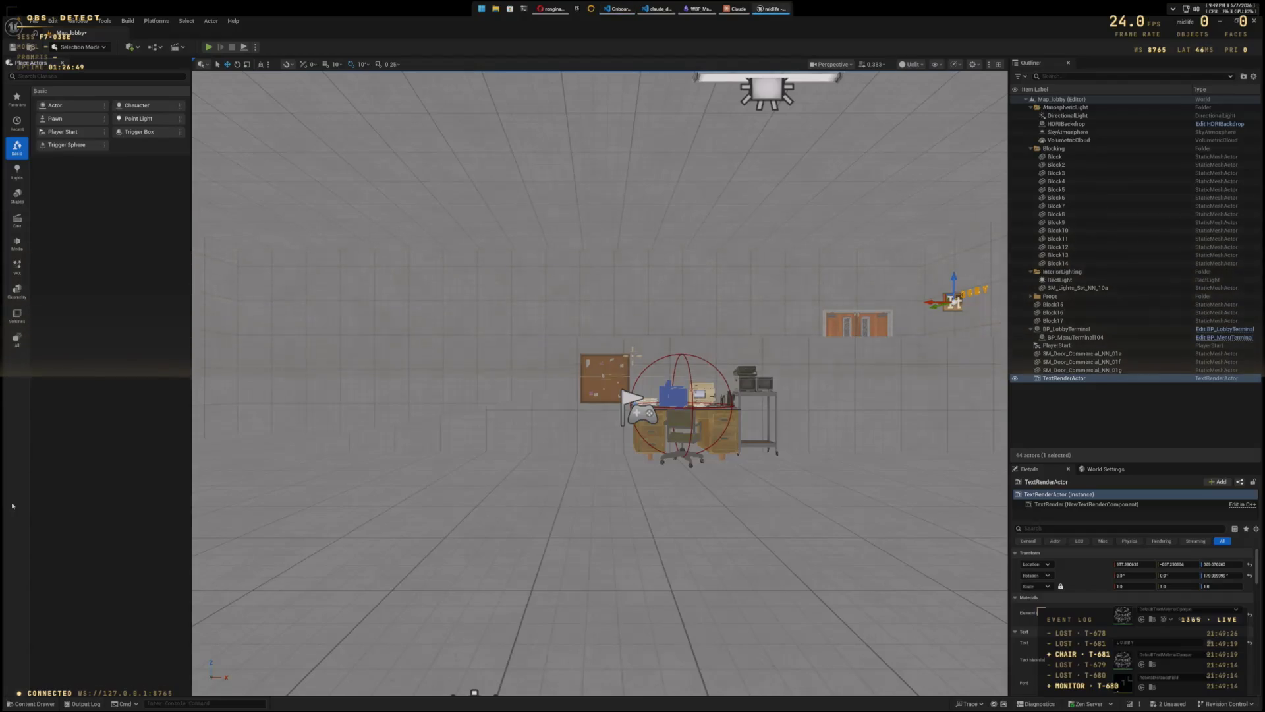
pyautogui.hotkey('ctrl', 'space')
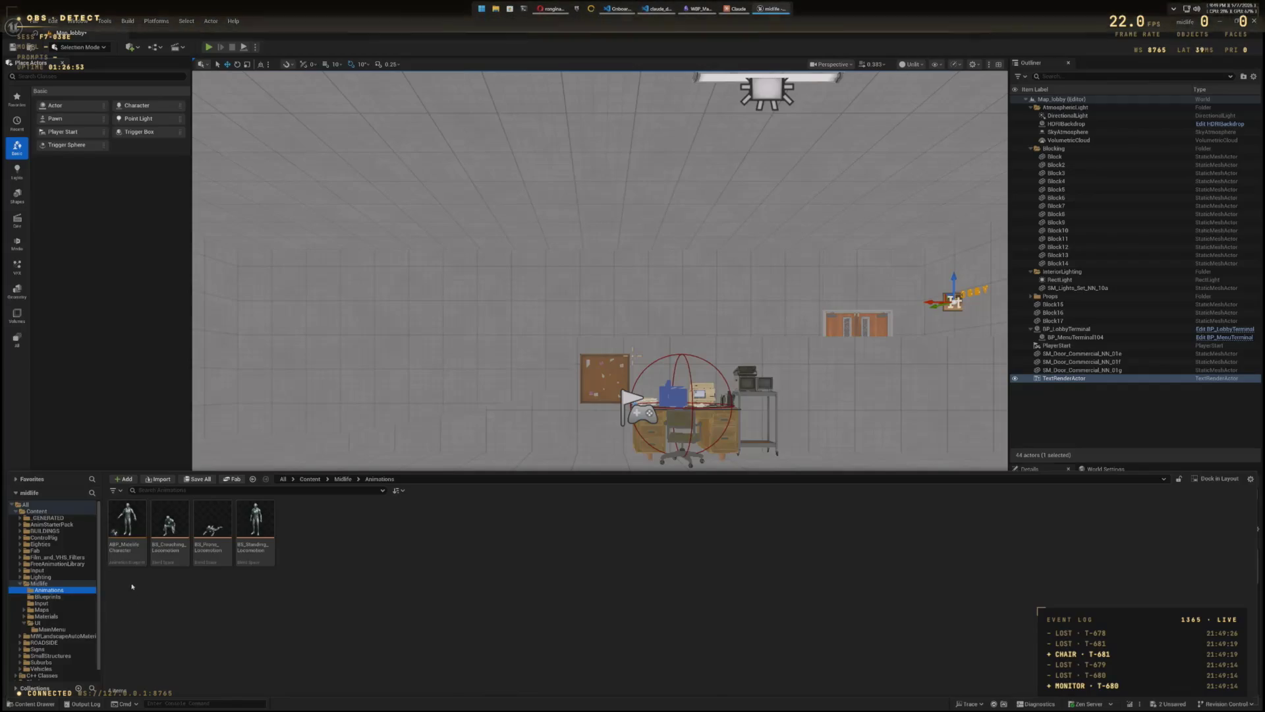
pyautogui.doubleClick(133, 531)
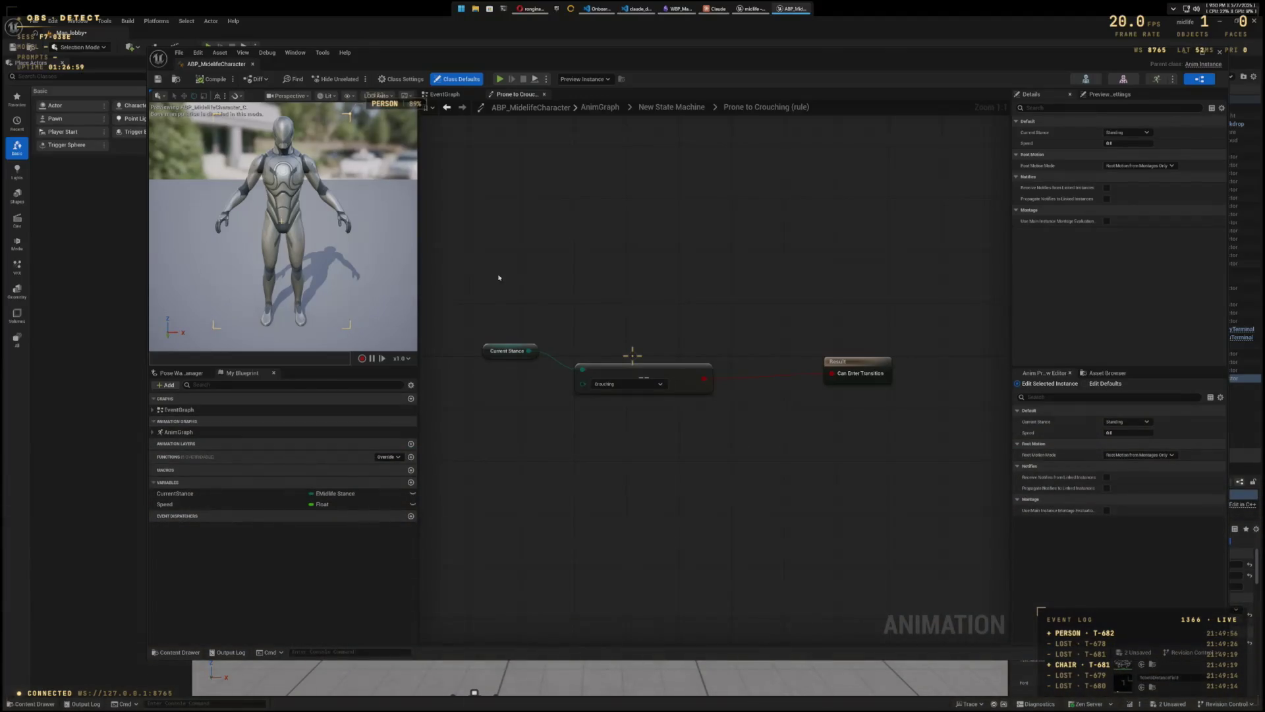
pyautogui.click(666, 108)
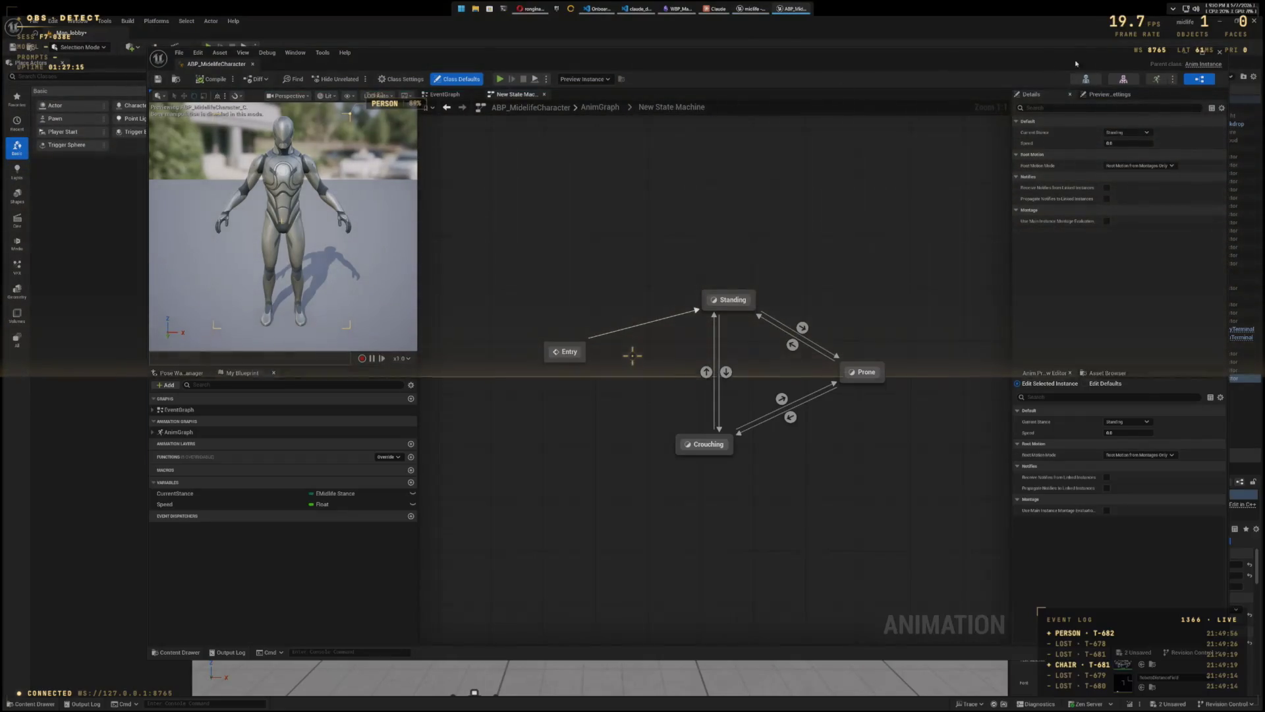
pyautogui.click(1219, 55)
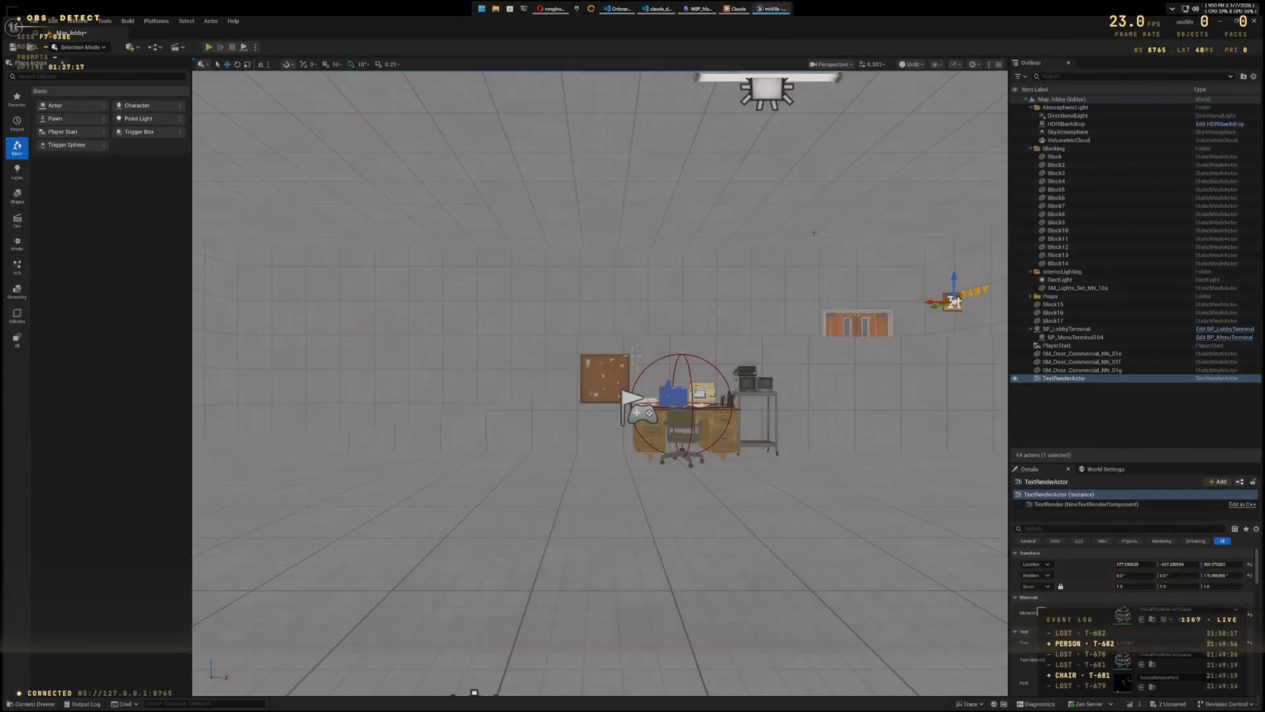
pyautogui.hotkey('ctrl', 'space')
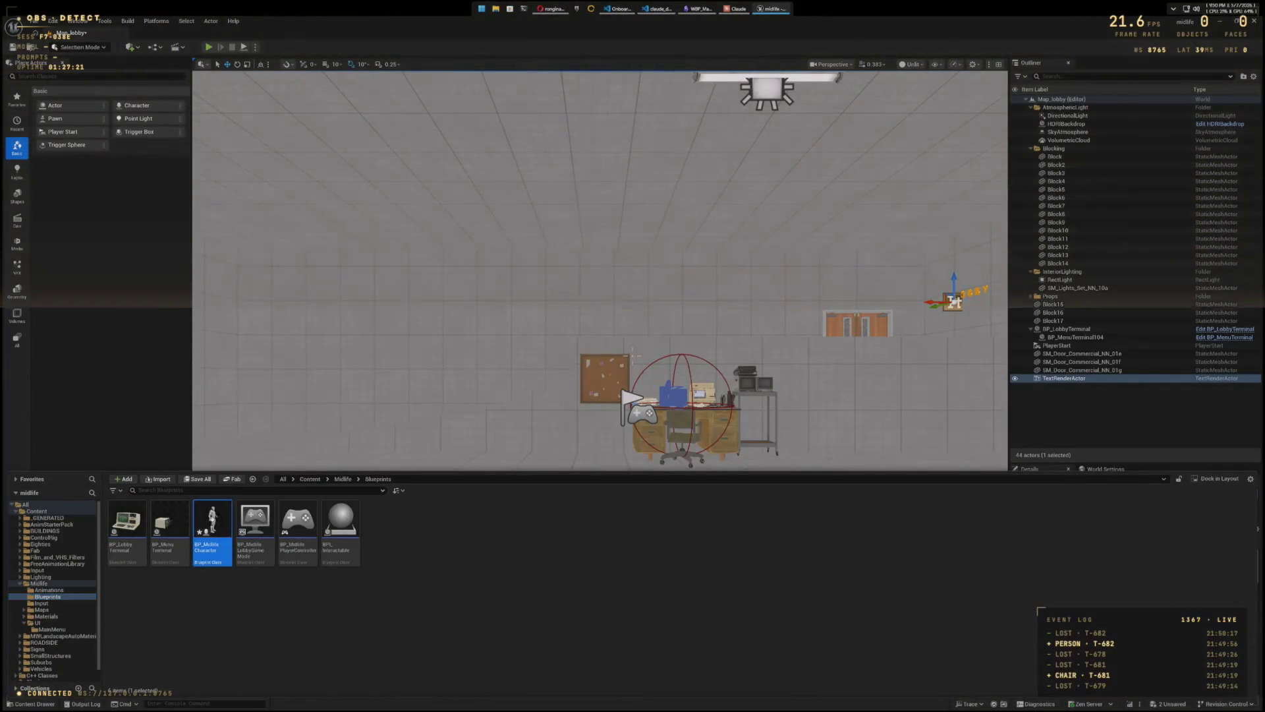
pyautogui.doubleClick(211, 527)
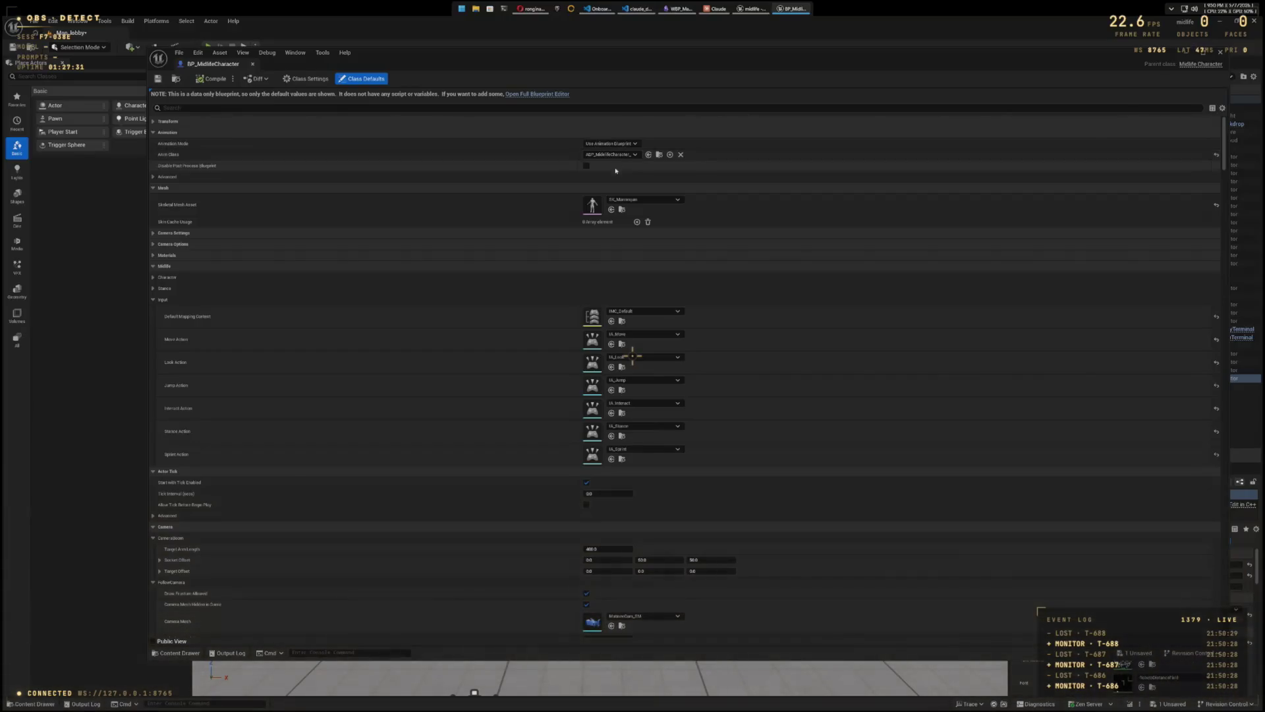
pyautogui.click(1219, 52)
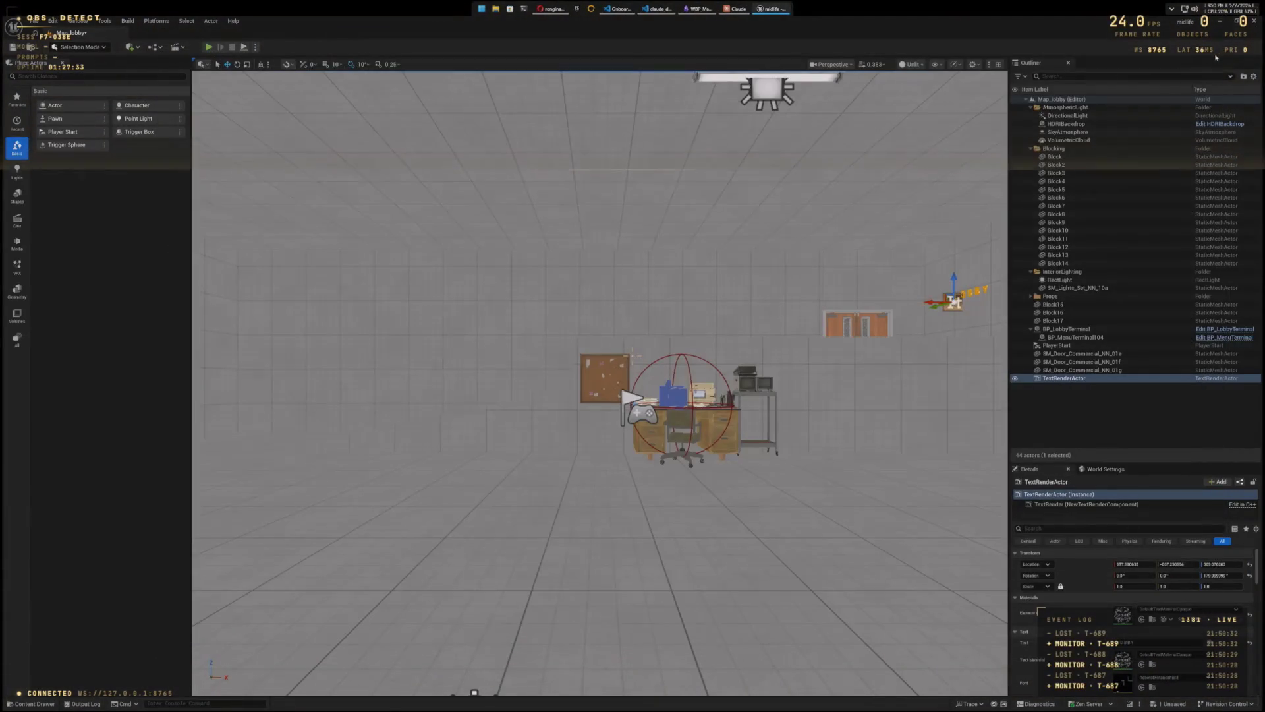
# Step: Play-test the level, walking the character briefly, then stop the session
pyautogui.click(208, 47)
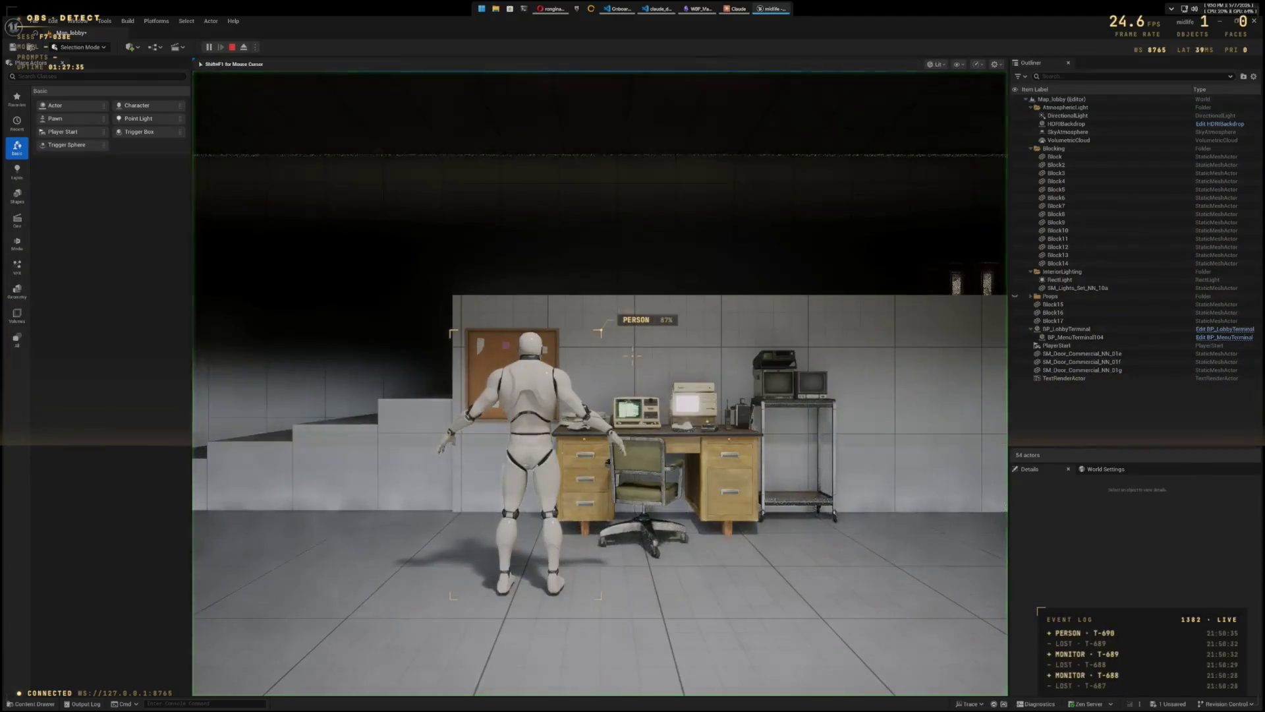
pyautogui.press('s')
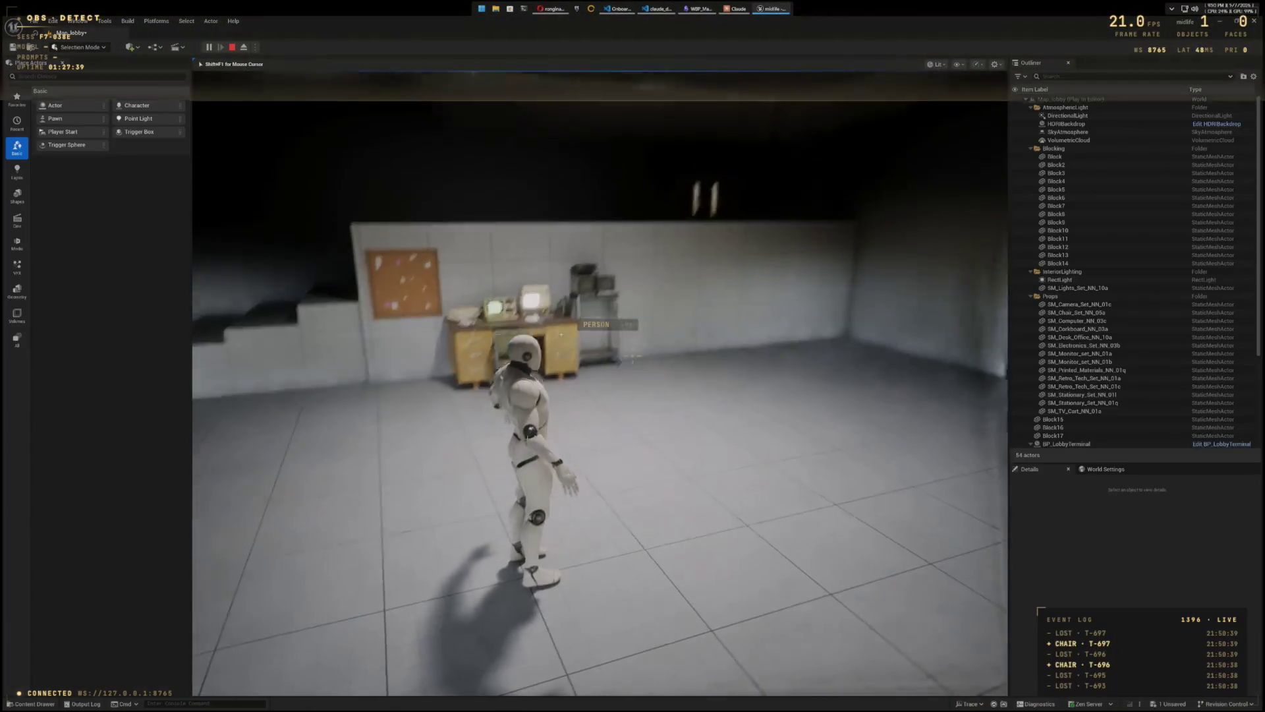
pyautogui.press('Escape')
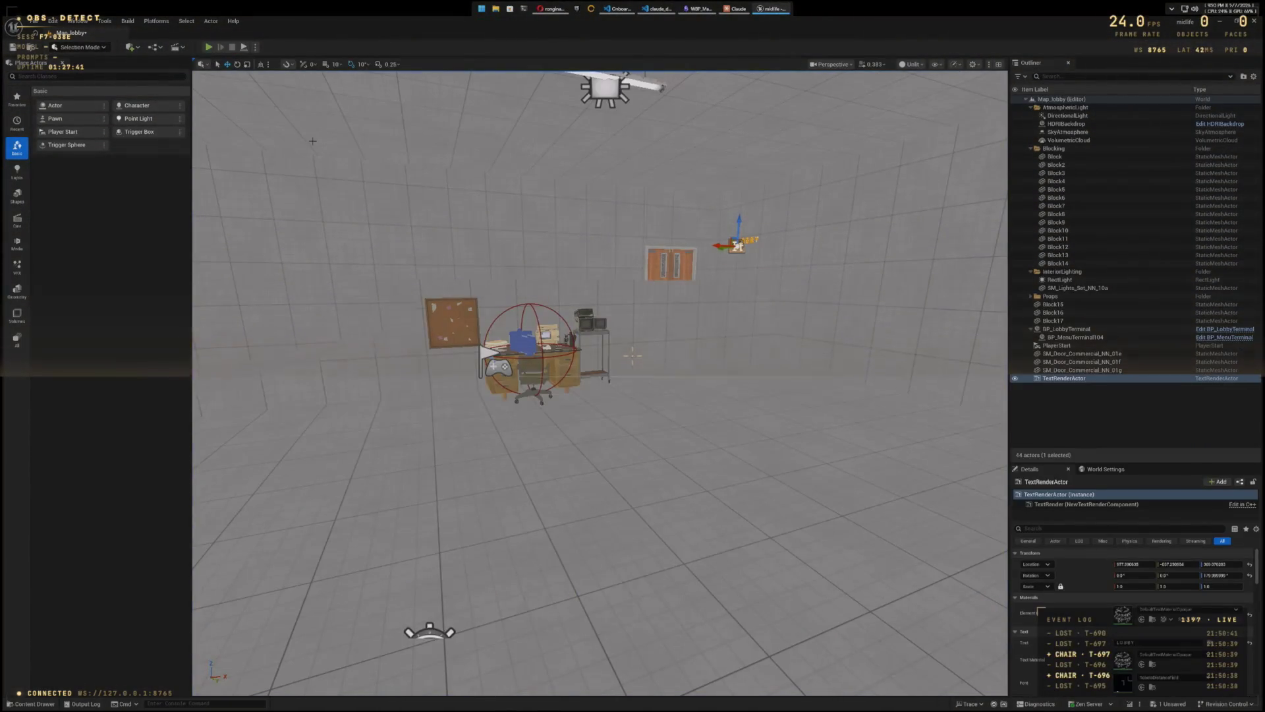
# Step: Save the unsaved Map_lobby level from the status-bar unsaved content list
pyautogui.click(1162, 703)
pyautogui.click(696, 460)
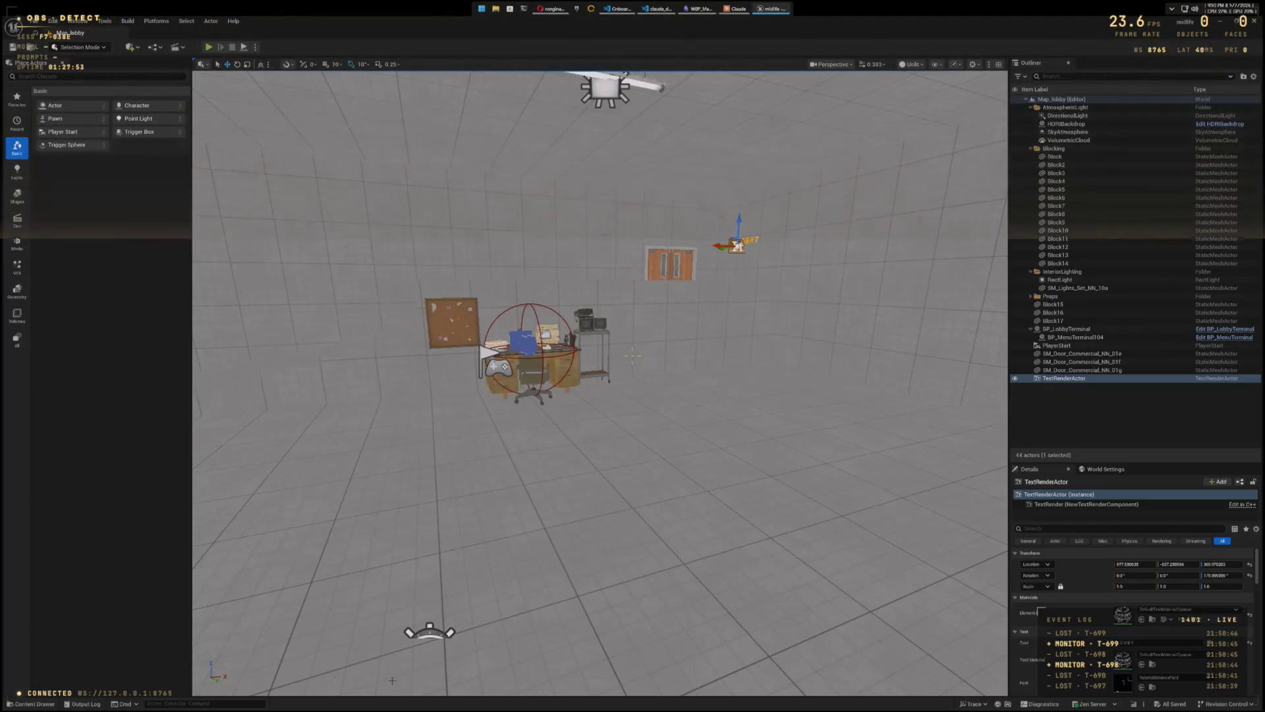
pyautogui.hotkey('ctrl', 'space')
# Step: Reopen BP_MidlifeCharacter, confirm ABP_MidlifeCharacter as Anim Class, save, and close the editor
pyautogui.doubleClick(219, 525)
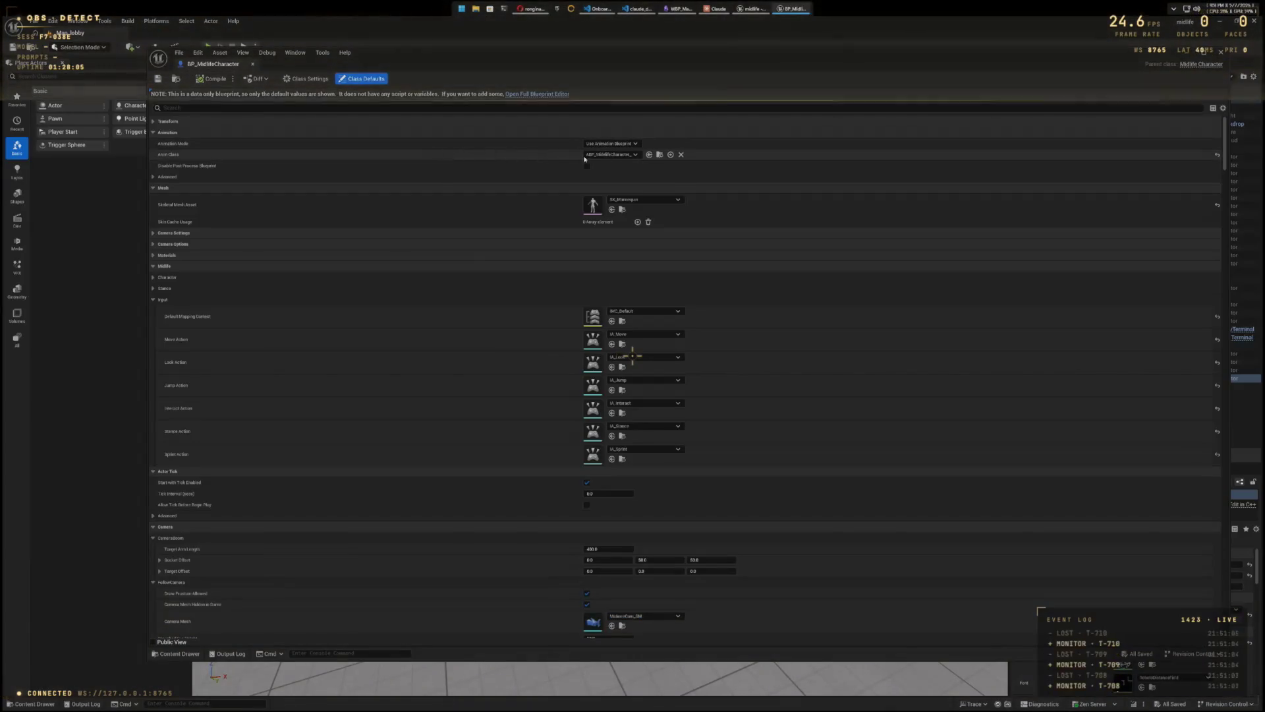
pyautogui.click(631, 156)
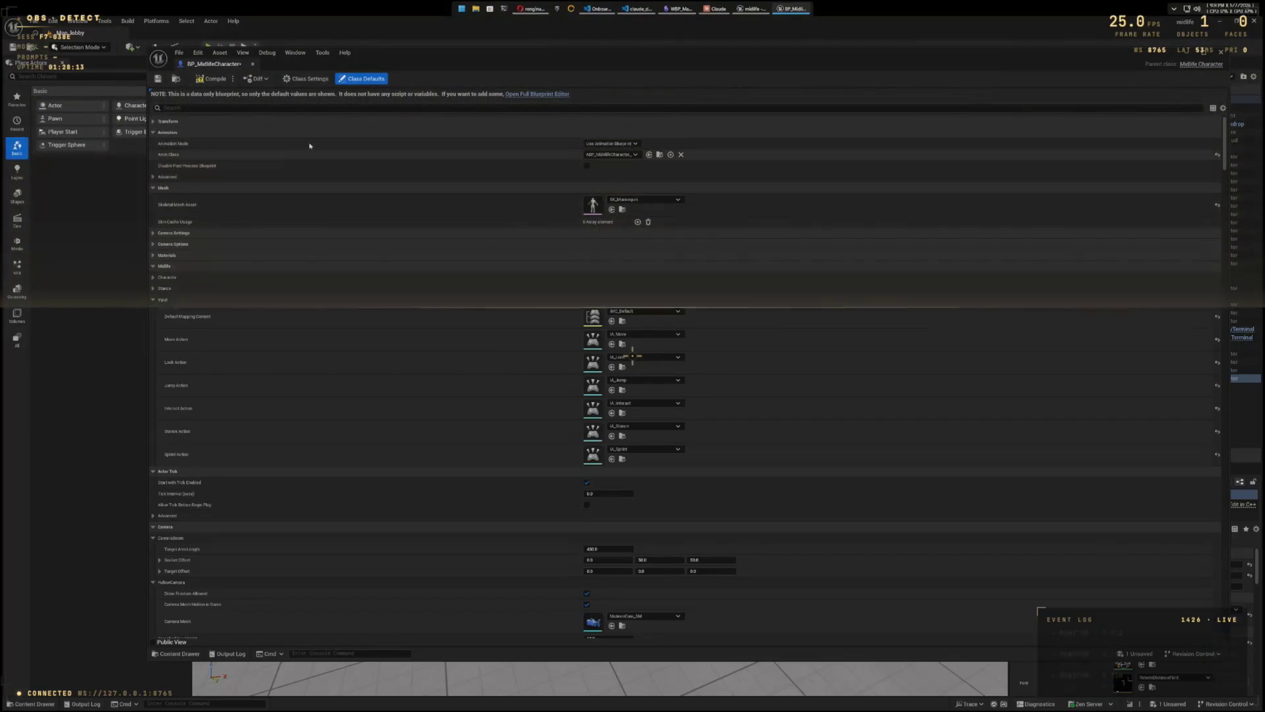
pyautogui.click(158, 78)
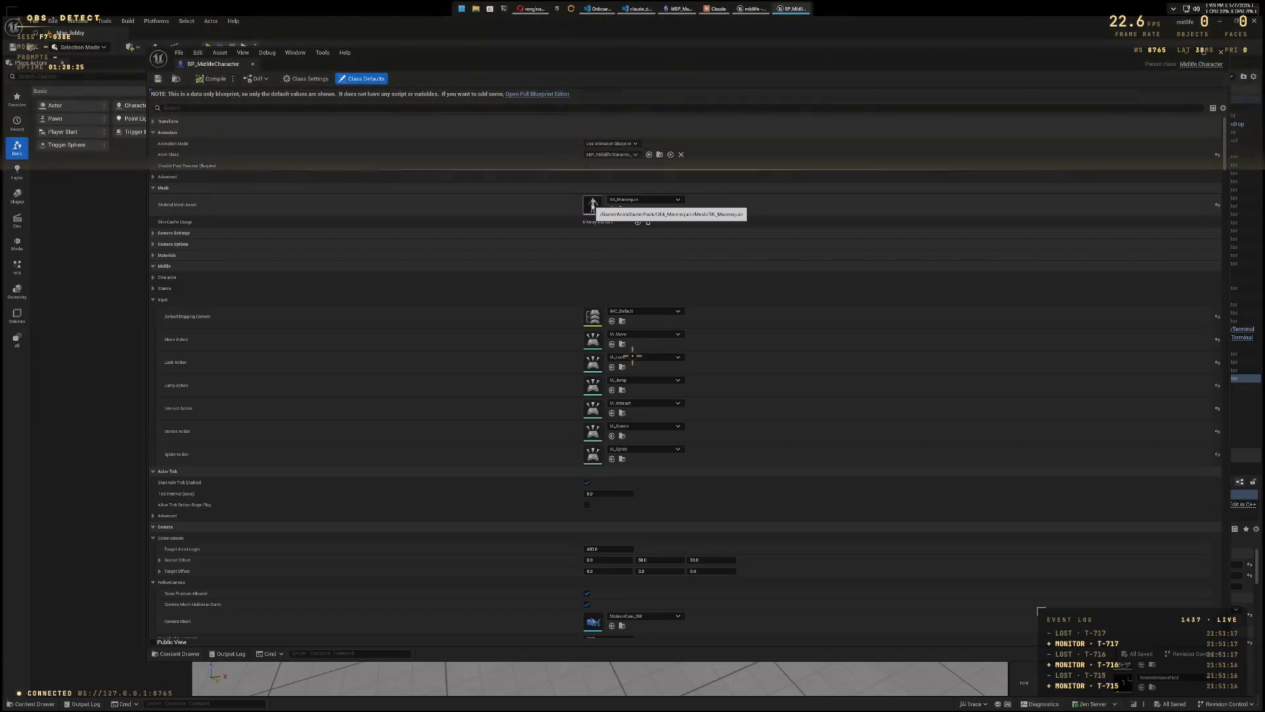
pyautogui.hotkey('alt', 'F4')
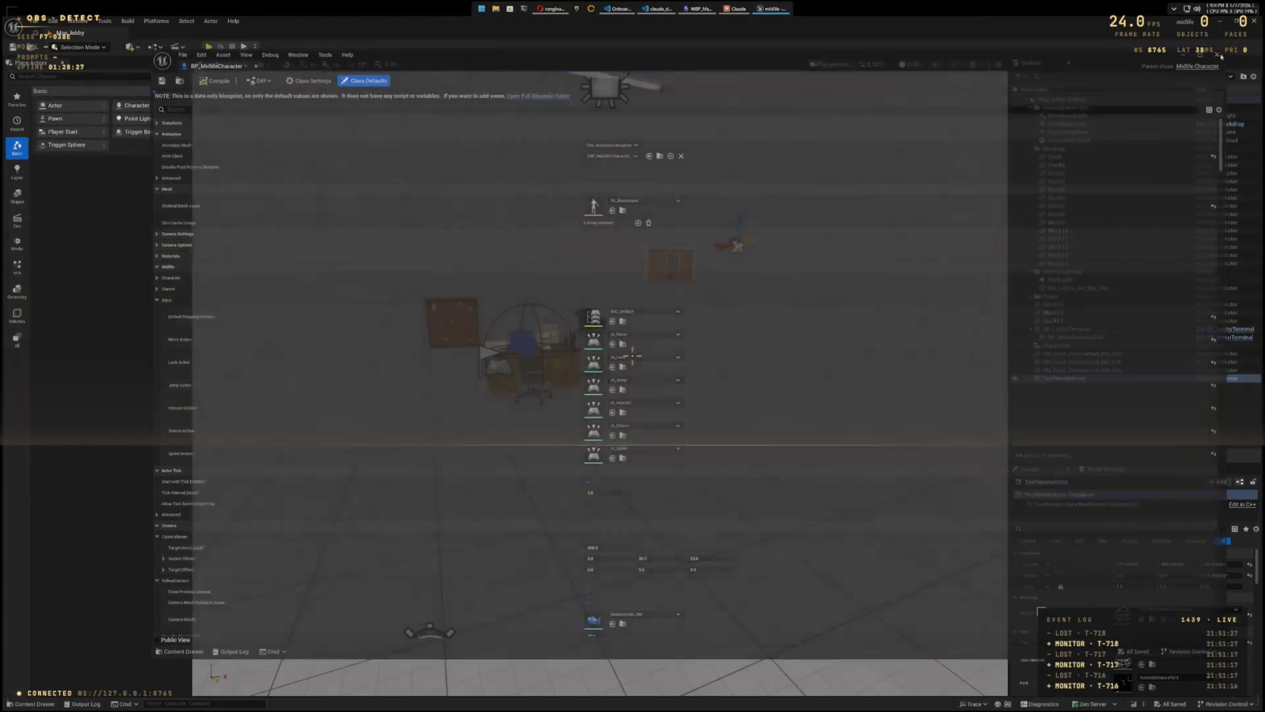
pyautogui.hotkey('ctrl', 'space')
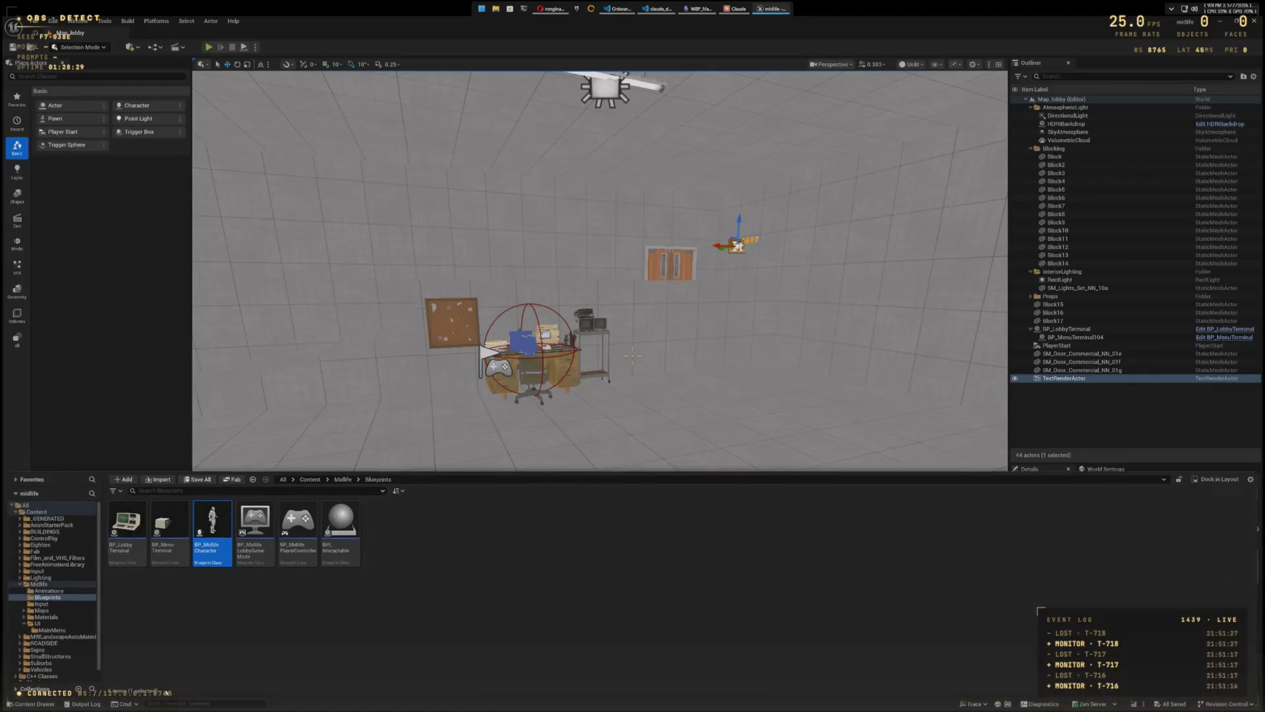
pyautogui.click(59, 590)
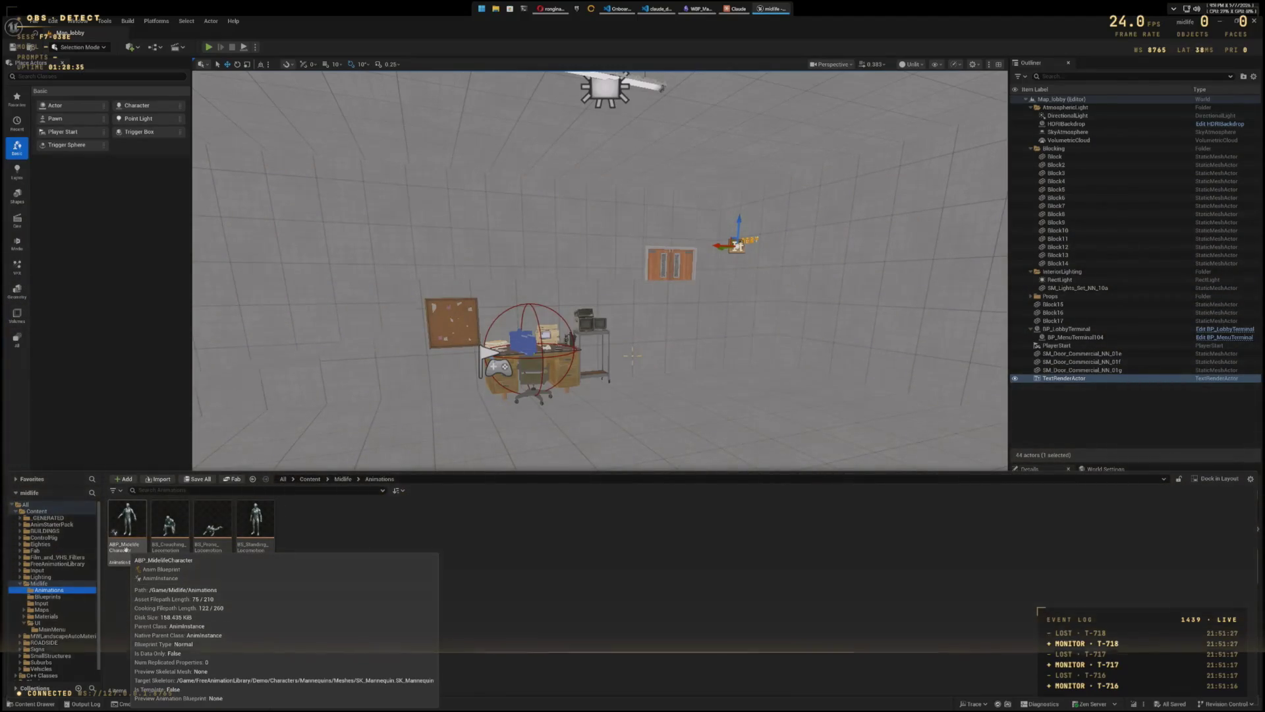
pyautogui.doubleClick(125, 548)
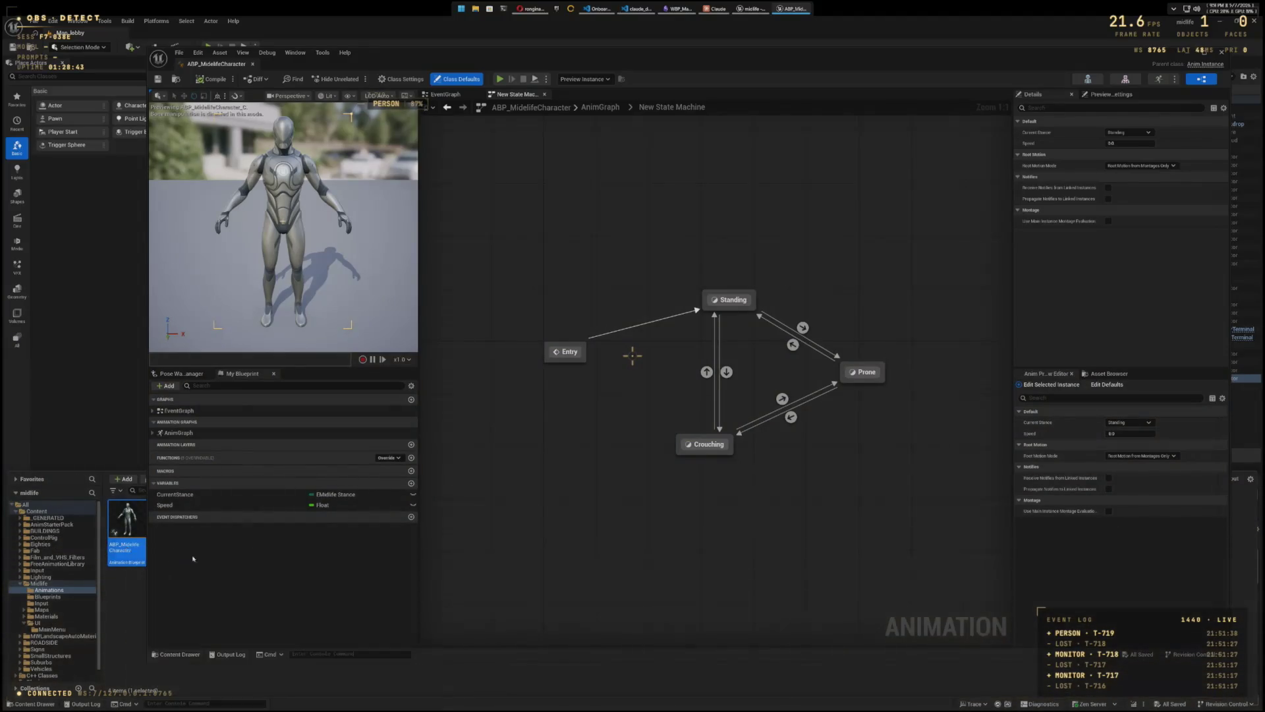
pyautogui.click(446, 97)
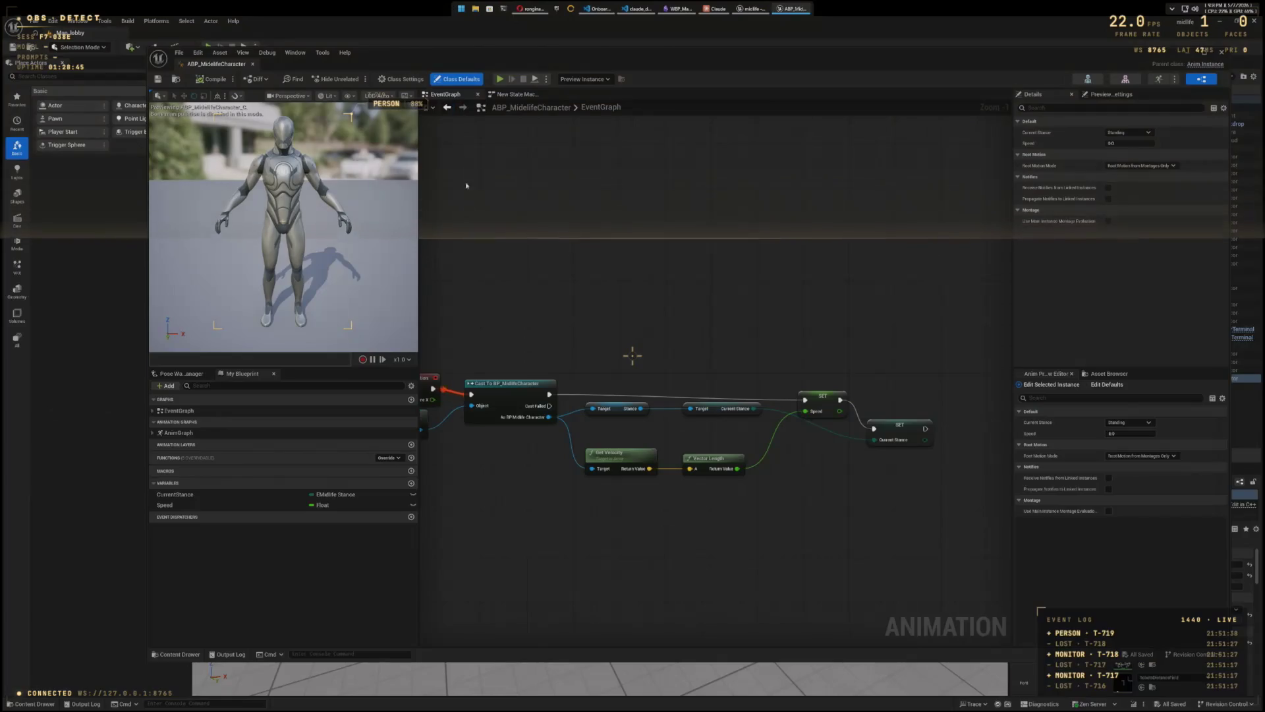
pyautogui.moveTo(691, 263); pyautogui.dragTo(649, 218)
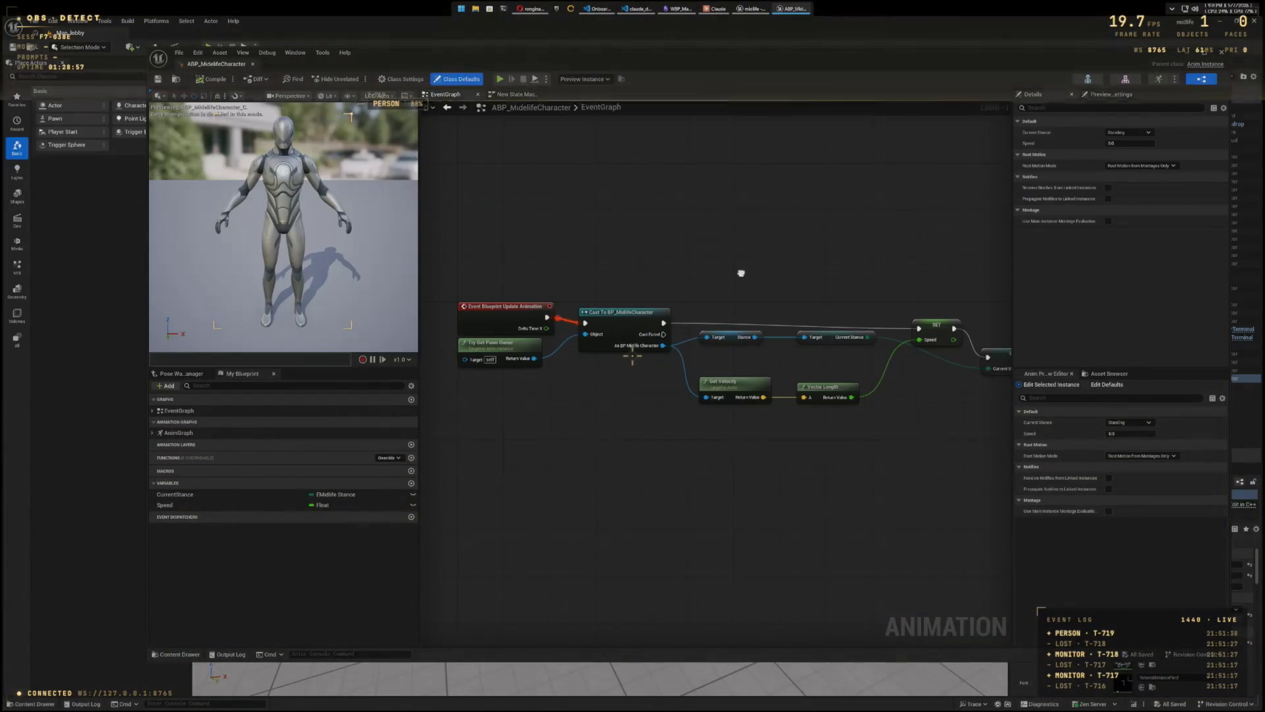
pyautogui.moveTo(741, 274)
pyautogui.mouseDown()
pyautogui.moveTo(635, 270)
pyautogui.moveTo(743, 292)
pyautogui.mouseUp()
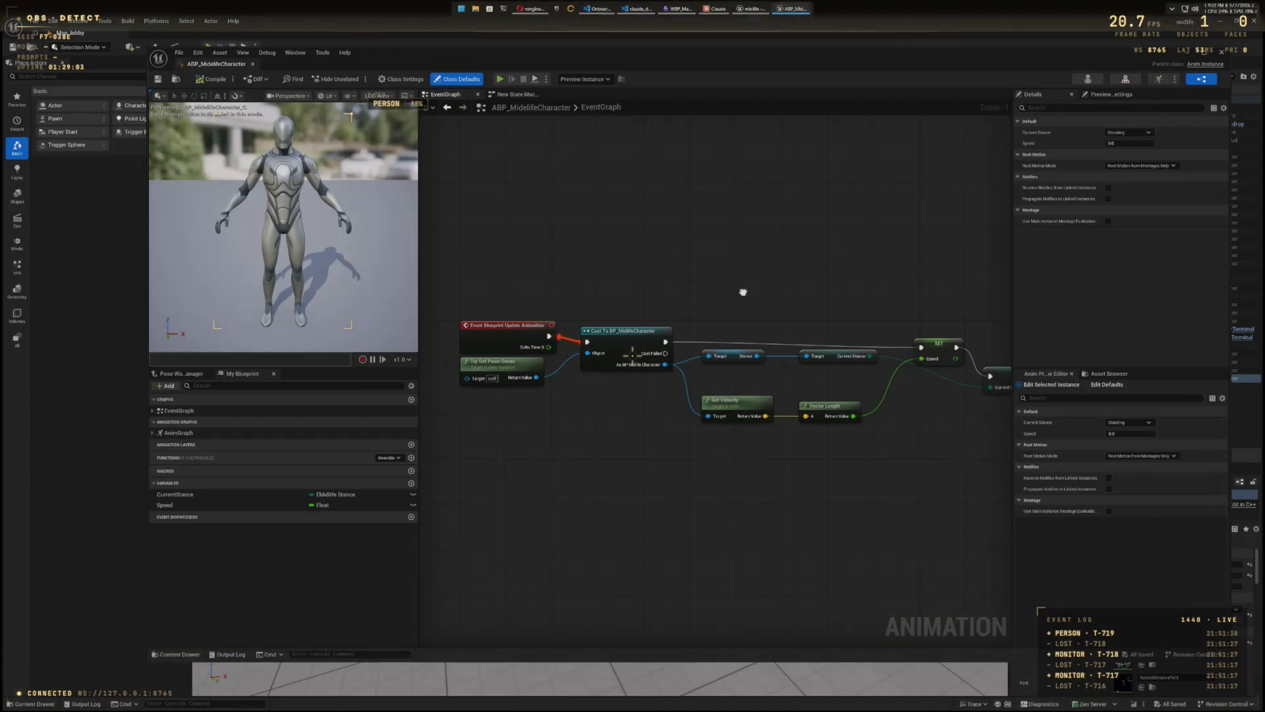
pyautogui.moveTo(742, 292); pyautogui.dragTo(742, 289)
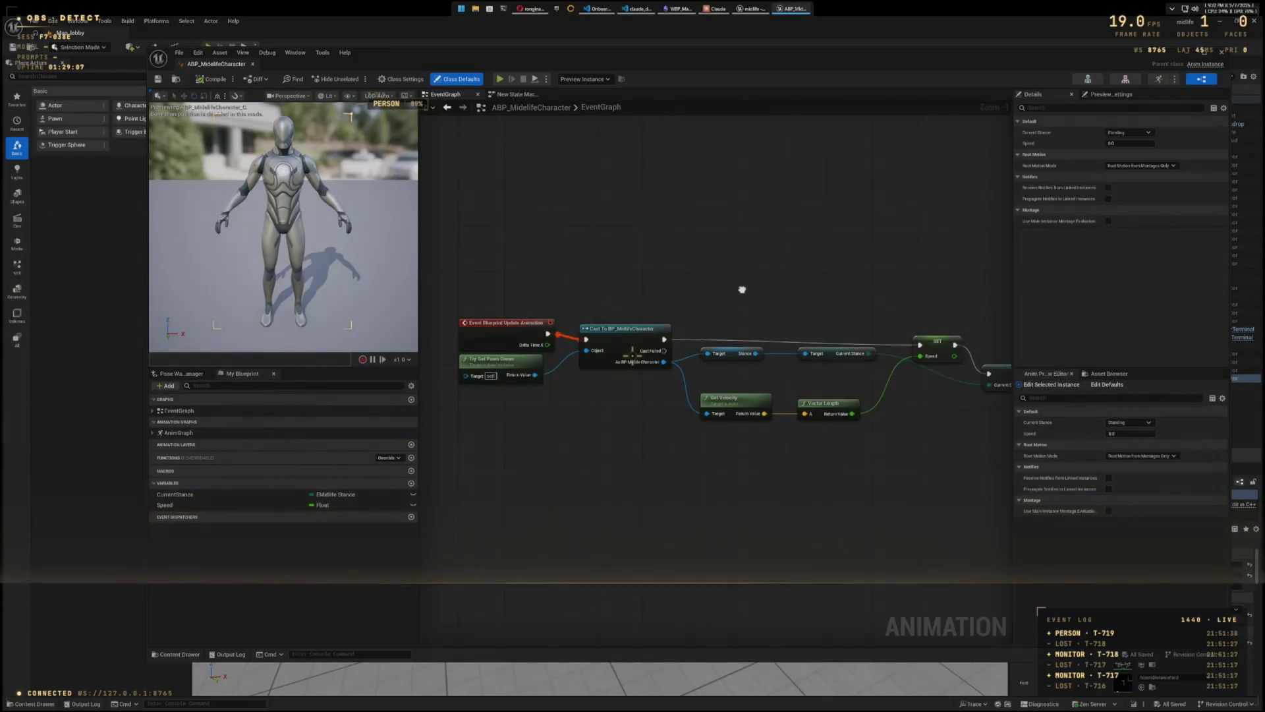
pyautogui.moveTo(742, 289)
pyautogui.mouseDown()
pyautogui.moveTo(800, 290)
pyautogui.moveTo(554, 279)
pyautogui.moveTo(666, 282)
pyautogui.mouseUp()
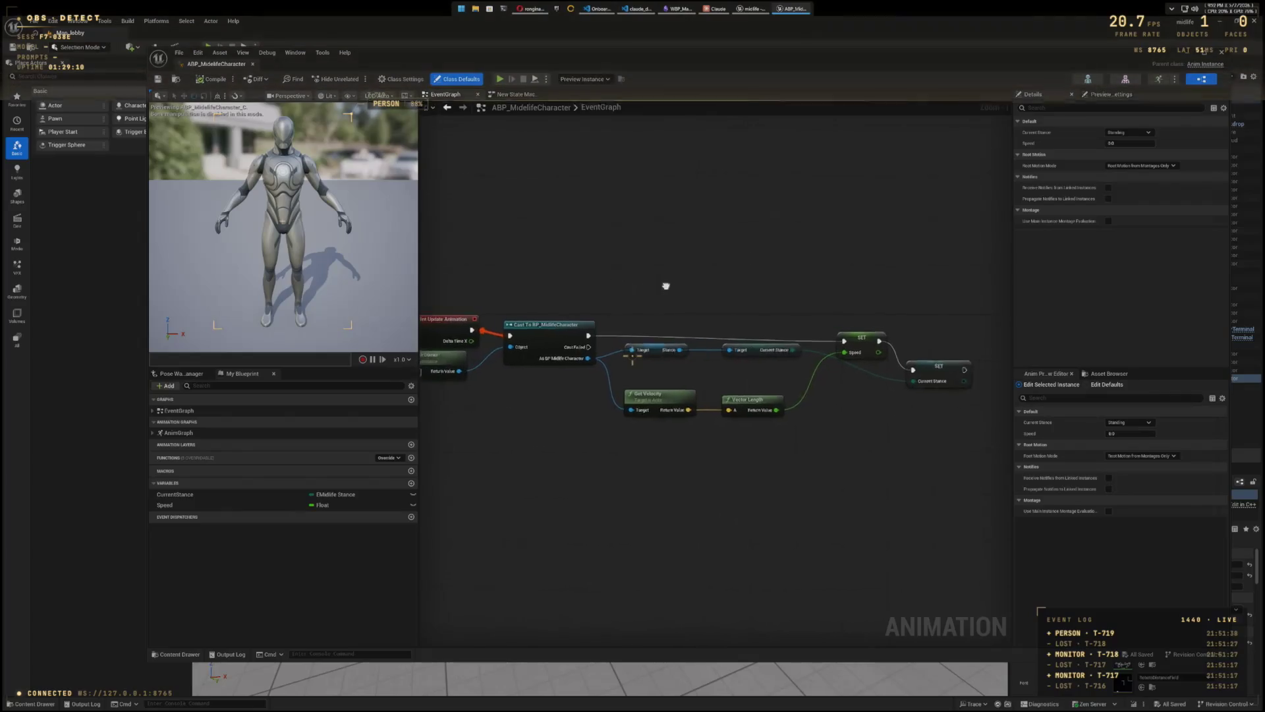
pyautogui.click(518, 95)
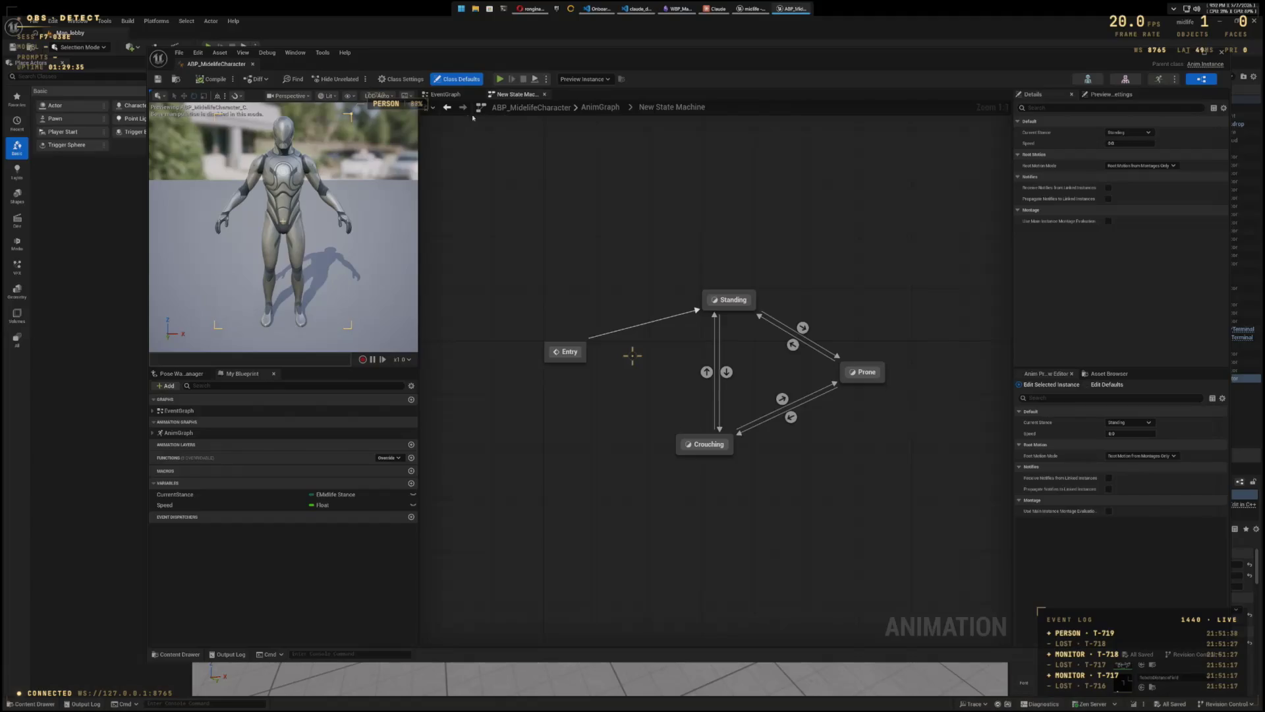
pyautogui.click(447, 96)
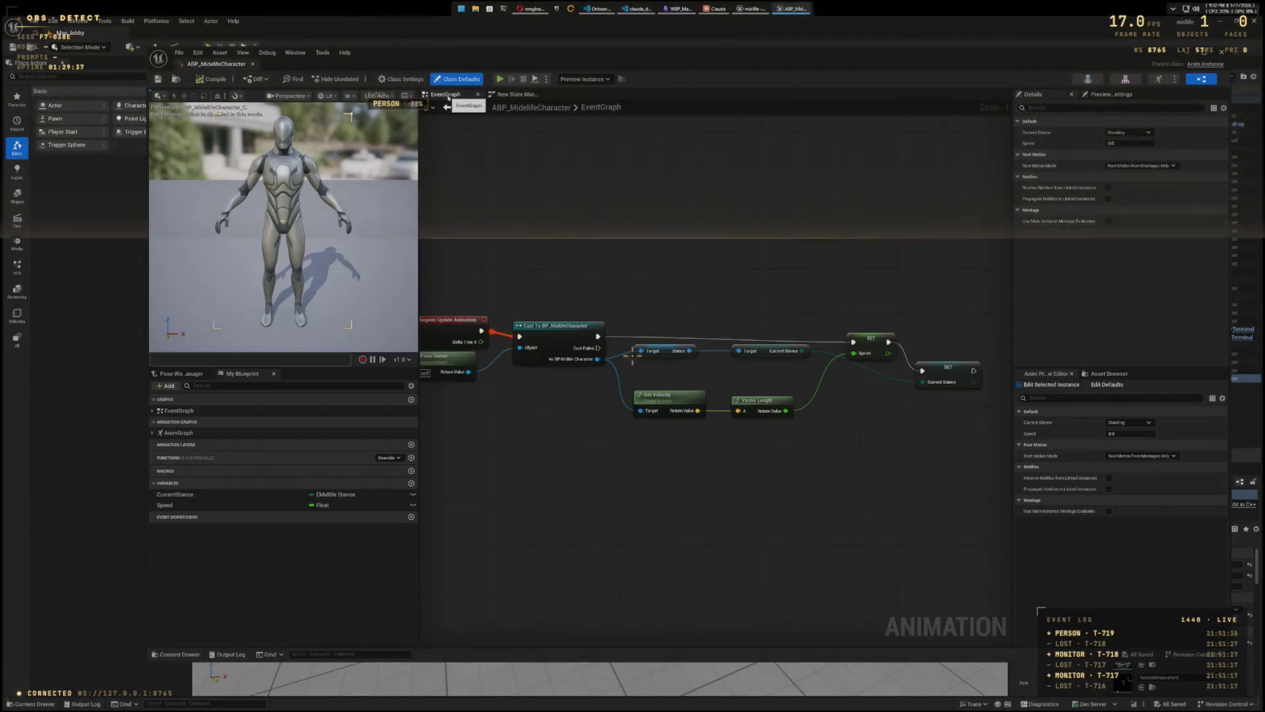
pyautogui.moveTo(626, 229)
pyautogui.mouseDown()
pyautogui.moveTo(799, 209)
pyautogui.moveTo(691, 152)
pyautogui.moveTo(544, 159)
pyautogui.moveTo(519, 178)
pyautogui.mouseUp()
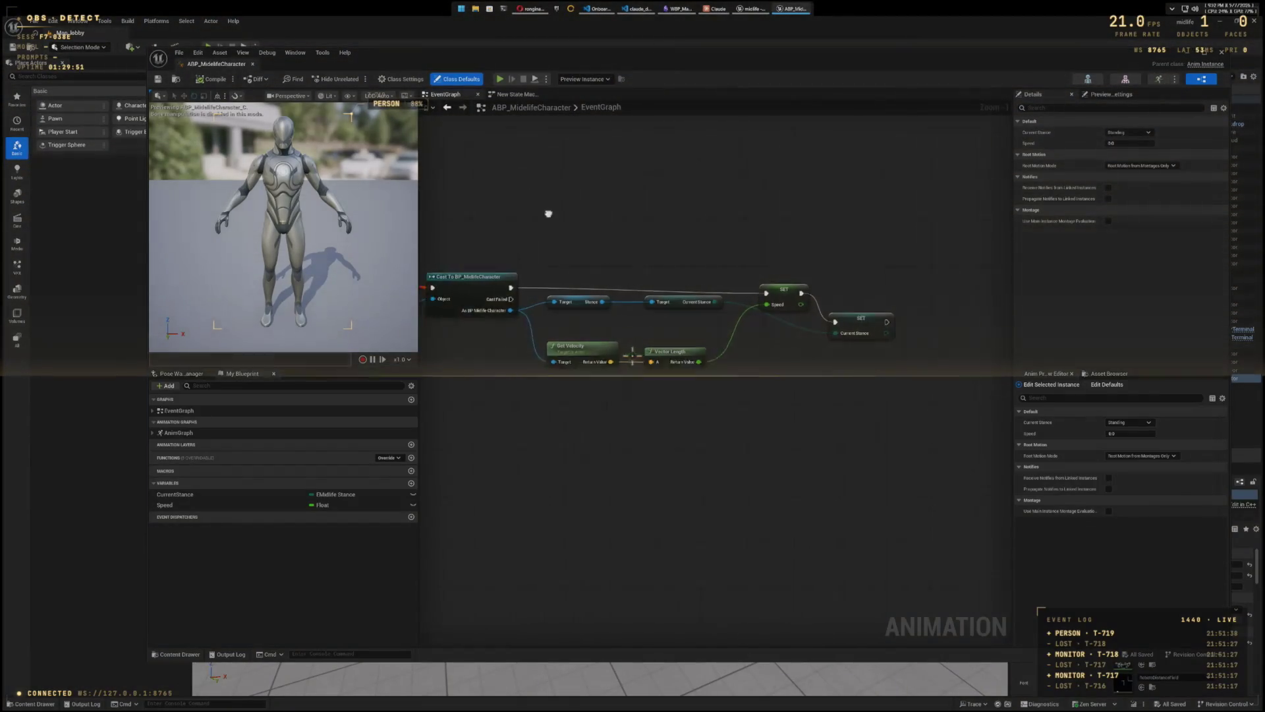
pyautogui.moveTo(521, 207); pyautogui.dragTo(732, 202)
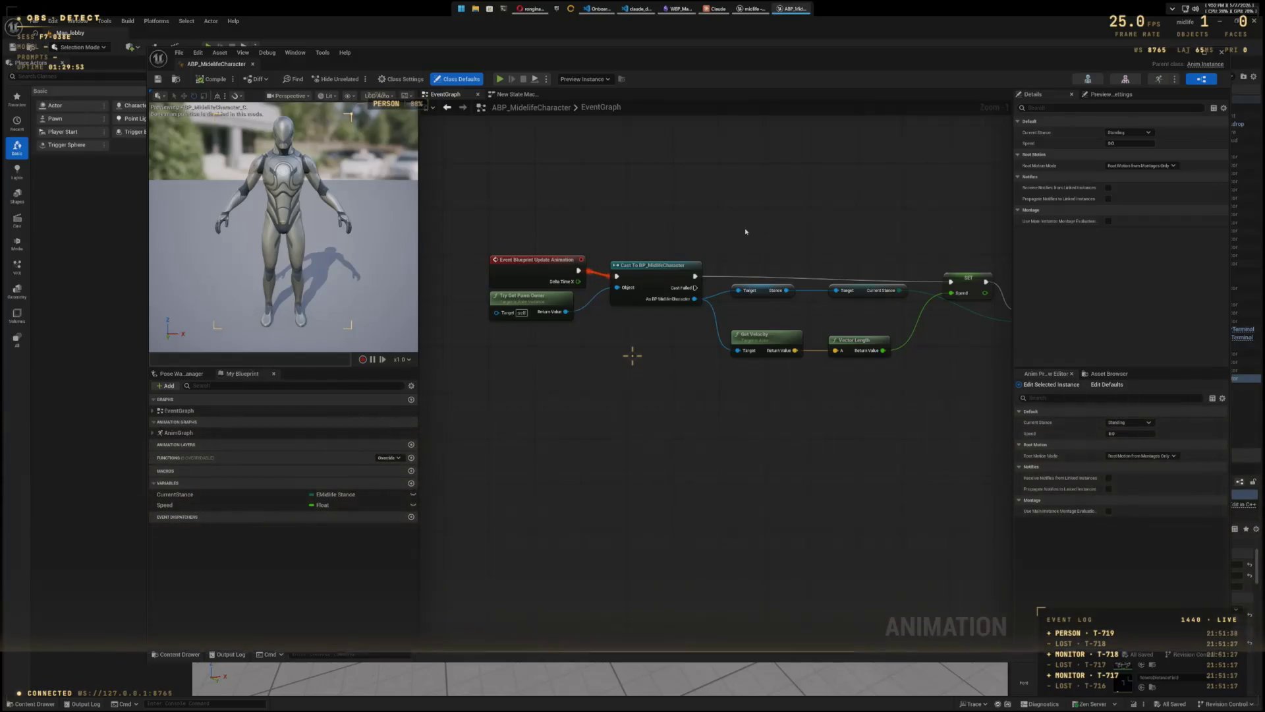
pyautogui.scroll(-4, 755, 247)
pyautogui.moveTo(781, 248)
pyautogui.mouseDown()
pyautogui.moveTo(711, 359)
pyautogui.moveTo(717, 277)
pyautogui.moveTo(685, 323)
pyautogui.moveTo(684, 258)
pyautogui.mouseUp()
pyautogui.scroll(3, 685, 290)
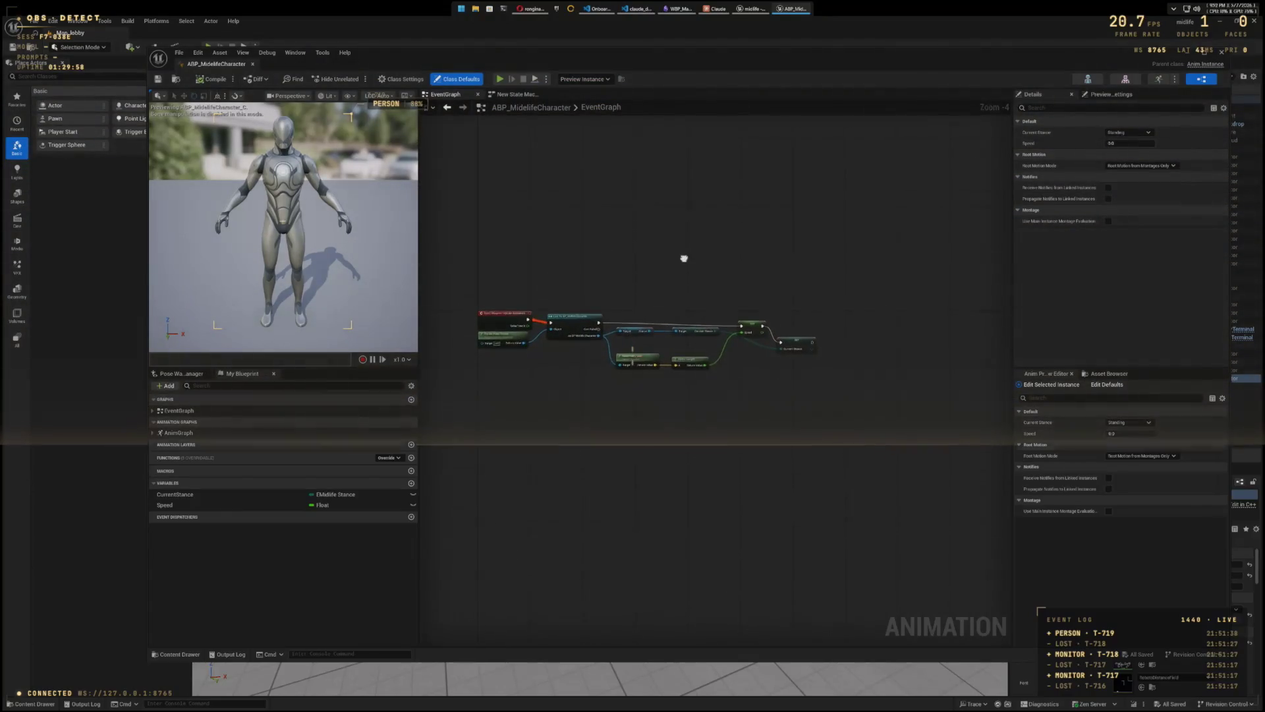
pyautogui.click(187, 374)
pyautogui.click(228, 374)
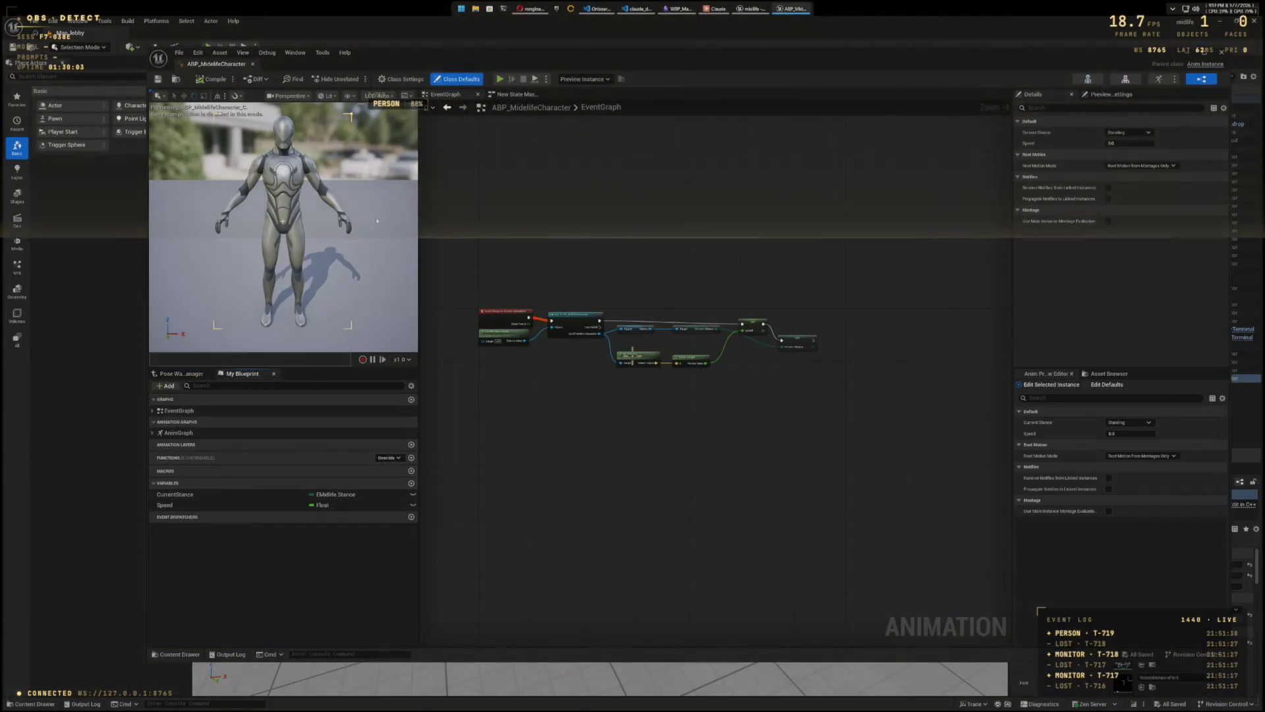
pyautogui.click(499, 97)
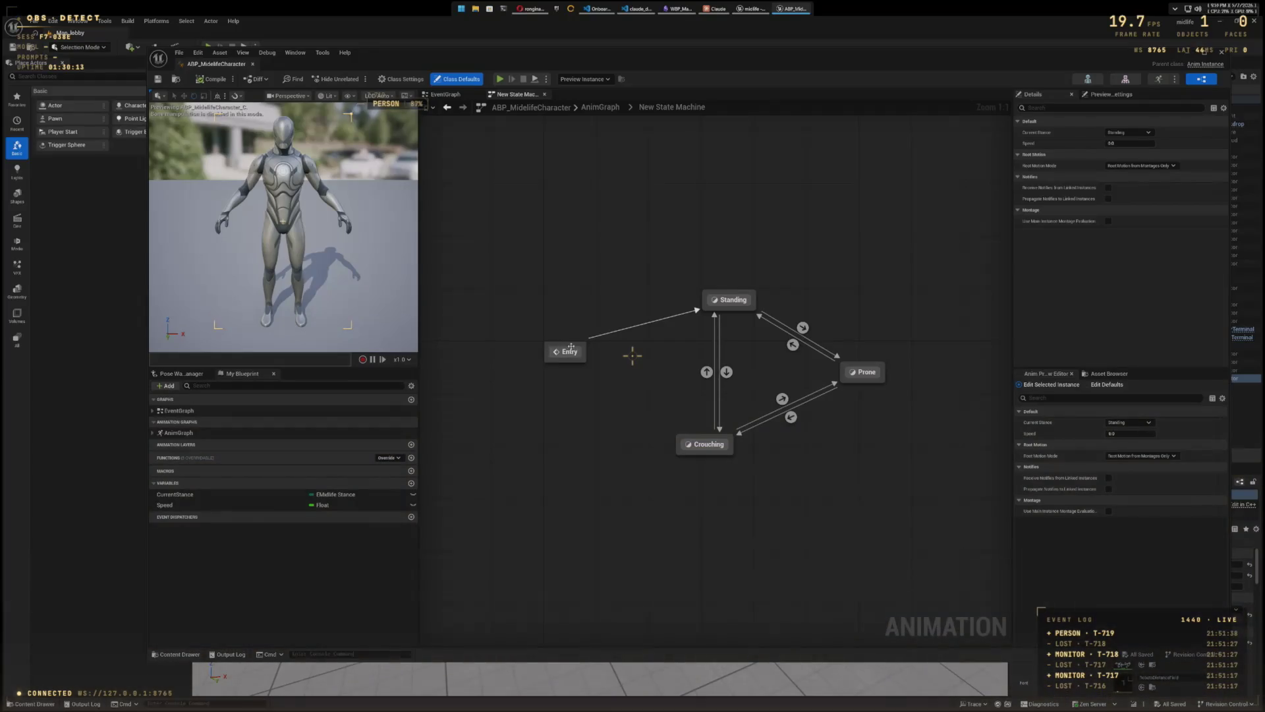
# Step: Inspect the Standing state, then review the EventGraph's cast to BP_MidlifeCharacter feeding CurrentStance and Speed
pyautogui.click(728, 300)
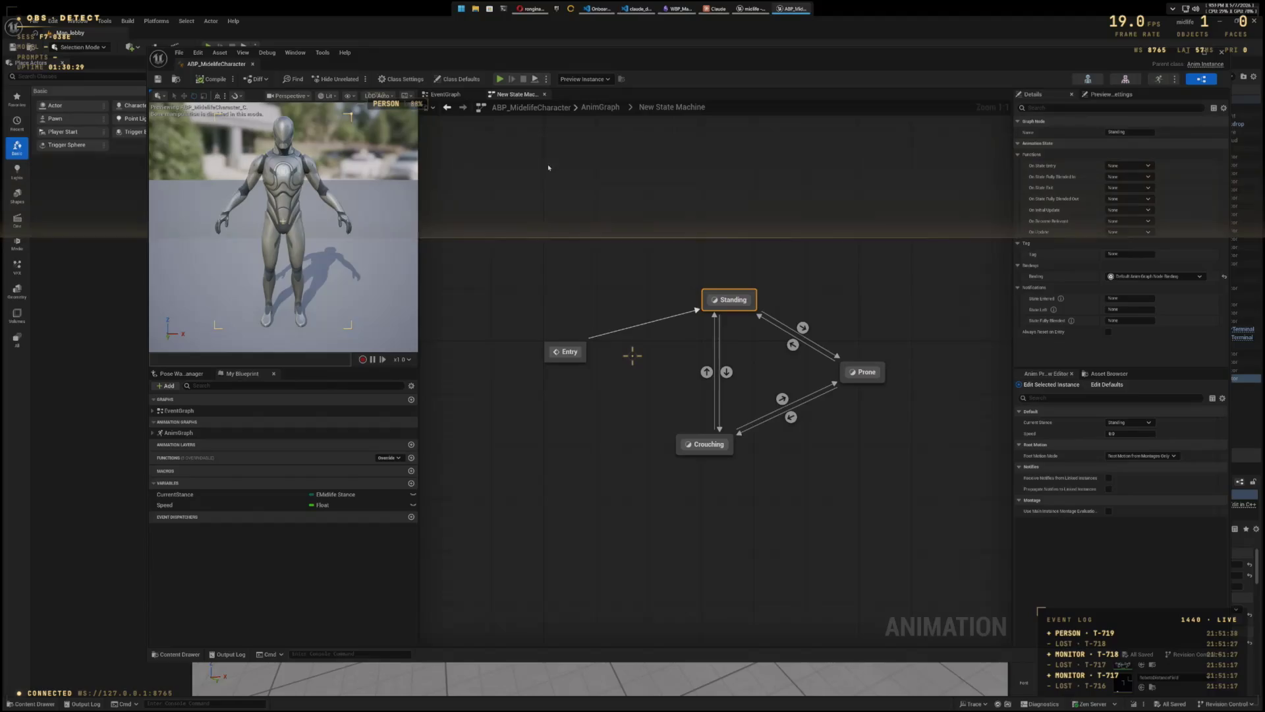
pyautogui.click(445, 94)
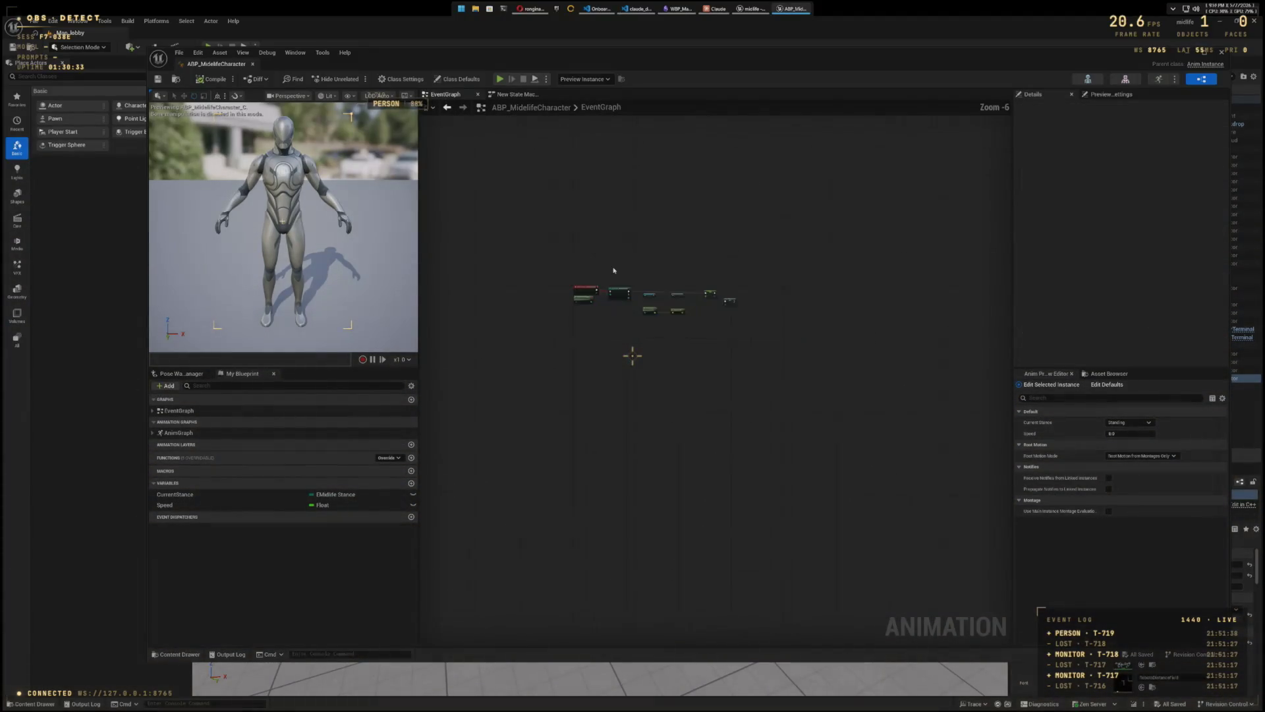
pyautogui.scroll(1, 613, 270)
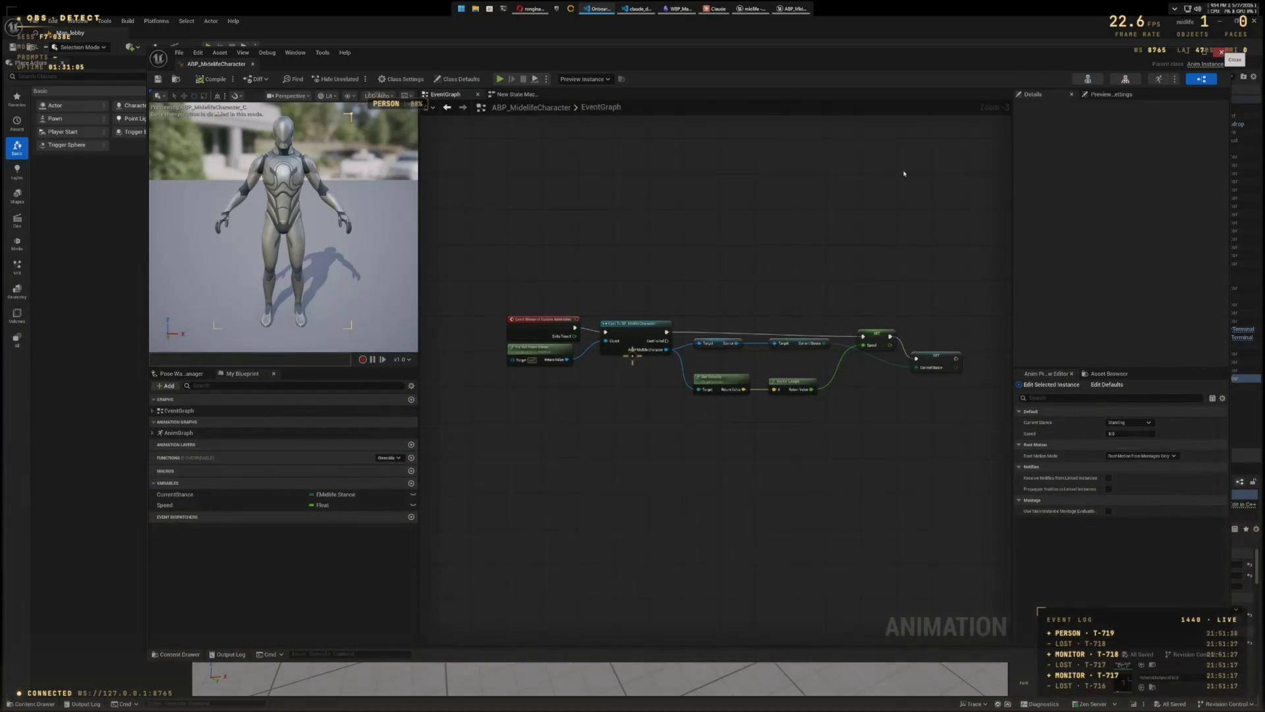
pyautogui.click(602, 106)
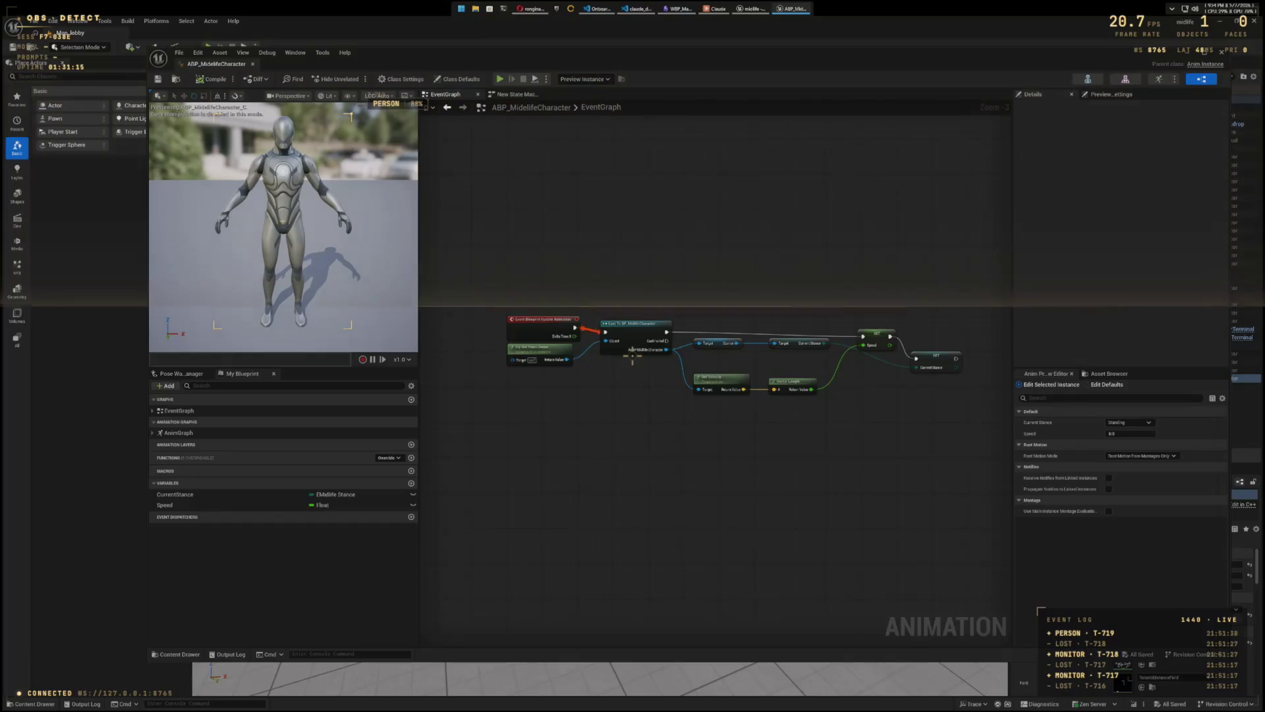
# Step: Reopen ABP_MidlifeCharacter from Midlife Animations and look over its state machine and event graphs
pyautogui.hotkey('alt', 'F4')
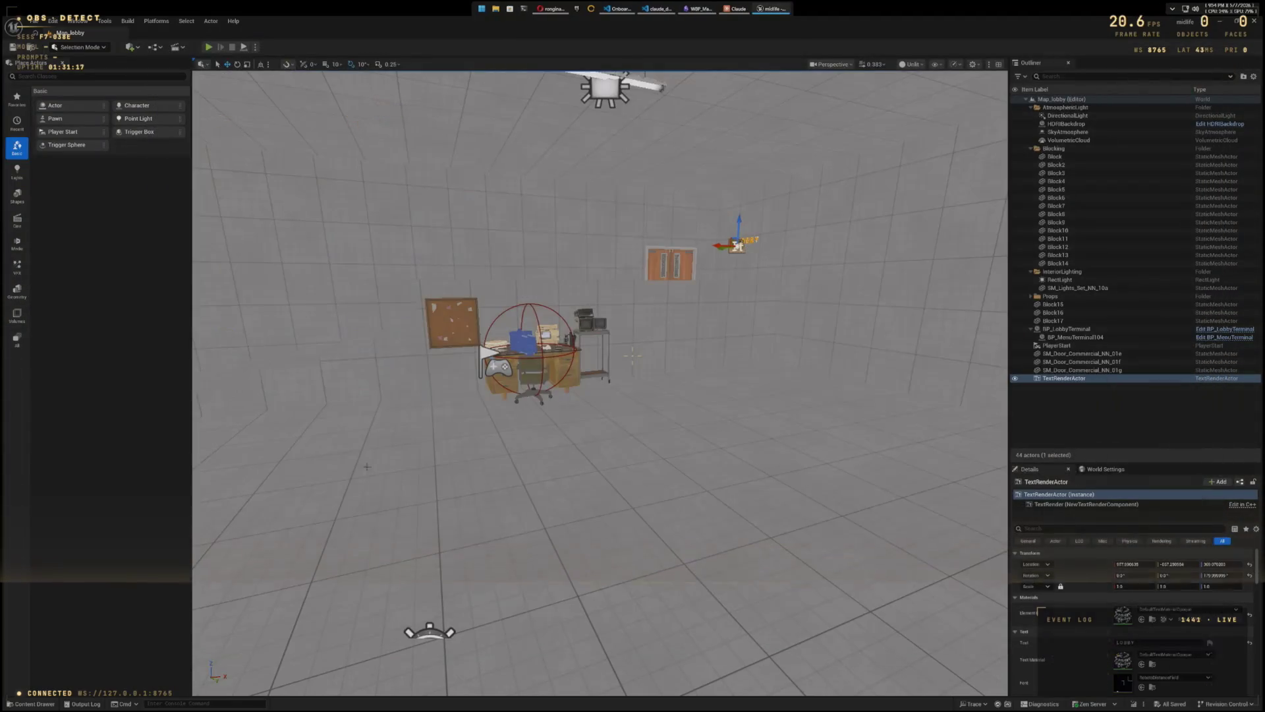
pyautogui.hotkey('ctrl', 'space')
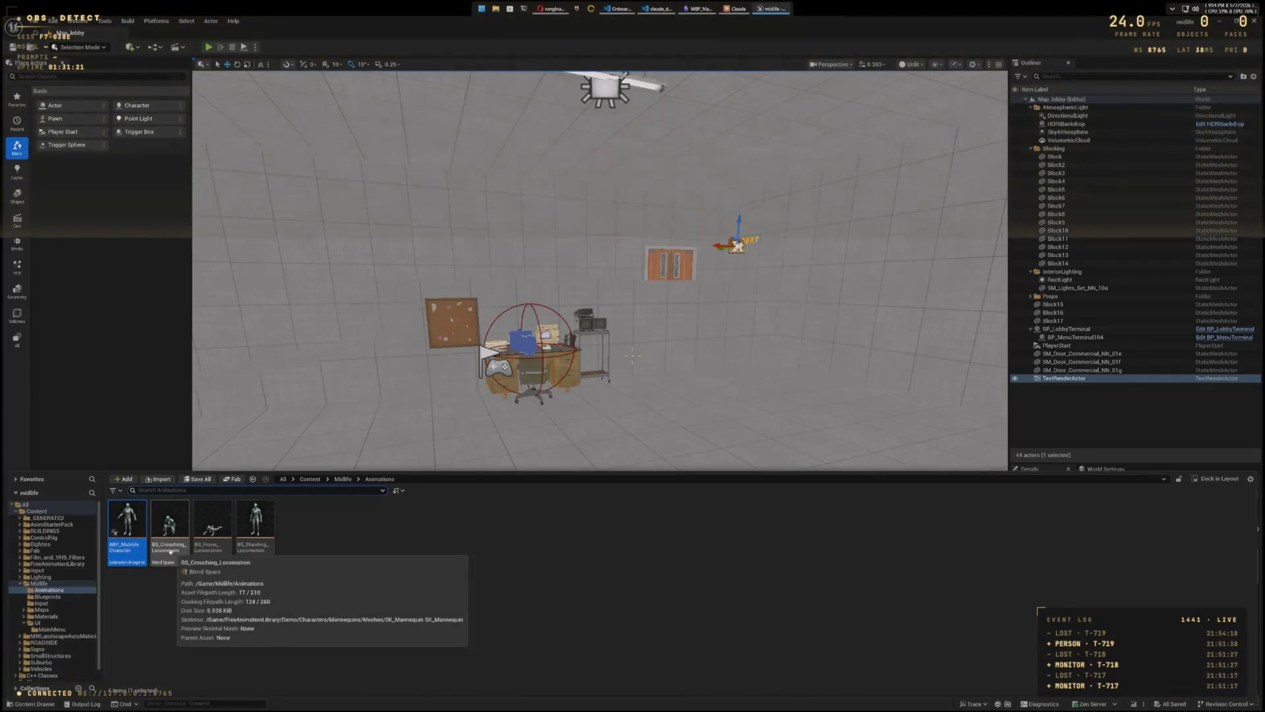
pyautogui.doubleClick(127, 546)
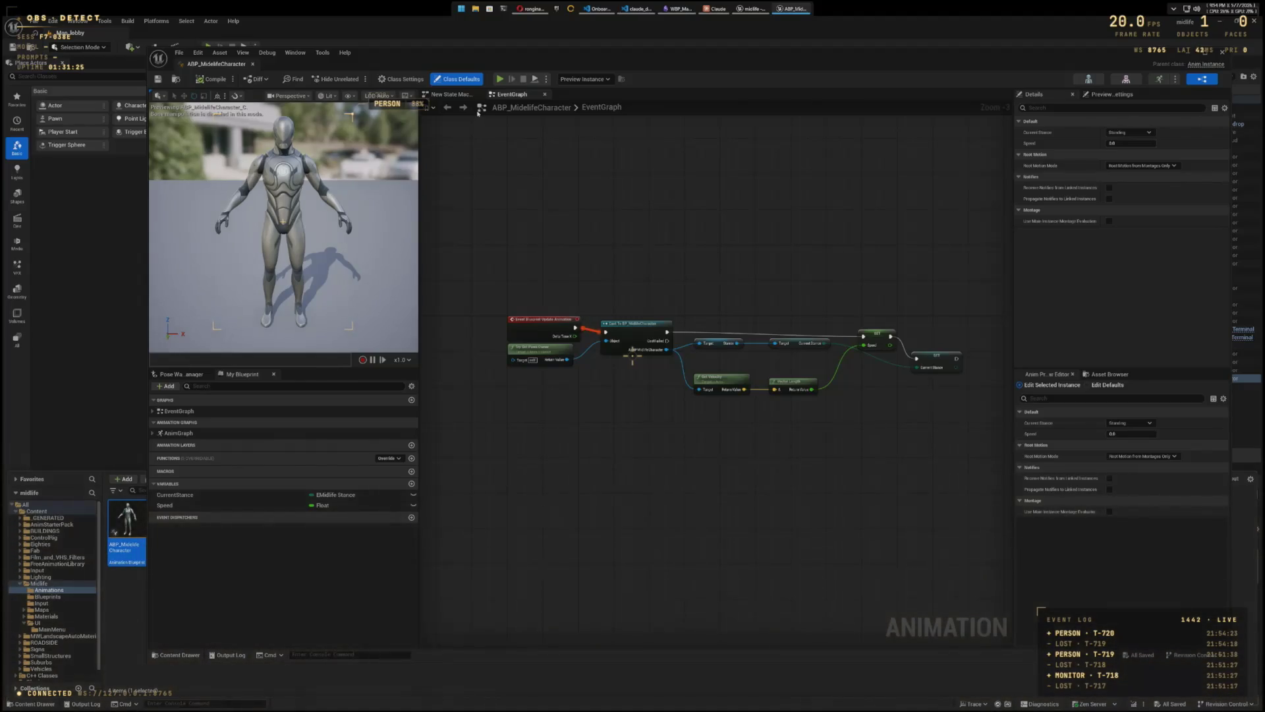
pyautogui.click(456, 95)
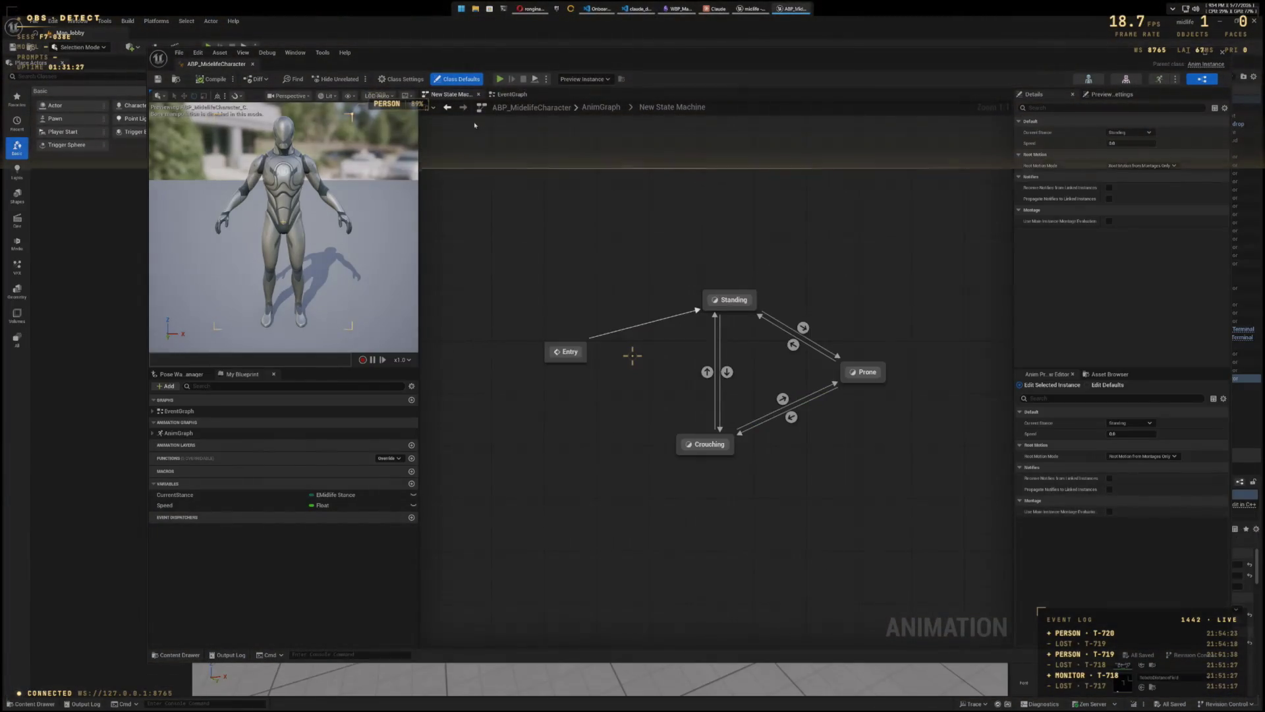
pyautogui.click(505, 95)
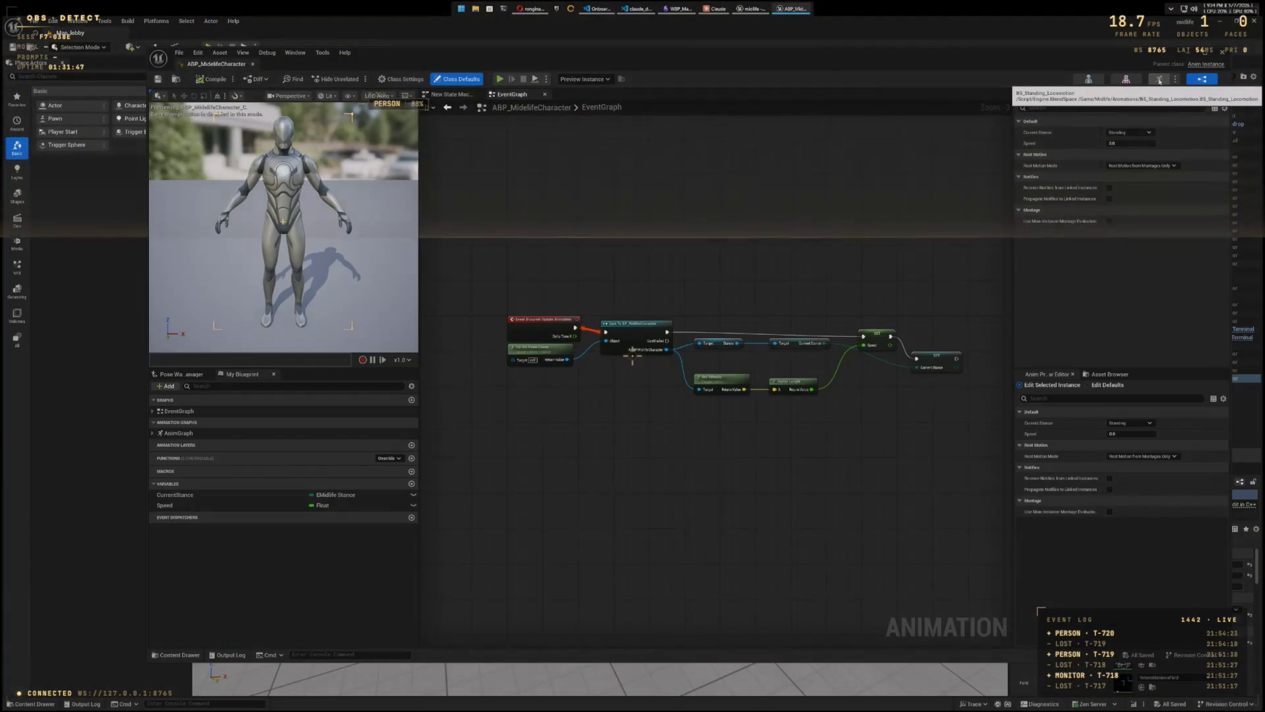
# Step: Open the BS_Standing_Locomotion blend space, then close the animation blueprint editor tab
pyautogui.click(1160, 81)
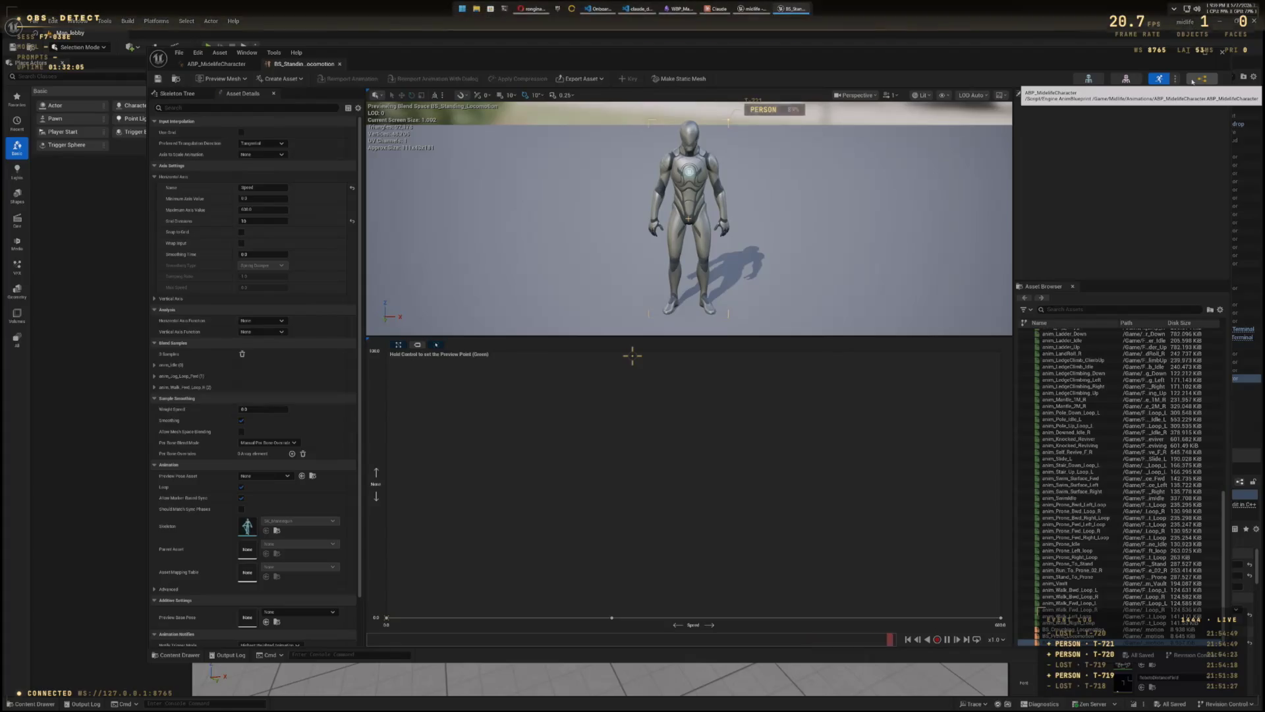
pyautogui.rightClick(222, 66)
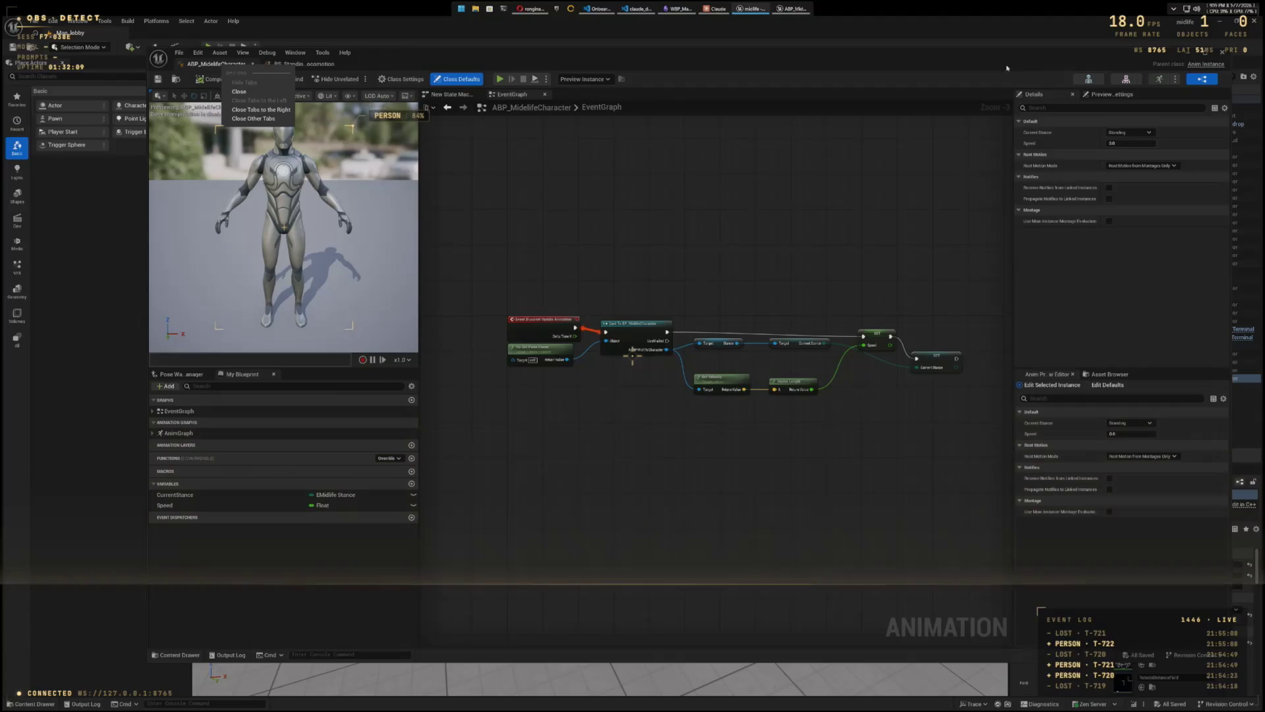
pyautogui.click(239, 92)
pyautogui.hotkey('ctrl', 'space')
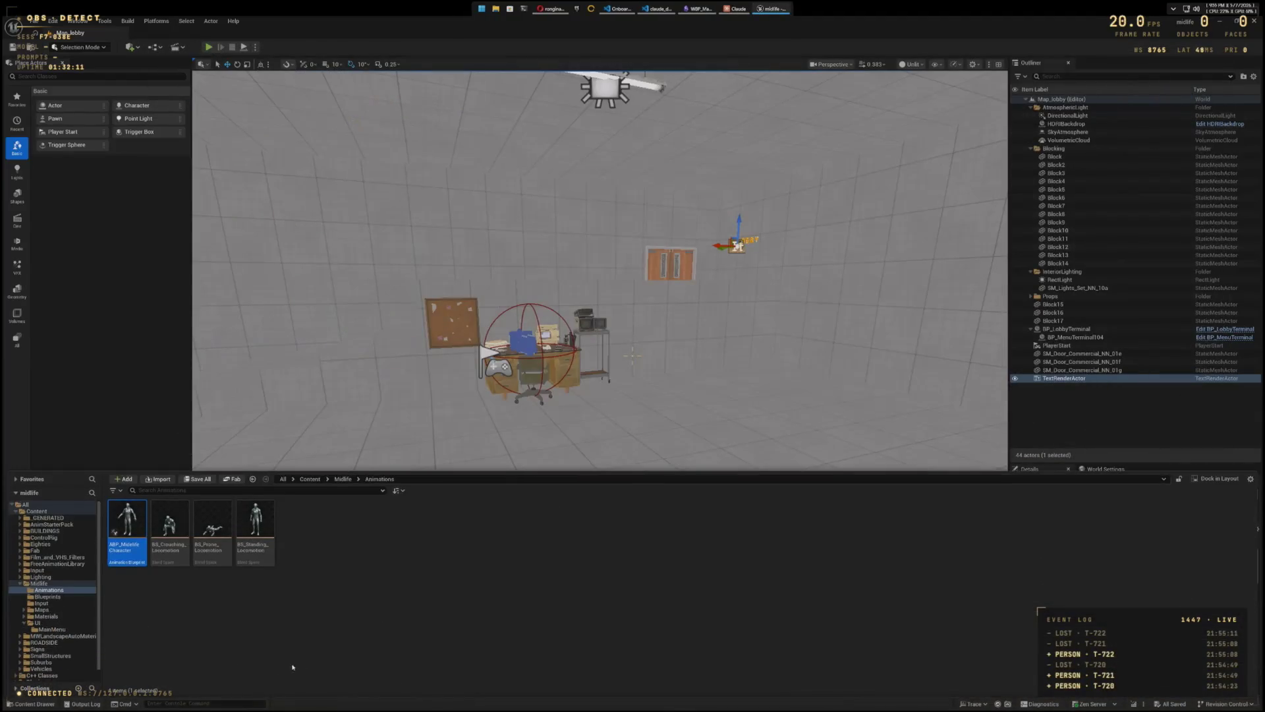
# Step: Rename the animation blueprint asset so it reads ABP_MidlifeCharacter
pyautogui.rightClick(129, 537)
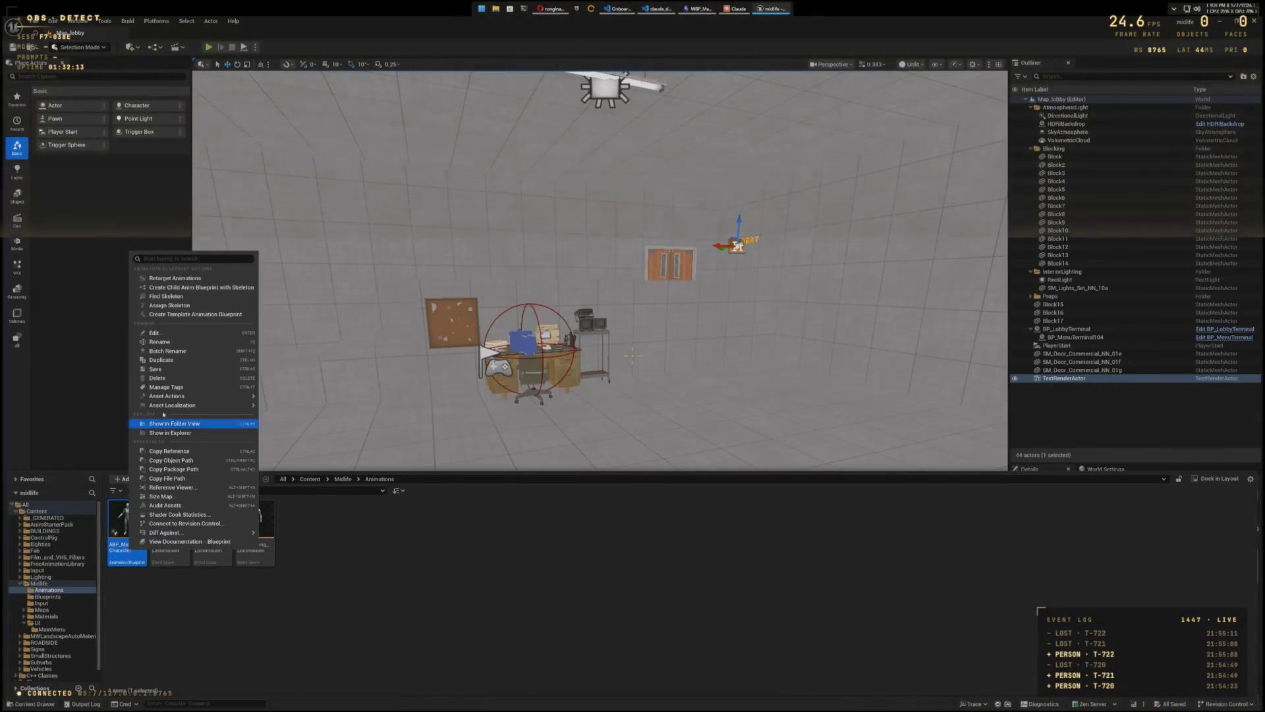
pyautogui.click(170, 342)
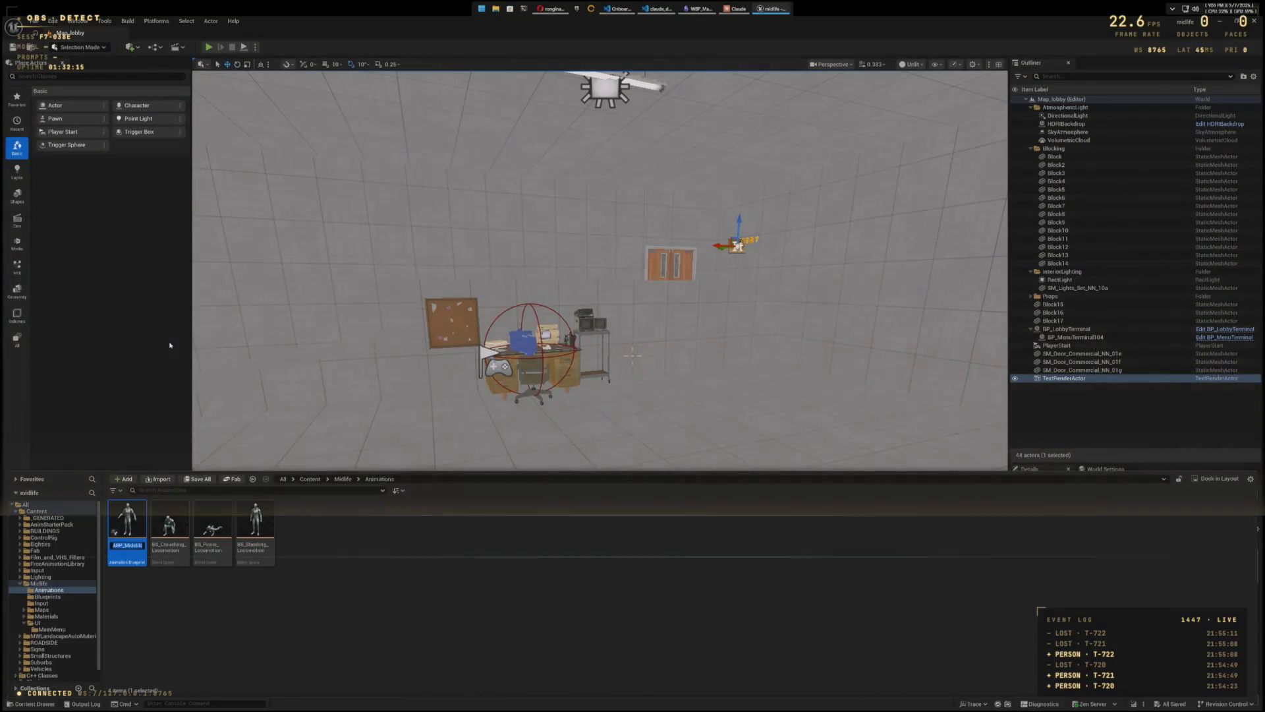
pyautogui.write('ABP_')
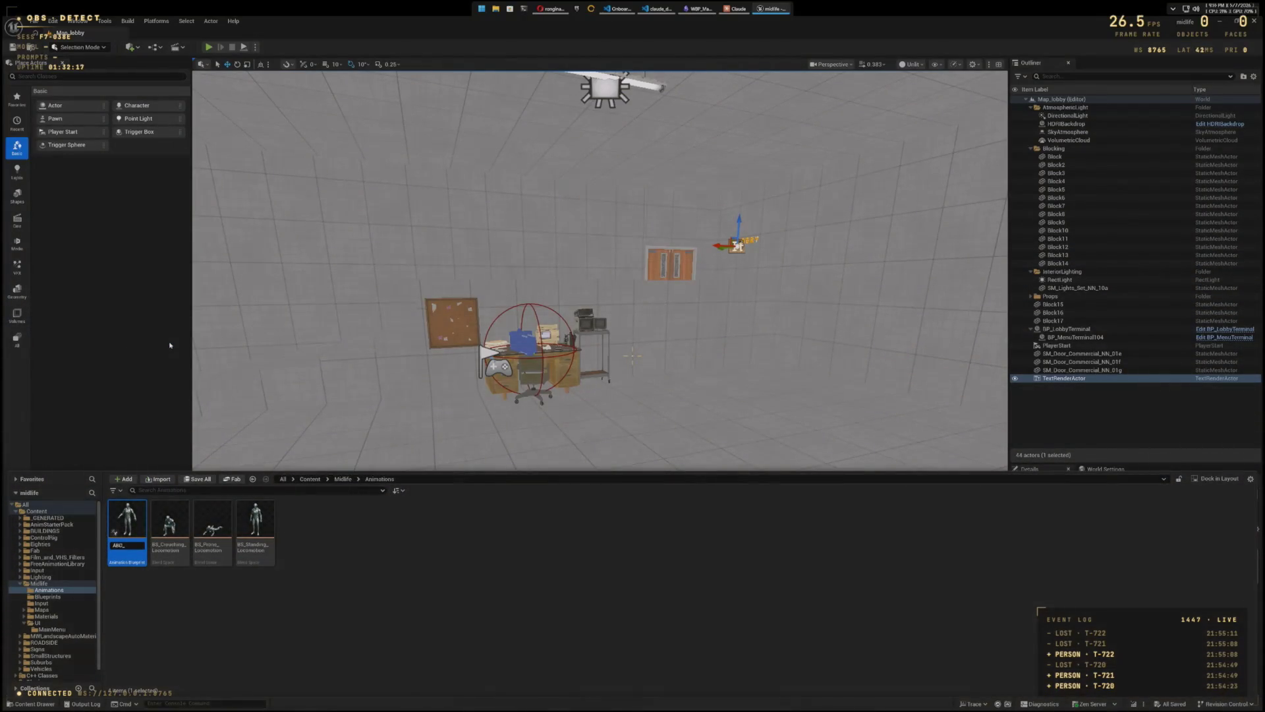
pyautogui.write('Midl')
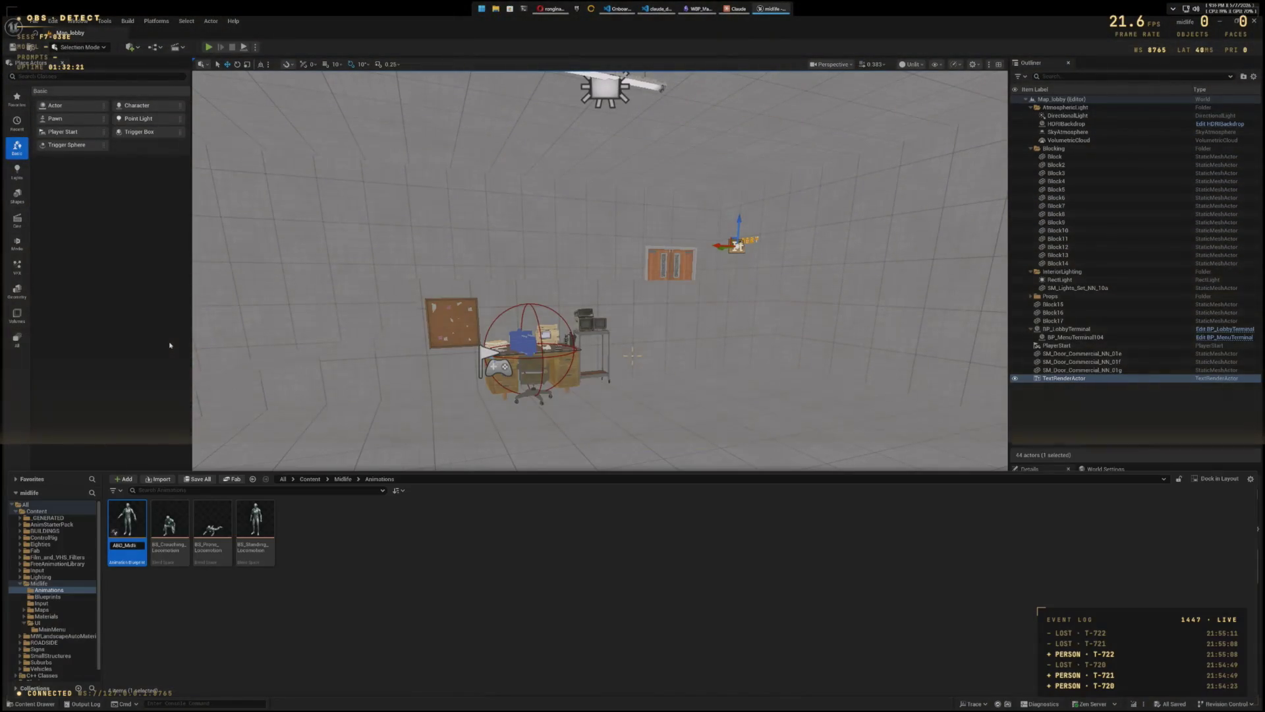
pyautogui.write('ifeCharacter')
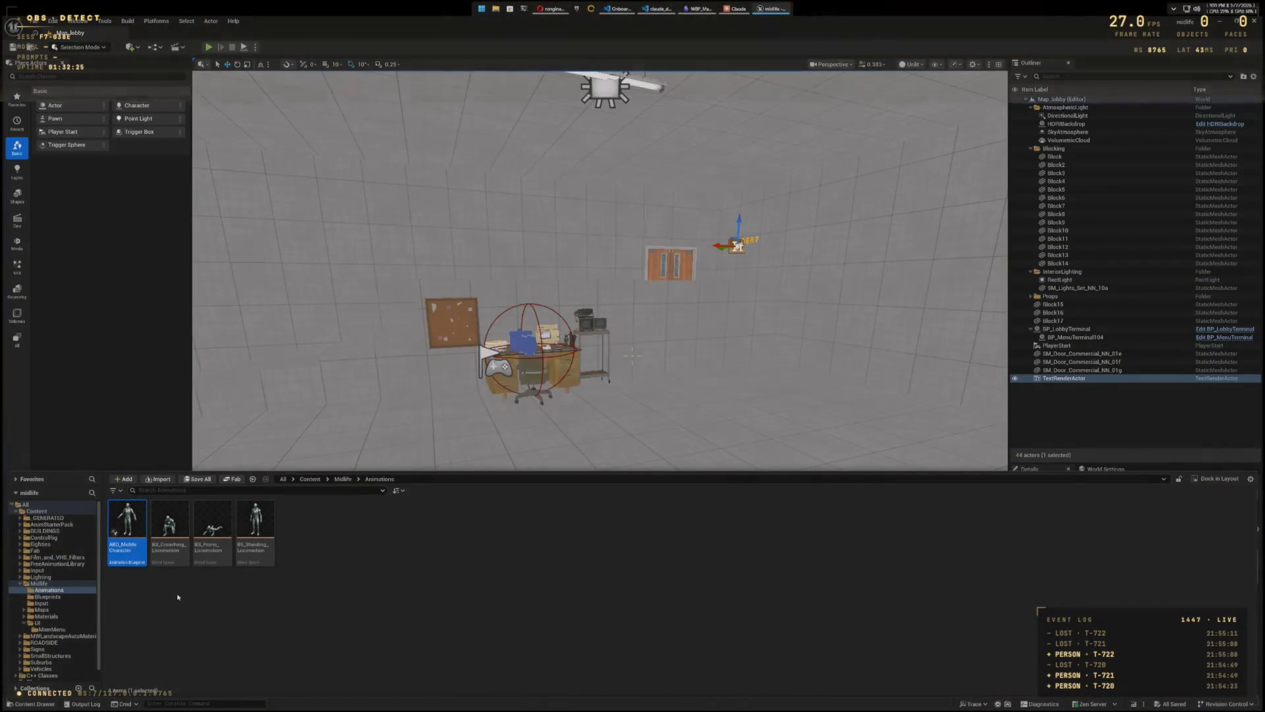
# Step: Run a quick Play-in-Editor test and stop it
pyautogui.hotkey('alt', 'p')
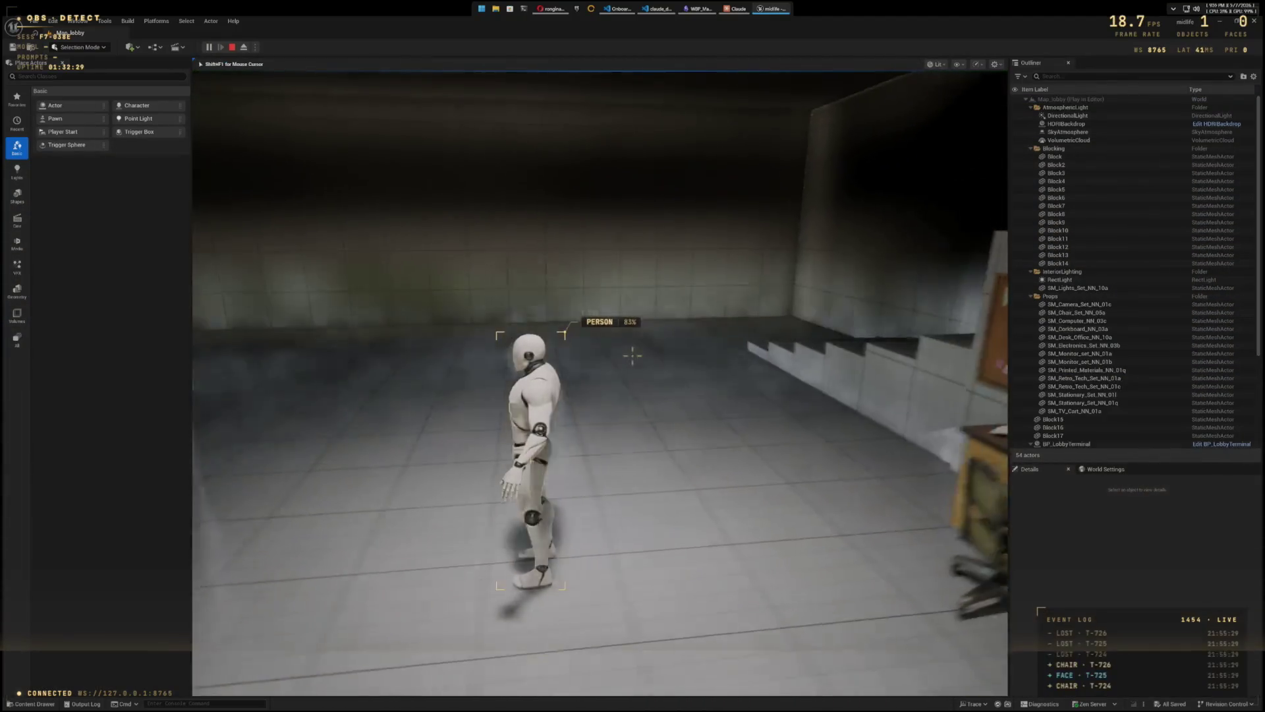
pyautogui.press('Escape')
pyautogui.hotkey('ctrl', 'space')
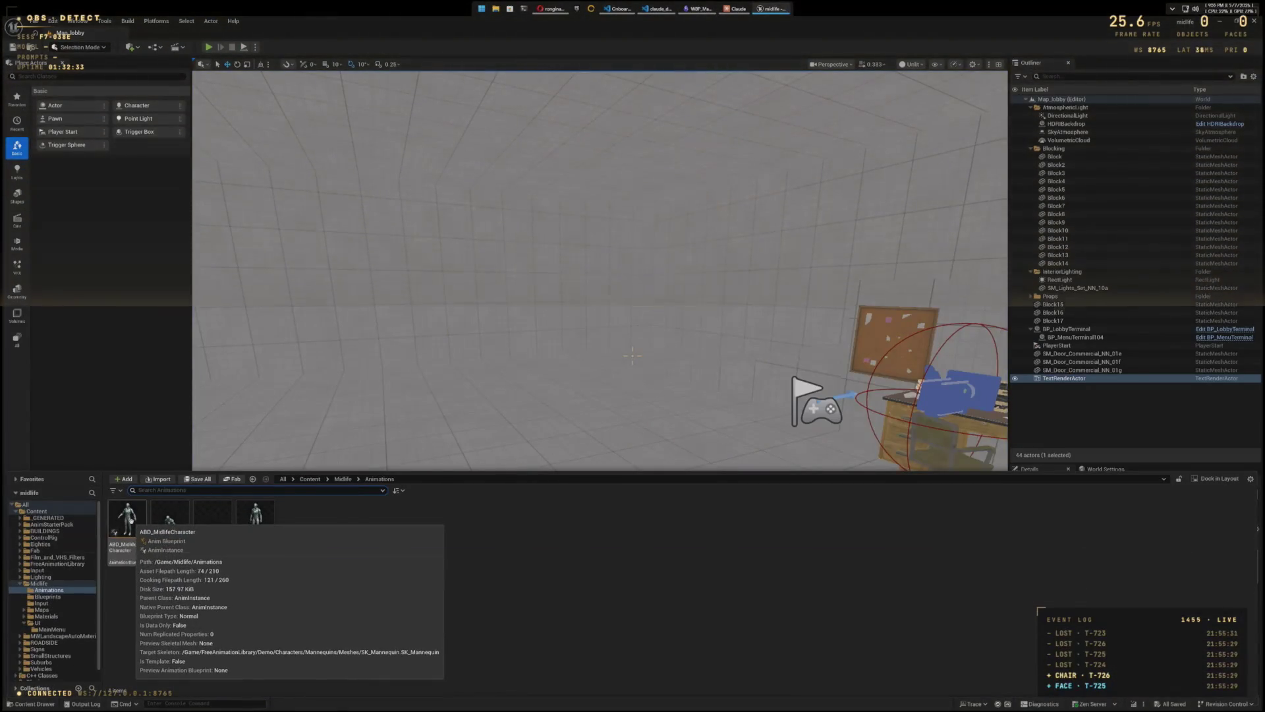
# Step: In ABP_MidlifeCharacter's Standing state, move the Speed and Output Animation Pose nodes closer to the blend space
pyautogui.doubleClick(127, 517)
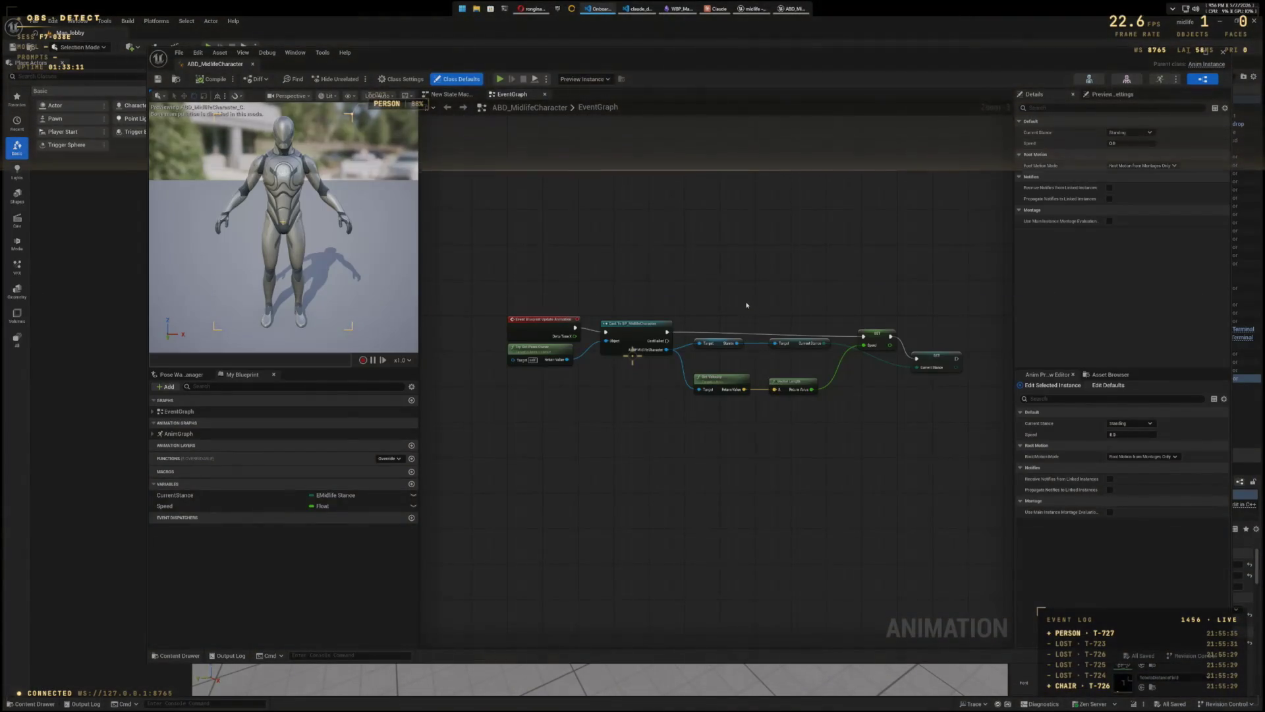
pyautogui.click(455, 94)
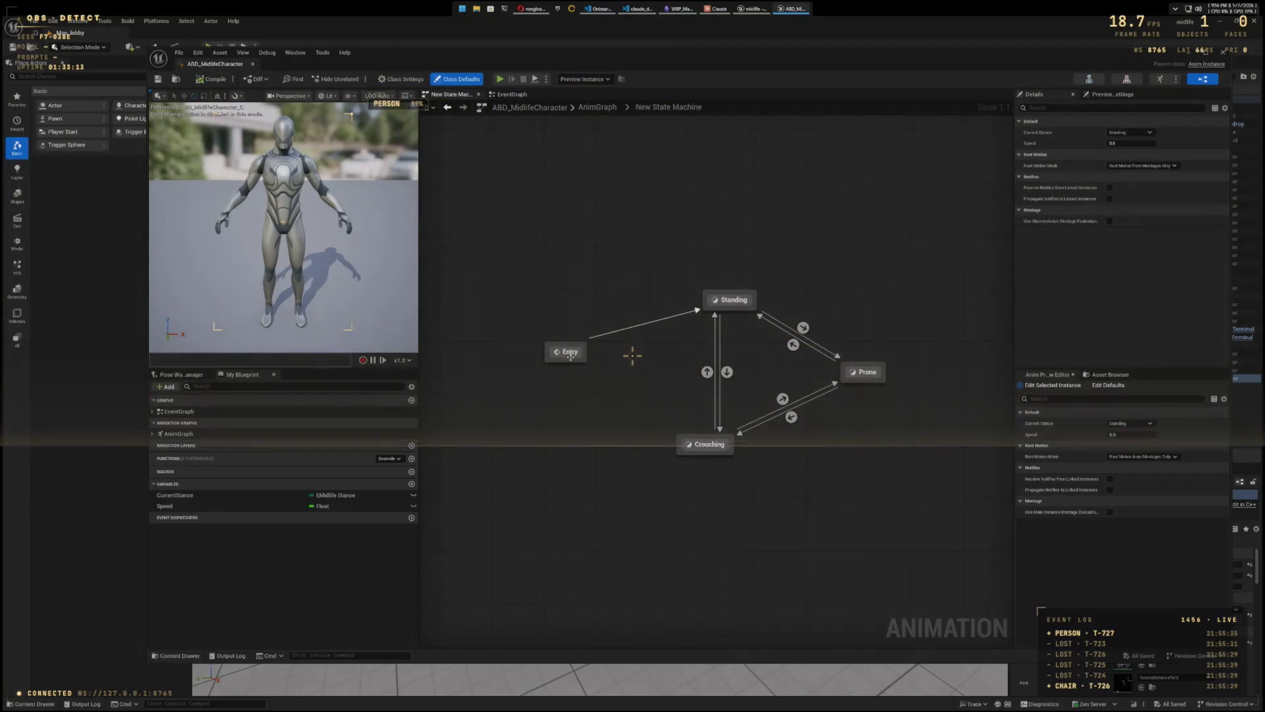
pyautogui.doubleClick(732, 302)
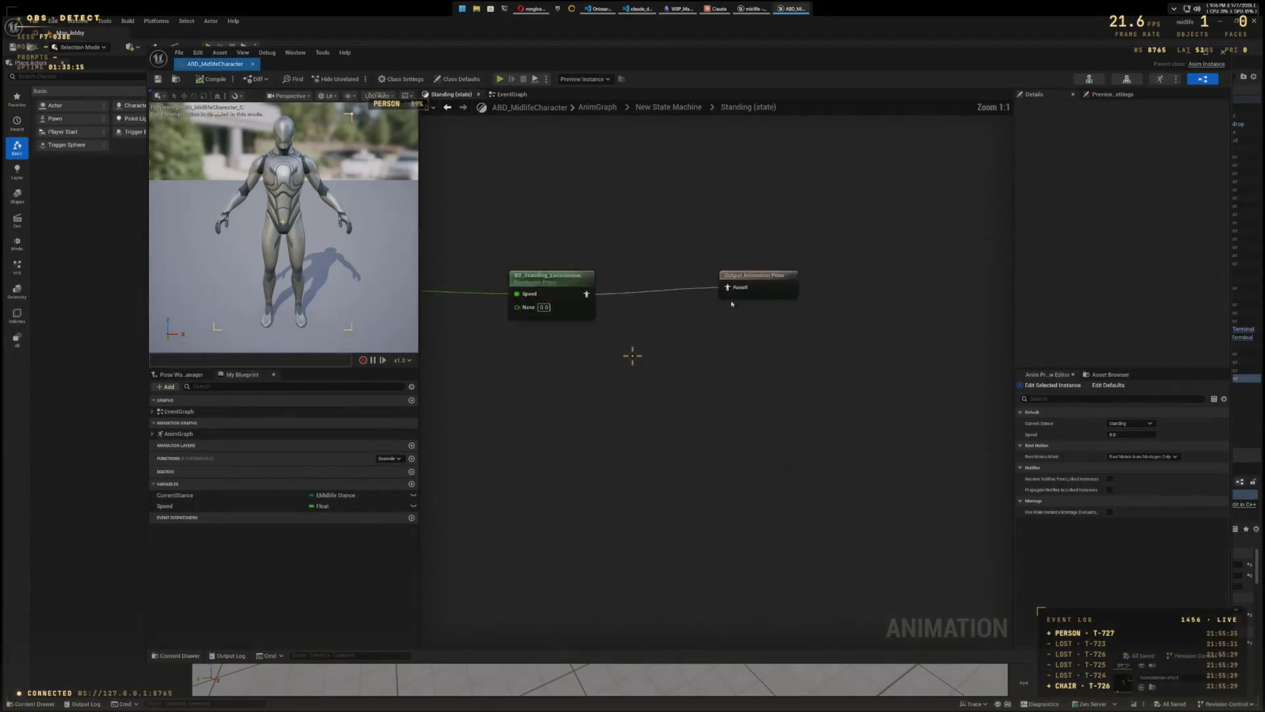
pyautogui.moveTo(734, 301); pyautogui.dragTo(720, 277)
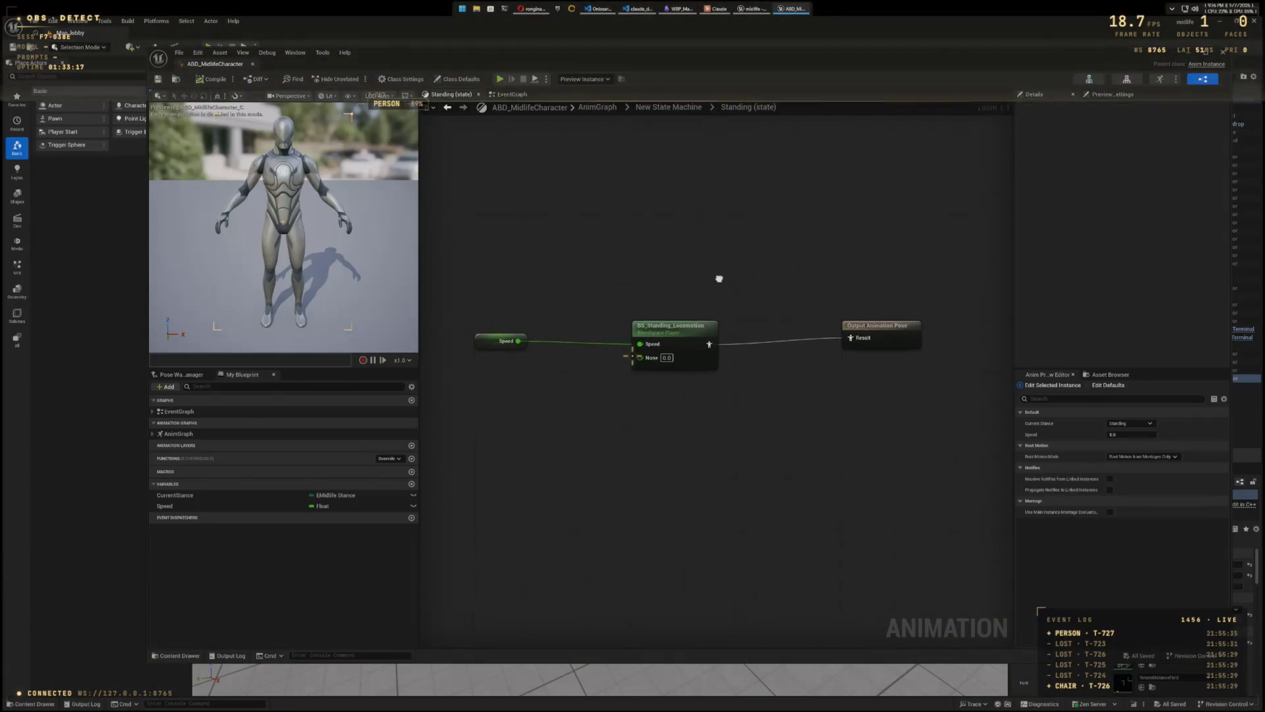
pyautogui.moveTo(495, 335); pyautogui.dragTo(562, 335)
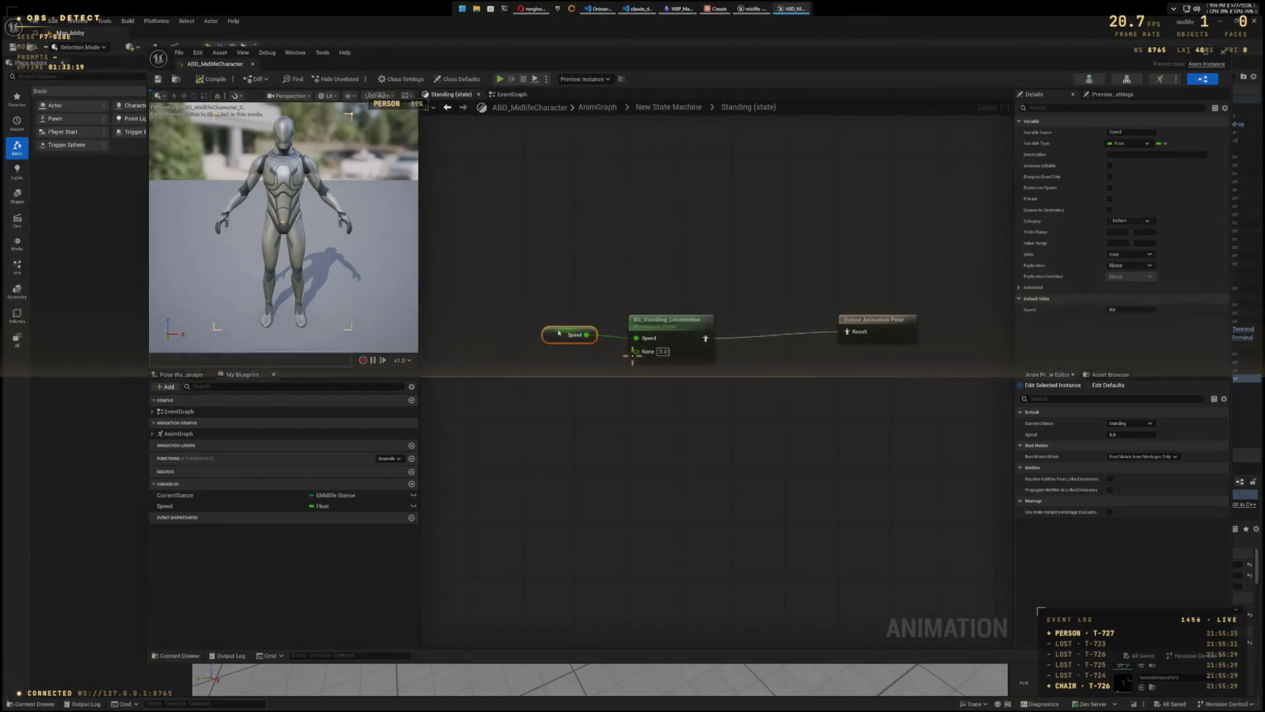
pyautogui.moveTo(890, 330); pyautogui.dragTo(810, 331)
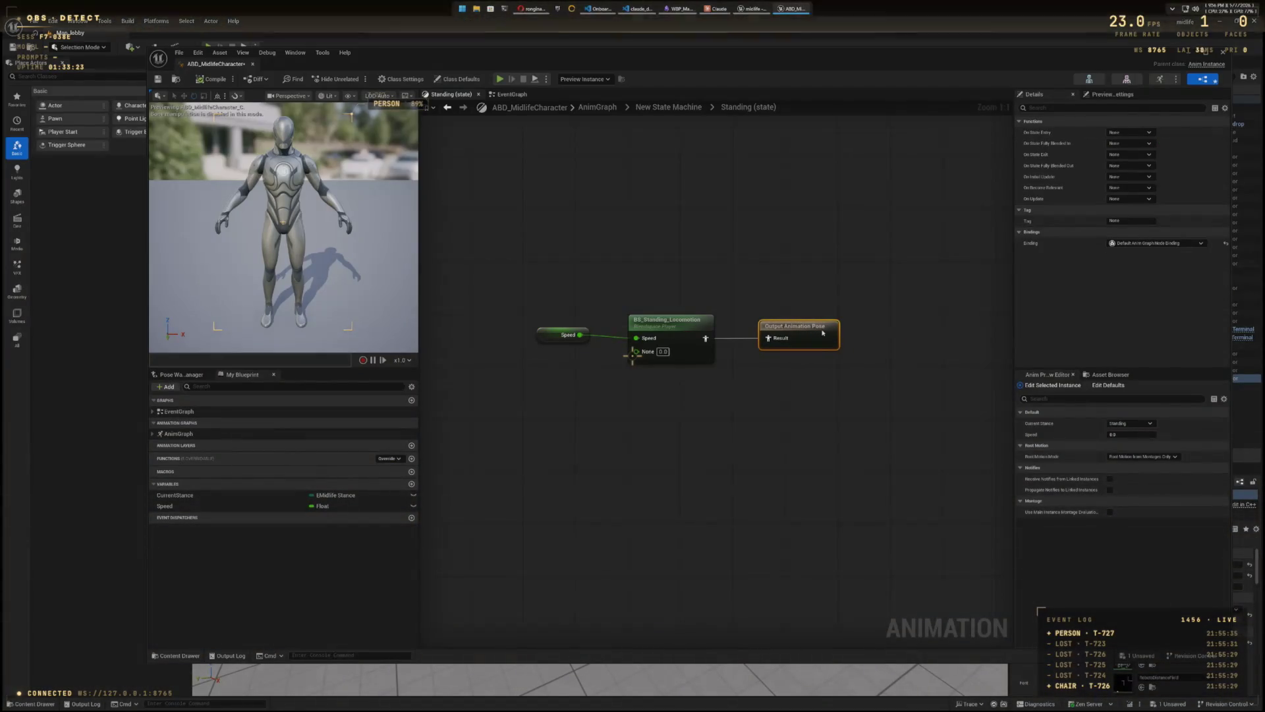
pyautogui.click(671, 107)
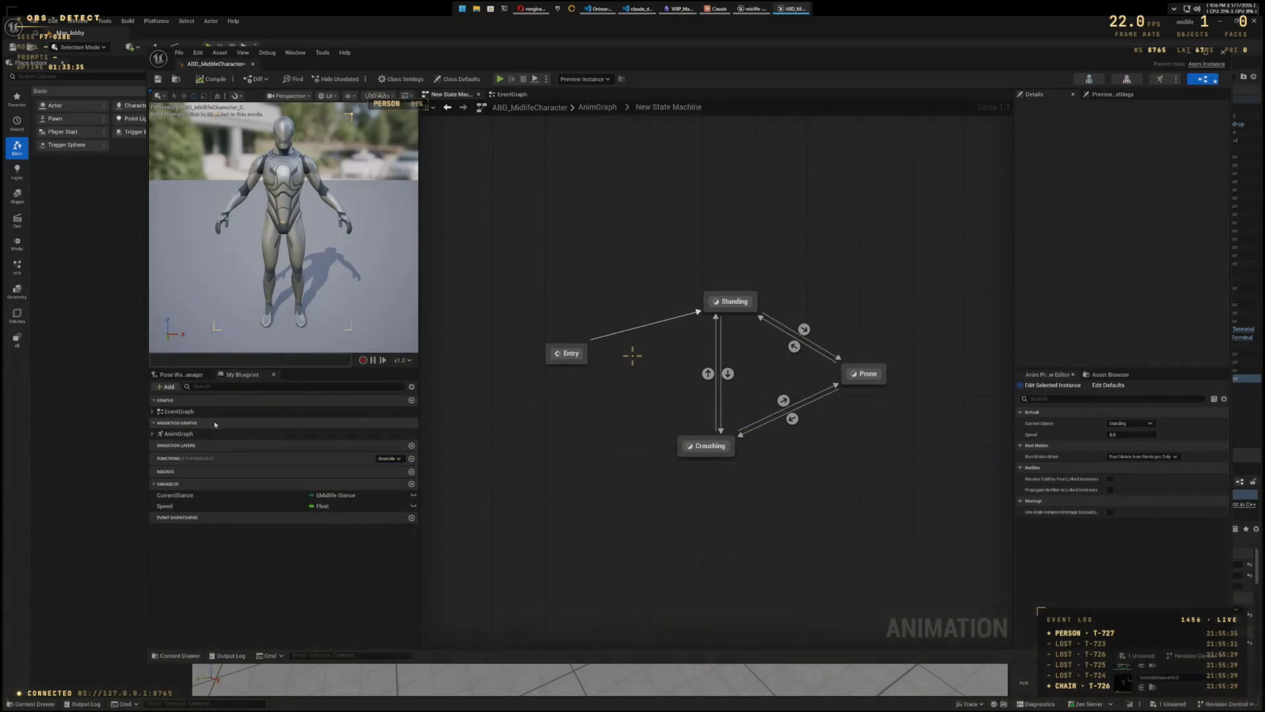
# Step: Rename New State Machine to Locomotion in the My Blueprint AnimGraph list
pyautogui.click(153, 433)
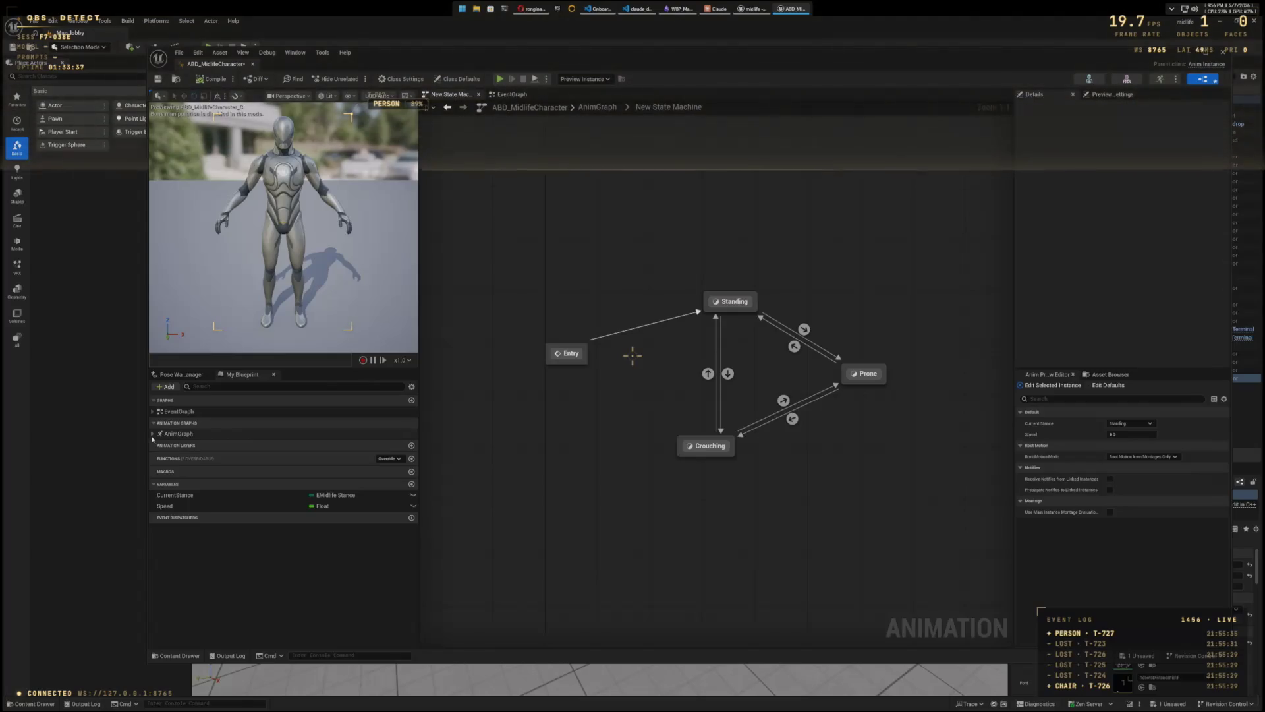
pyautogui.doubleClick(197, 445)
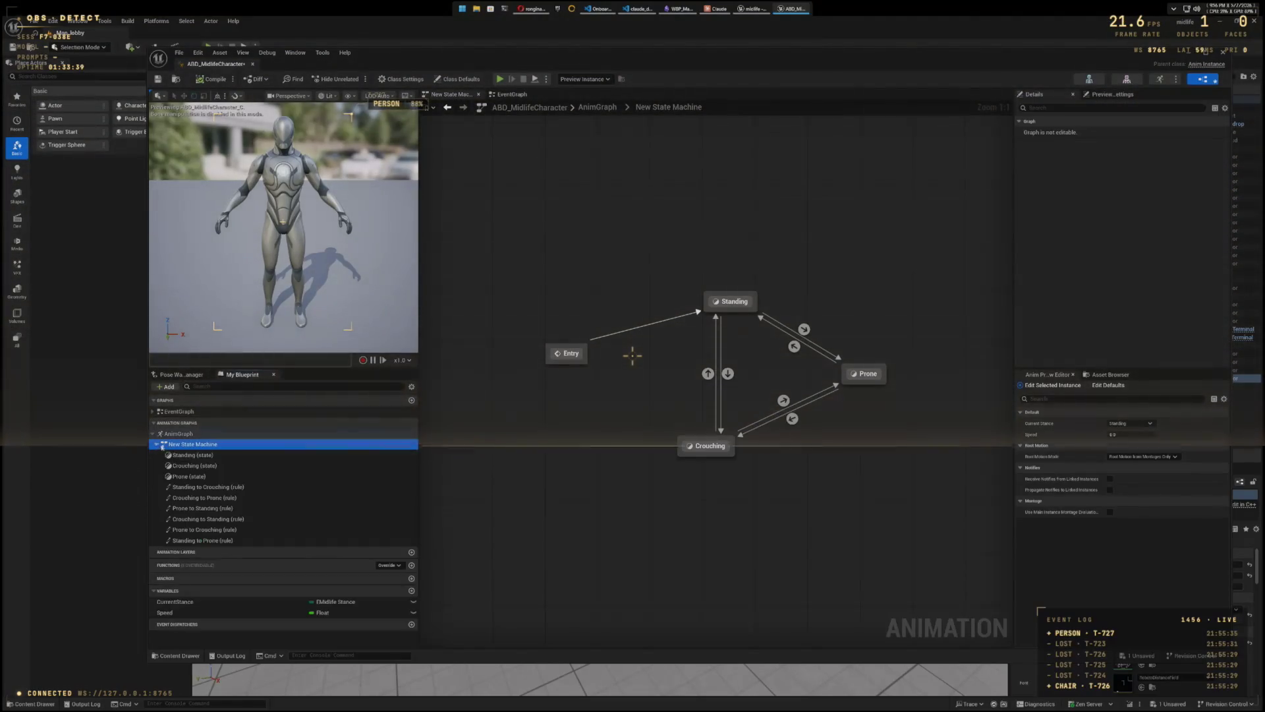
pyautogui.click(198, 445)
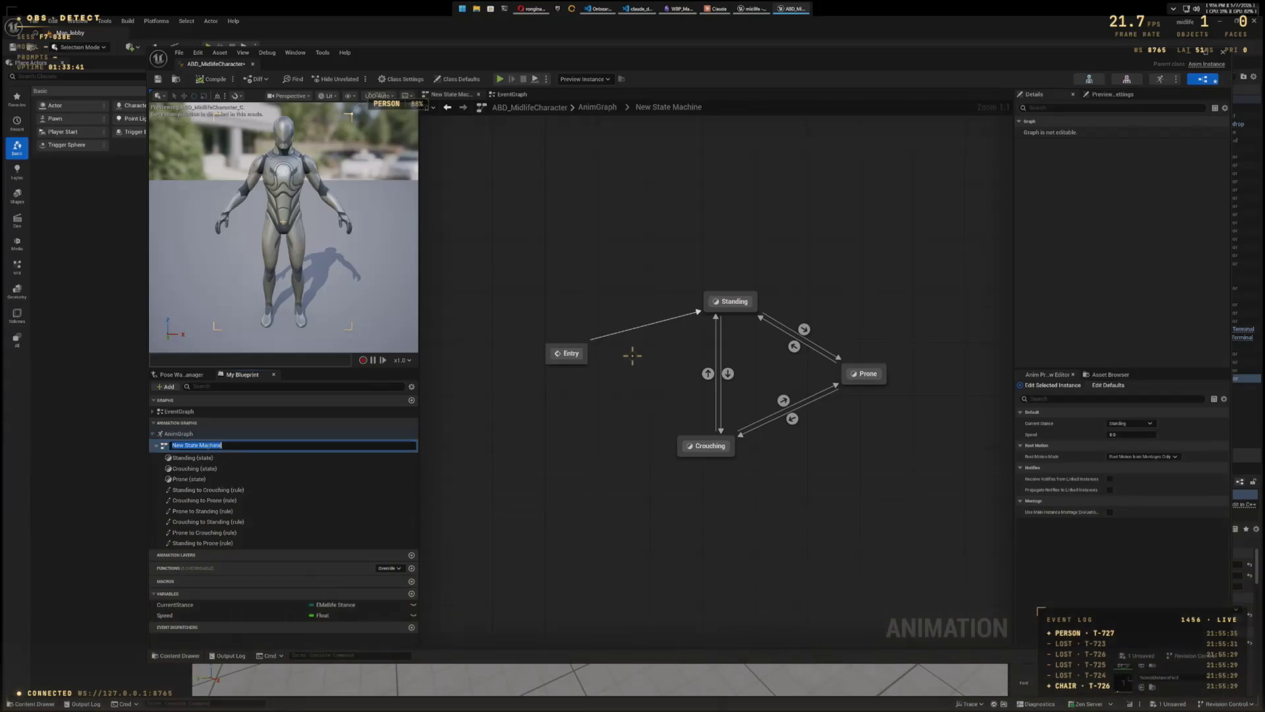
pyautogui.tripleClick(197, 445)
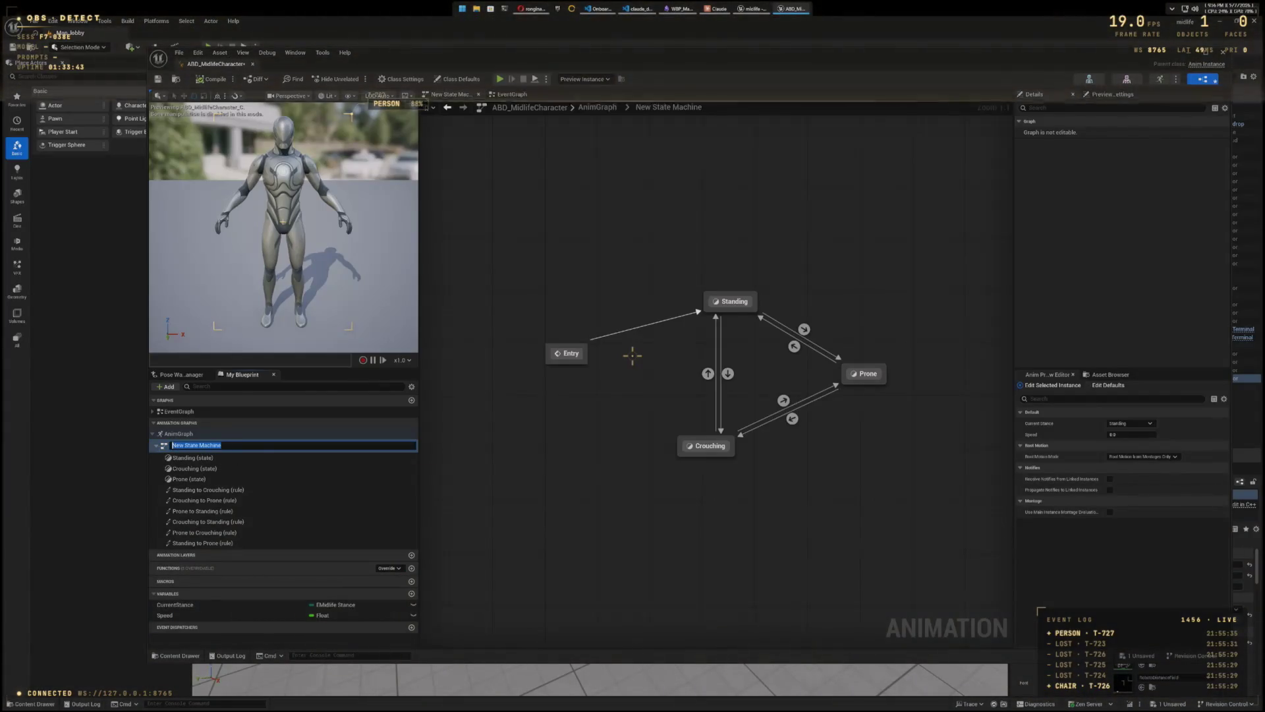
pyautogui.write('Locomotion')
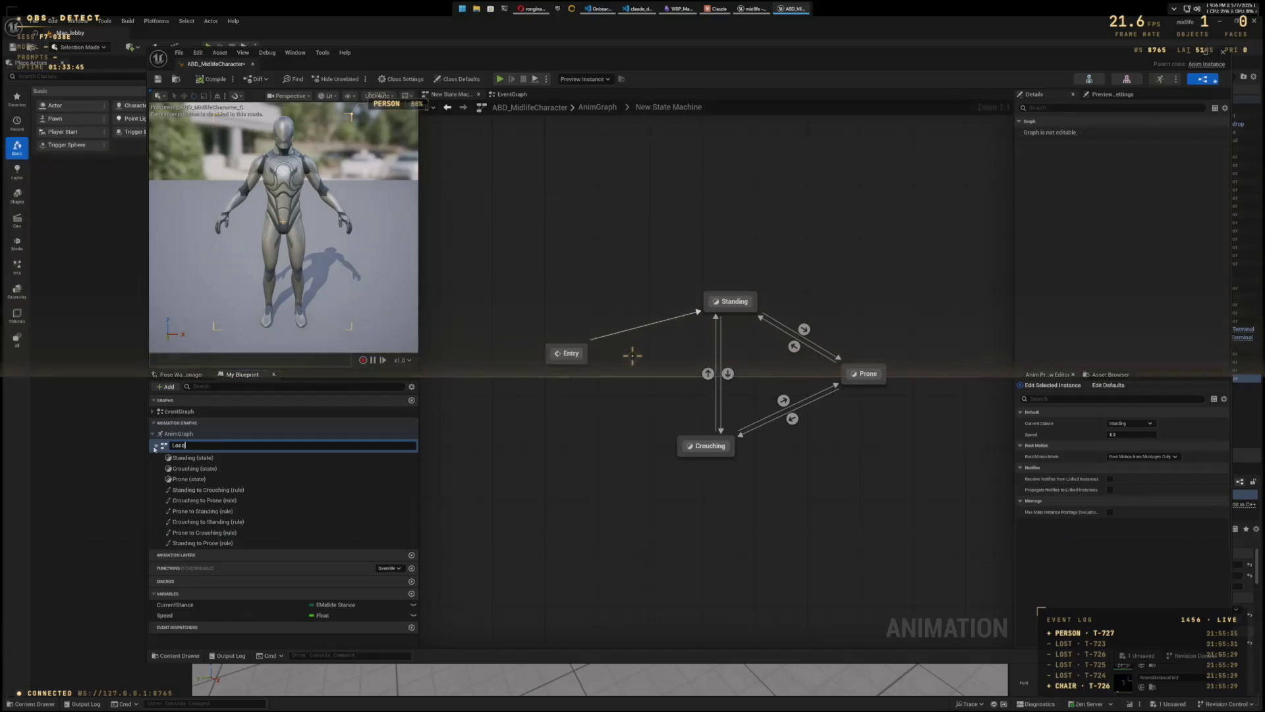
pyautogui.press('Return')
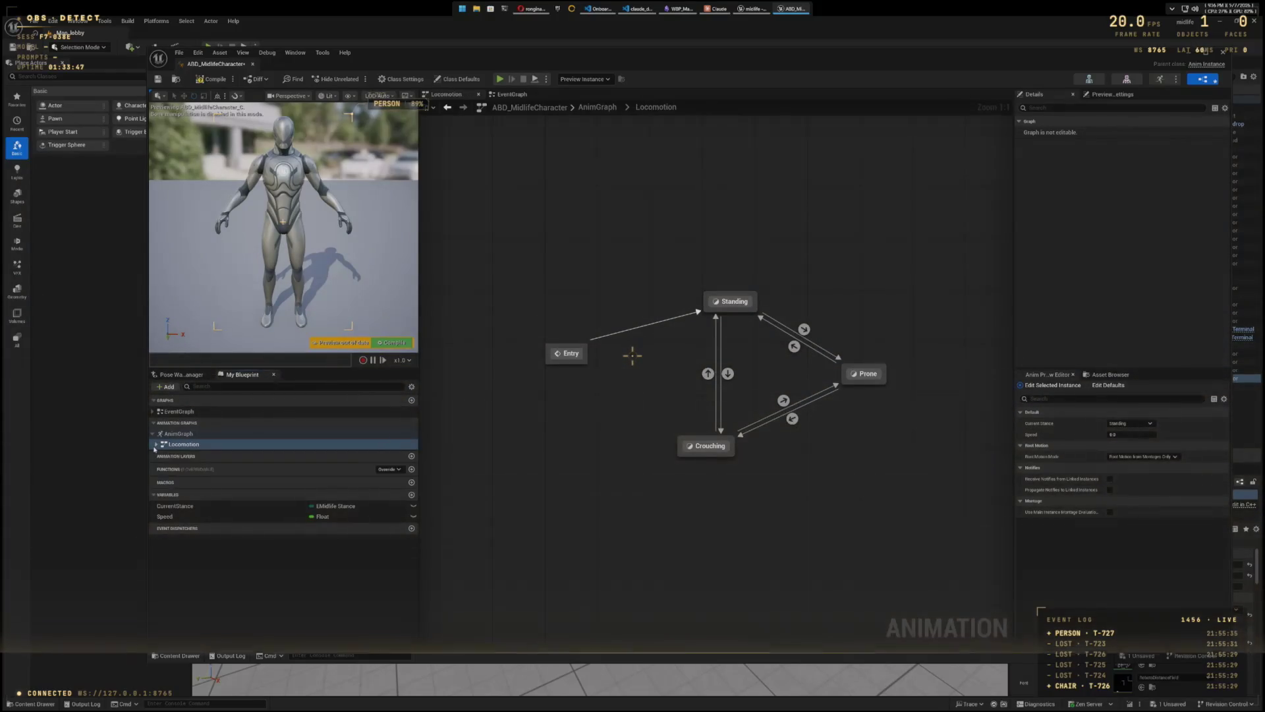
pyautogui.click(155, 447)
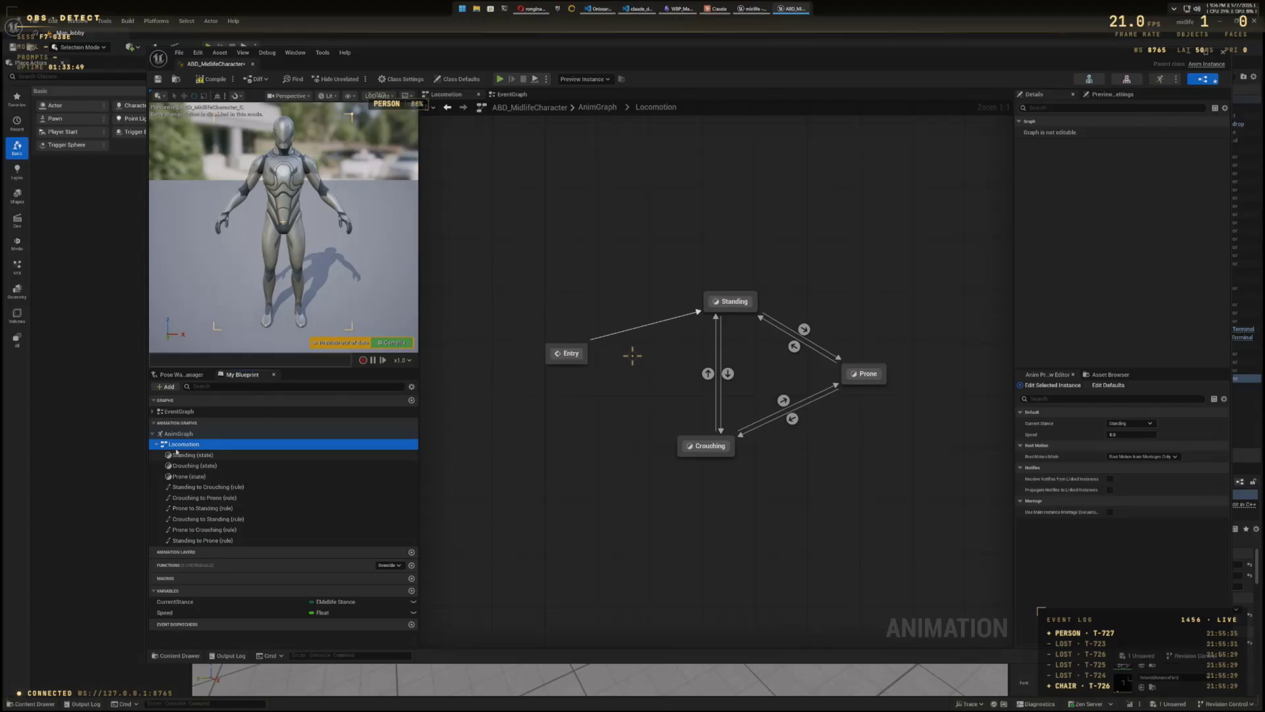
pyautogui.click(510, 95)
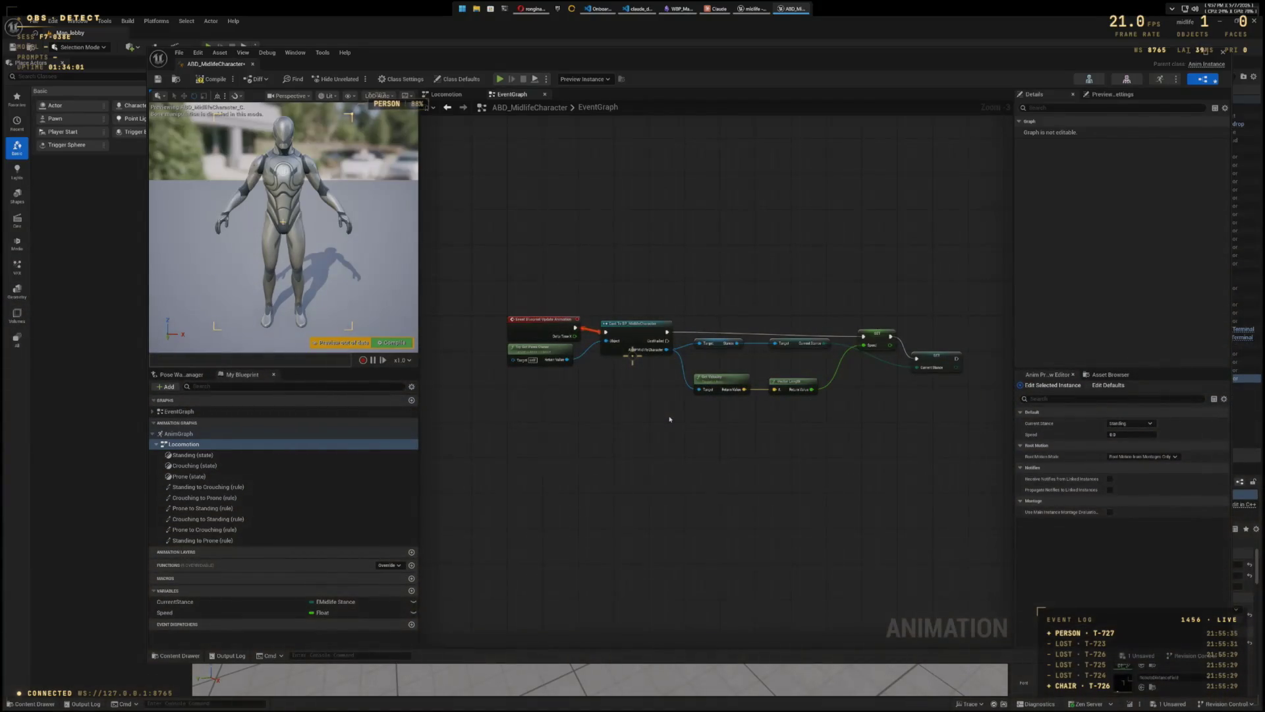
# Step: In the Crouching state, straighten the Output Animation Pose wire and move the Speed node closer
pyautogui.click(279, 456)
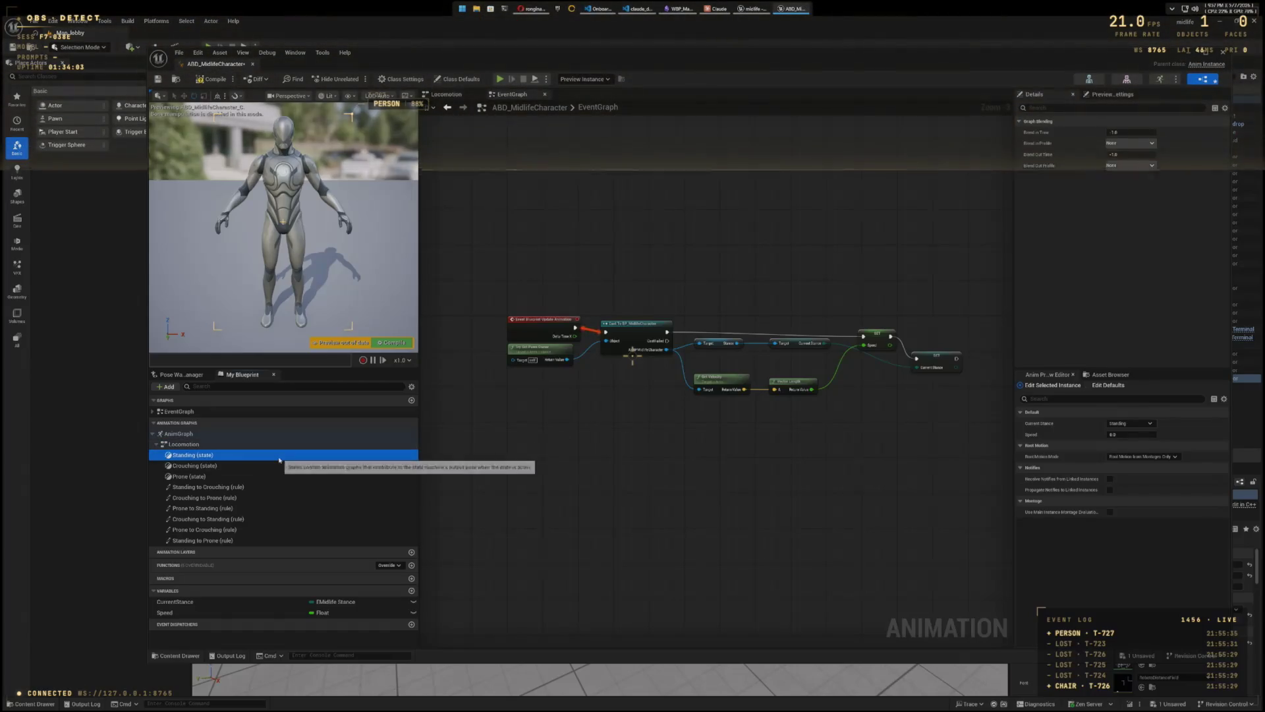
pyautogui.click(446, 94)
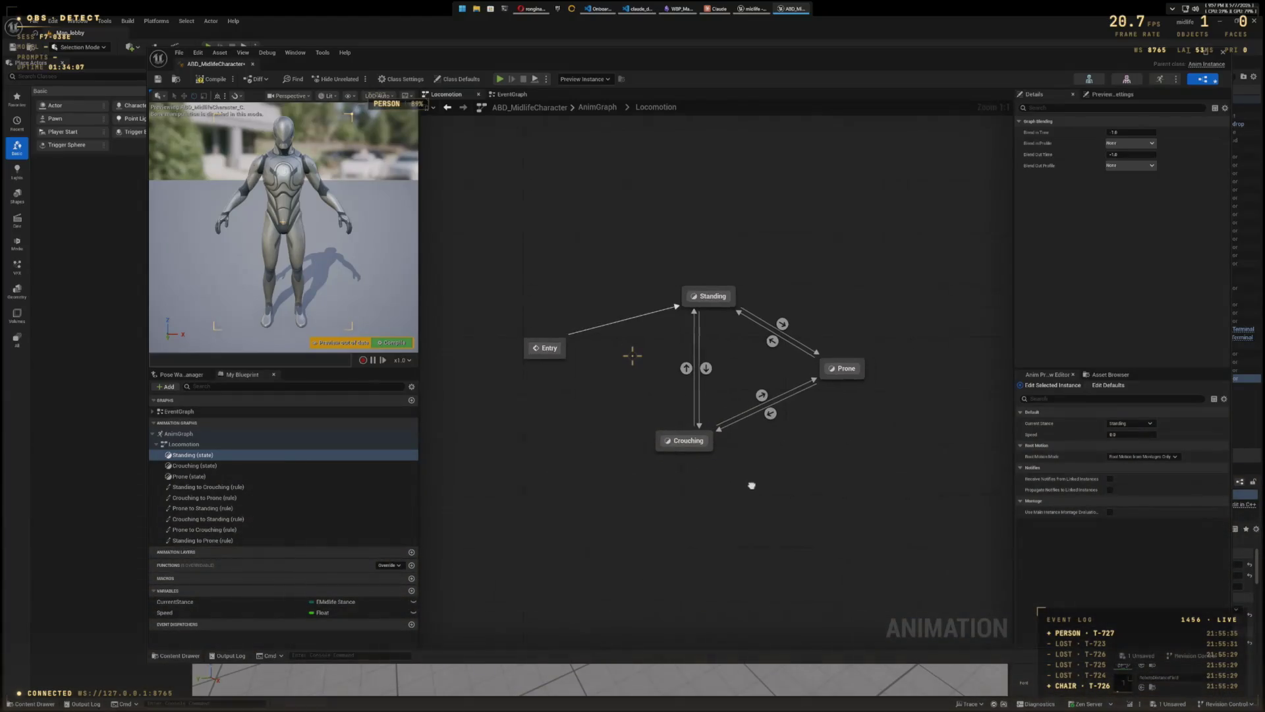
pyautogui.scroll(1, 731, 488)
pyautogui.moveTo(723, 484); pyautogui.dragTo(741, 496)
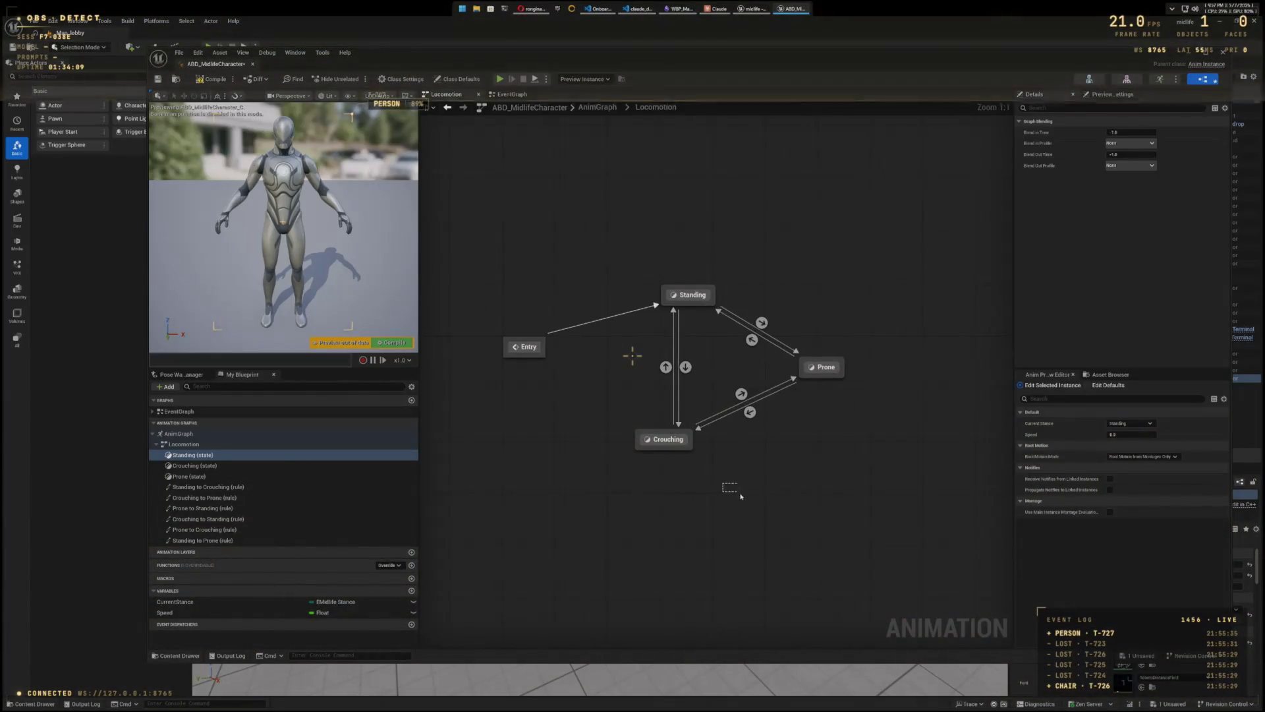
pyautogui.moveTo(680, 455); pyautogui.dragTo(705, 490)
pyautogui.doubleClick(698, 479)
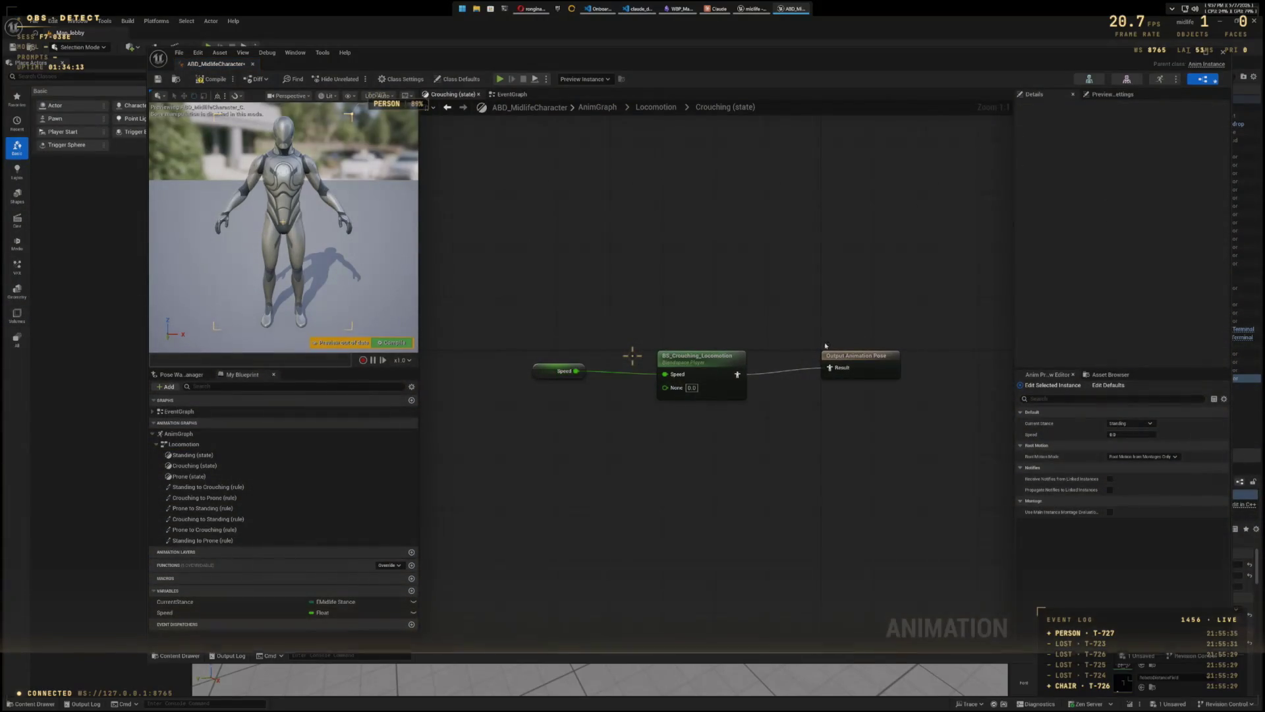
pyautogui.moveTo(860, 371); pyautogui.dragTo(859, 367)
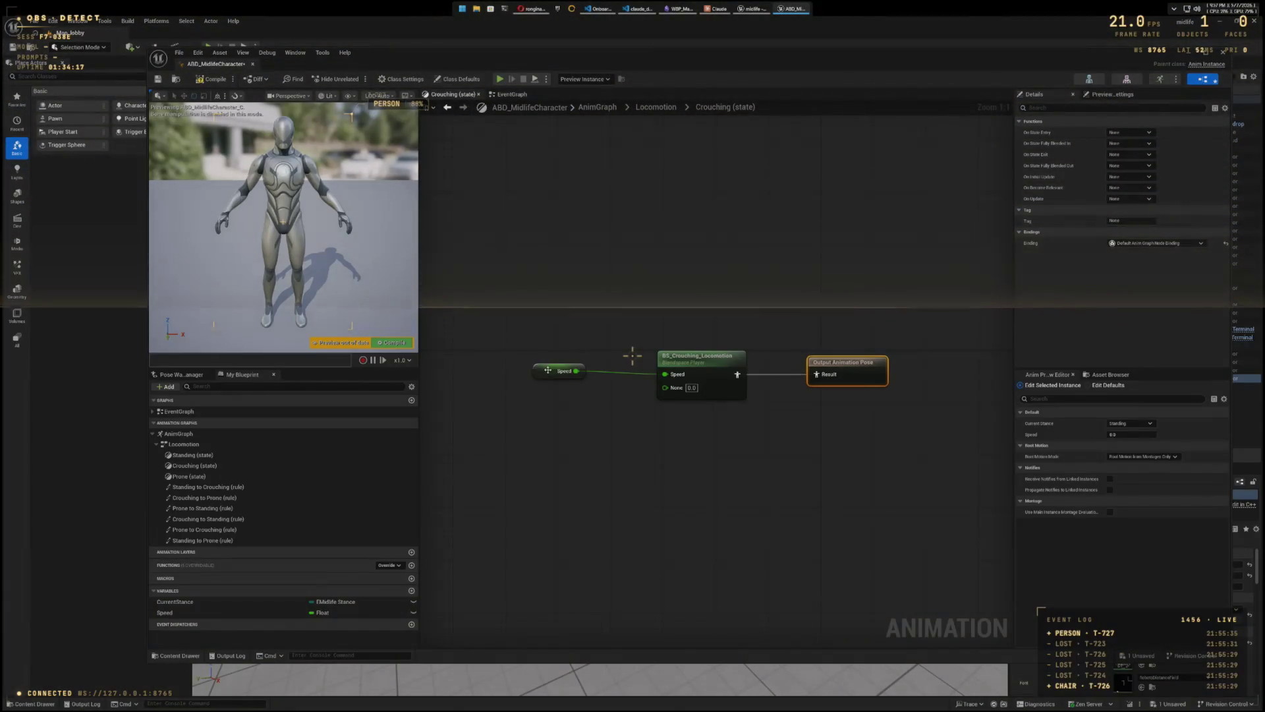
pyautogui.moveTo(549, 370); pyautogui.dragTo(582, 371)
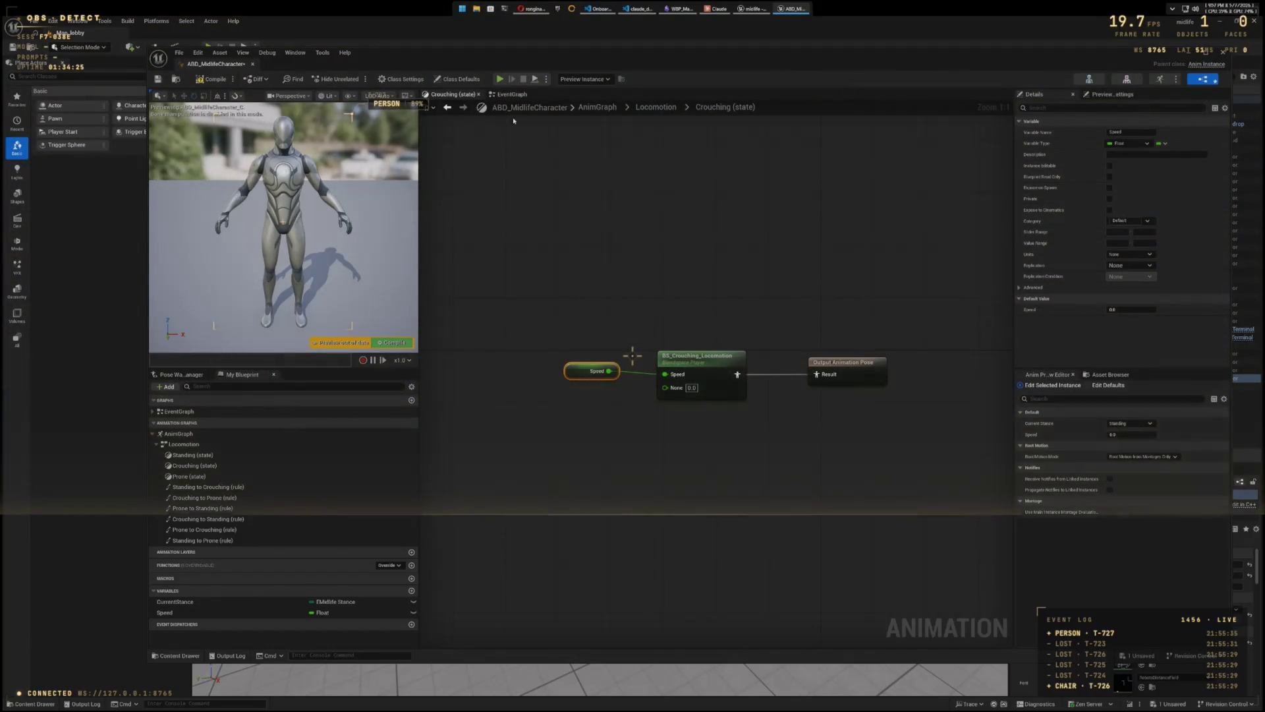
pyautogui.click(510, 94)
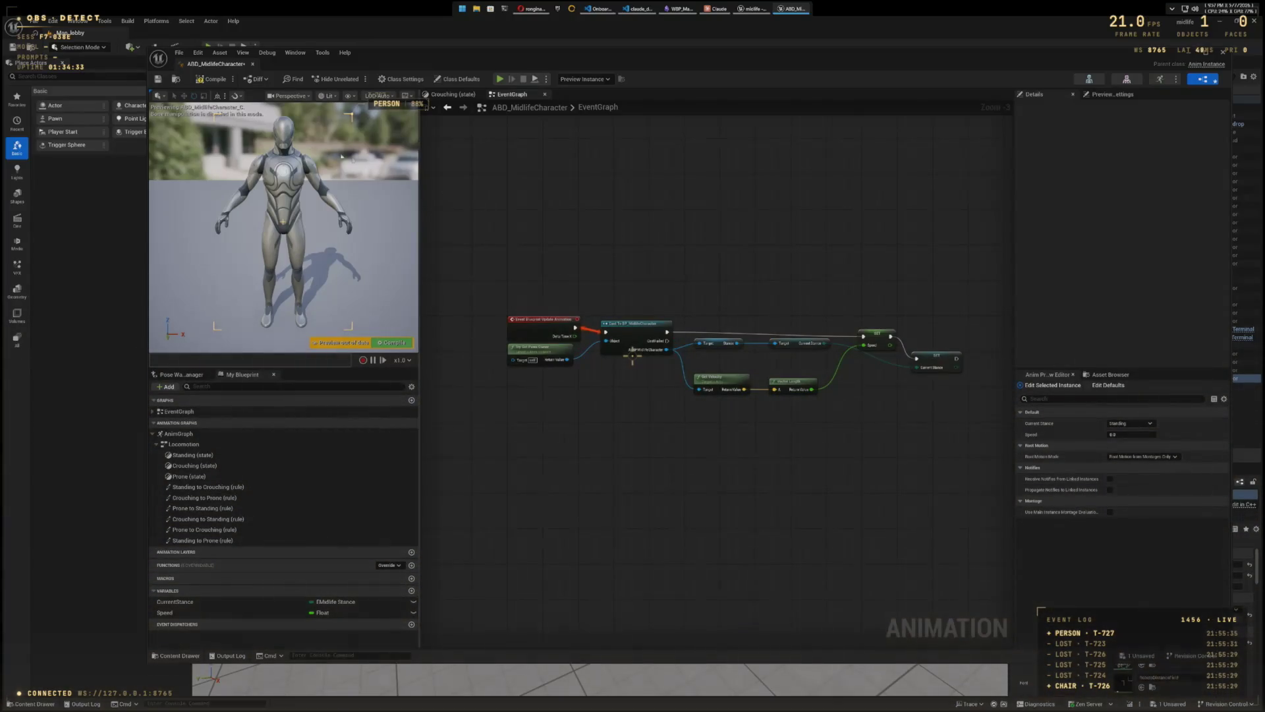
# Step: Compile ABP_MidlifeCharacter so its event graph is no longer flagged as out of date
pyautogui.click(210, 79)
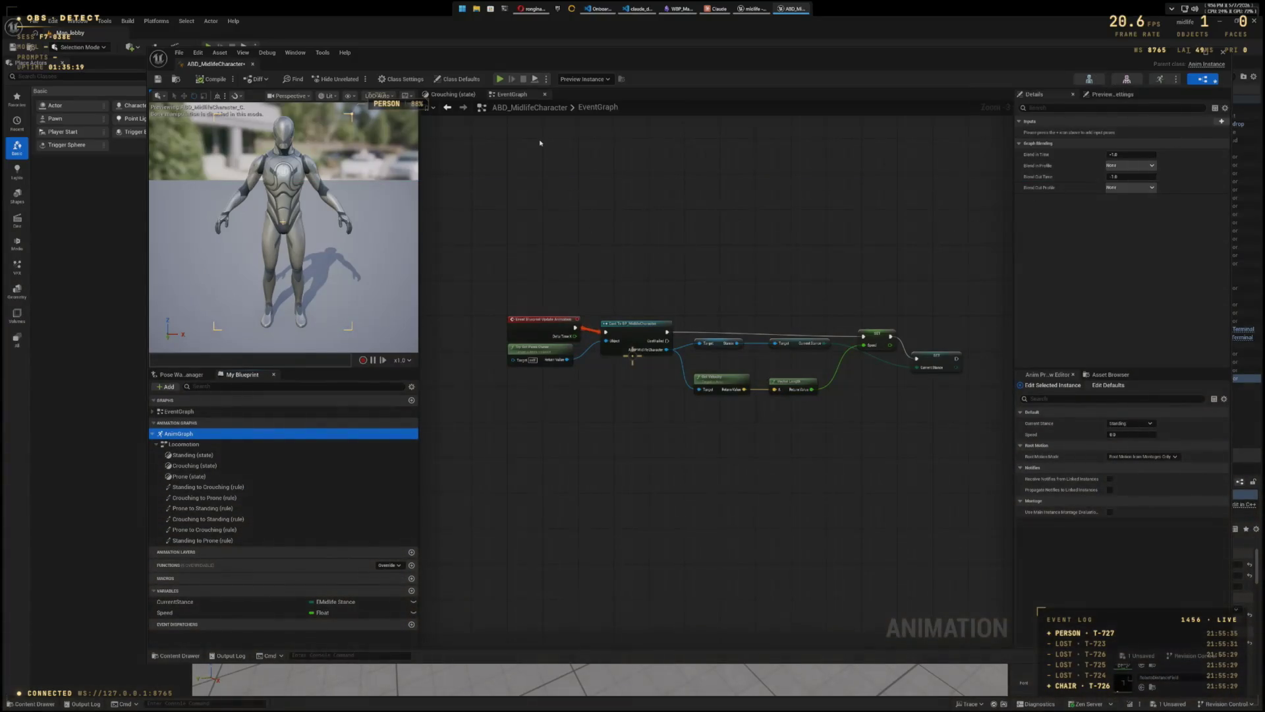
# Step: Close the ABP editor, run and stop a Play-in-Editor test, then show the Blueprints folder
pyautogui.click(1224, 55)
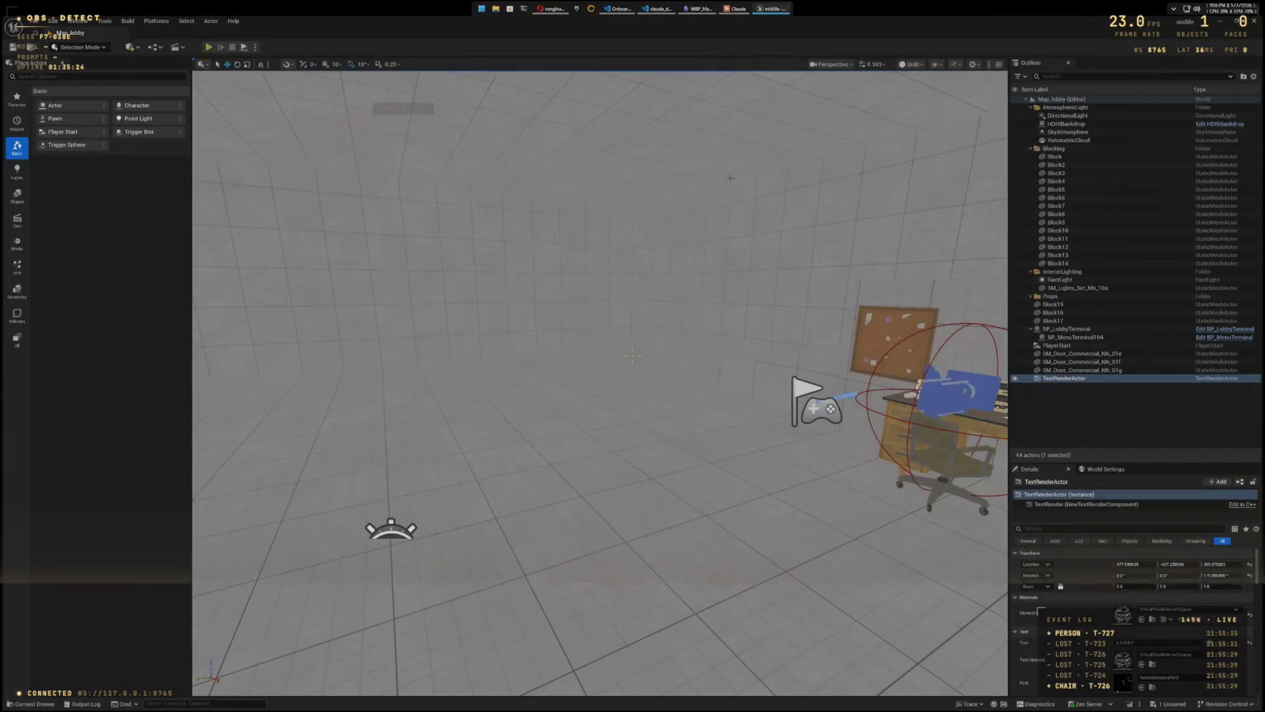
pyautogui.click(209, 47)
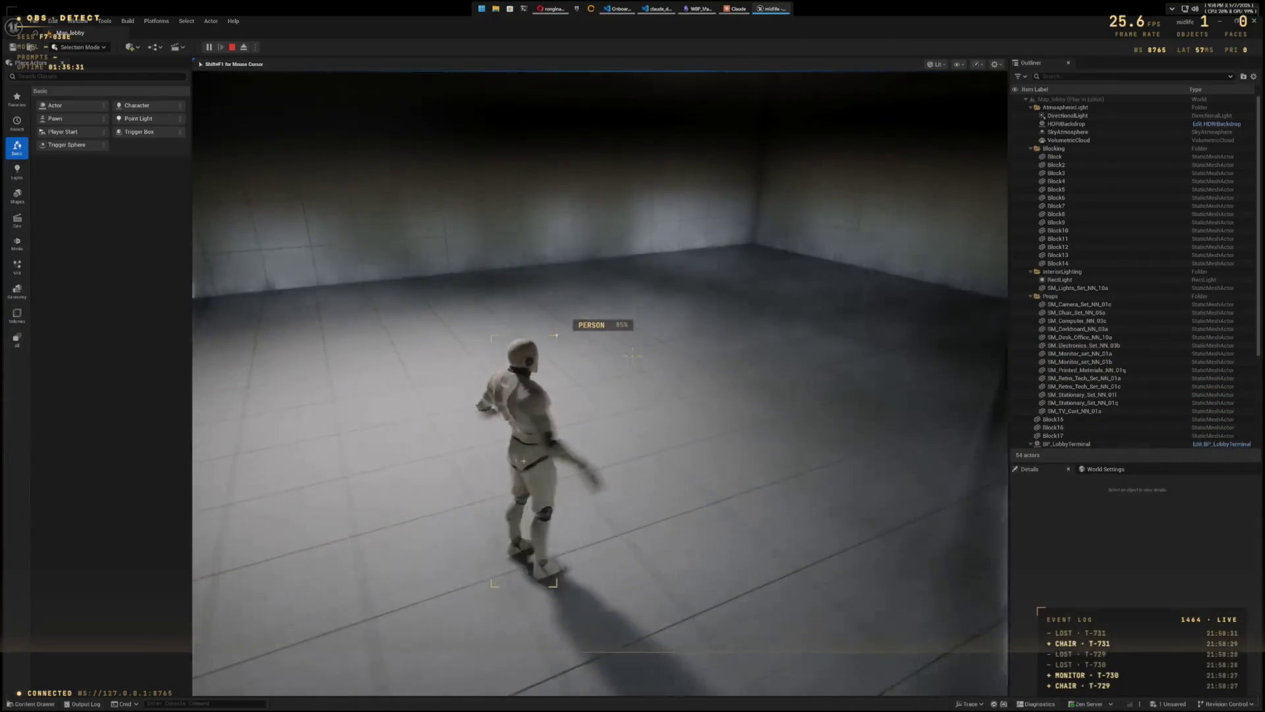
pyautogui.press('Escape')
pyautogui.hotkey('ctrl', 'space')
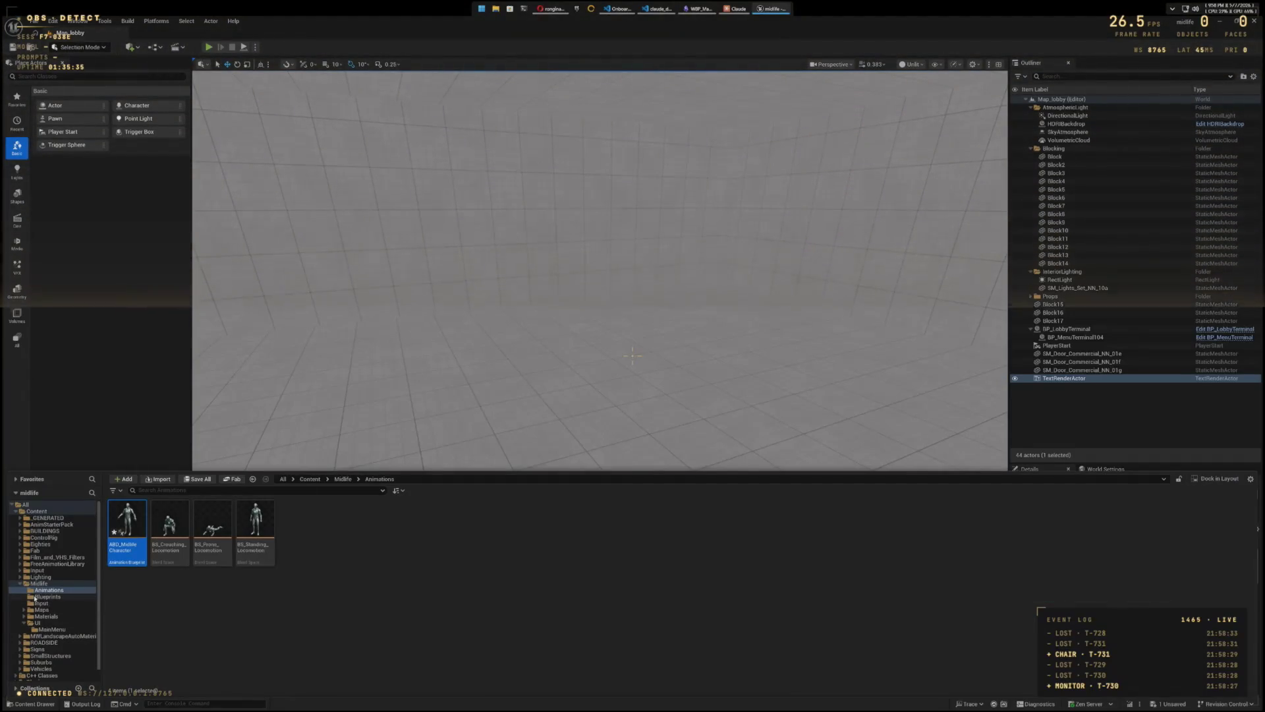
pyautogui.click(32, 597)
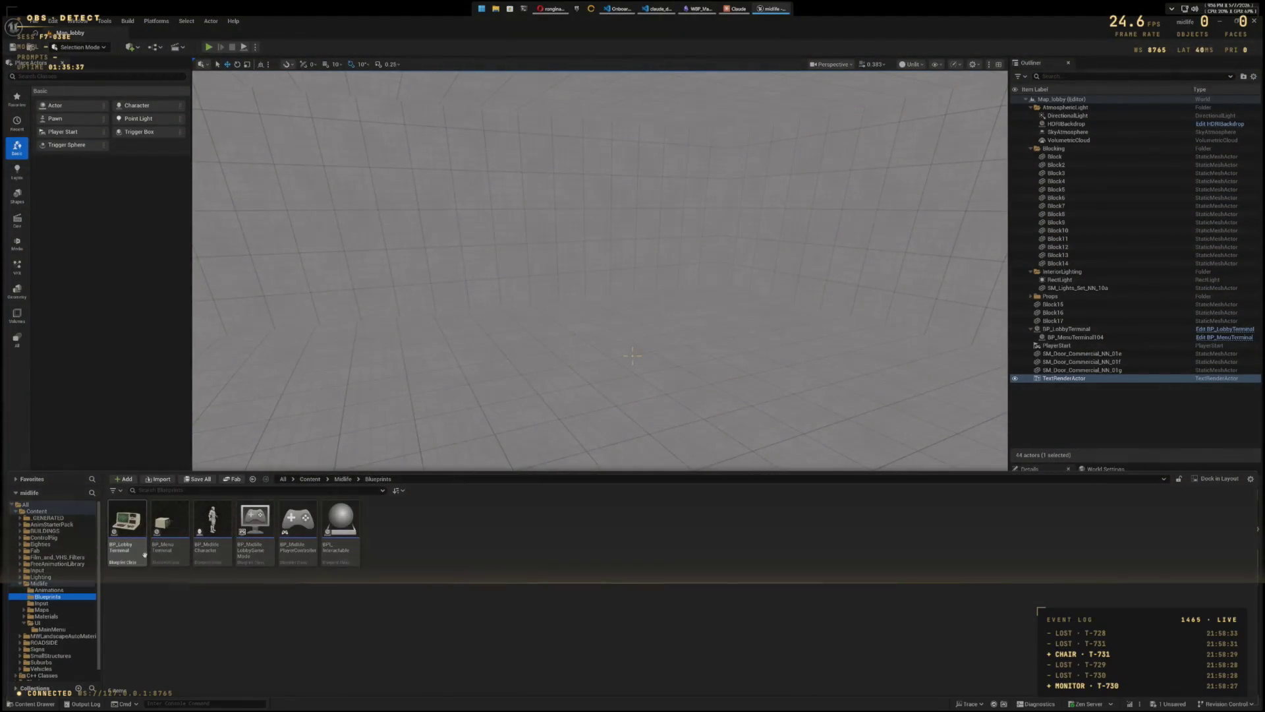
pyautogui.doubleClick(213, 520)
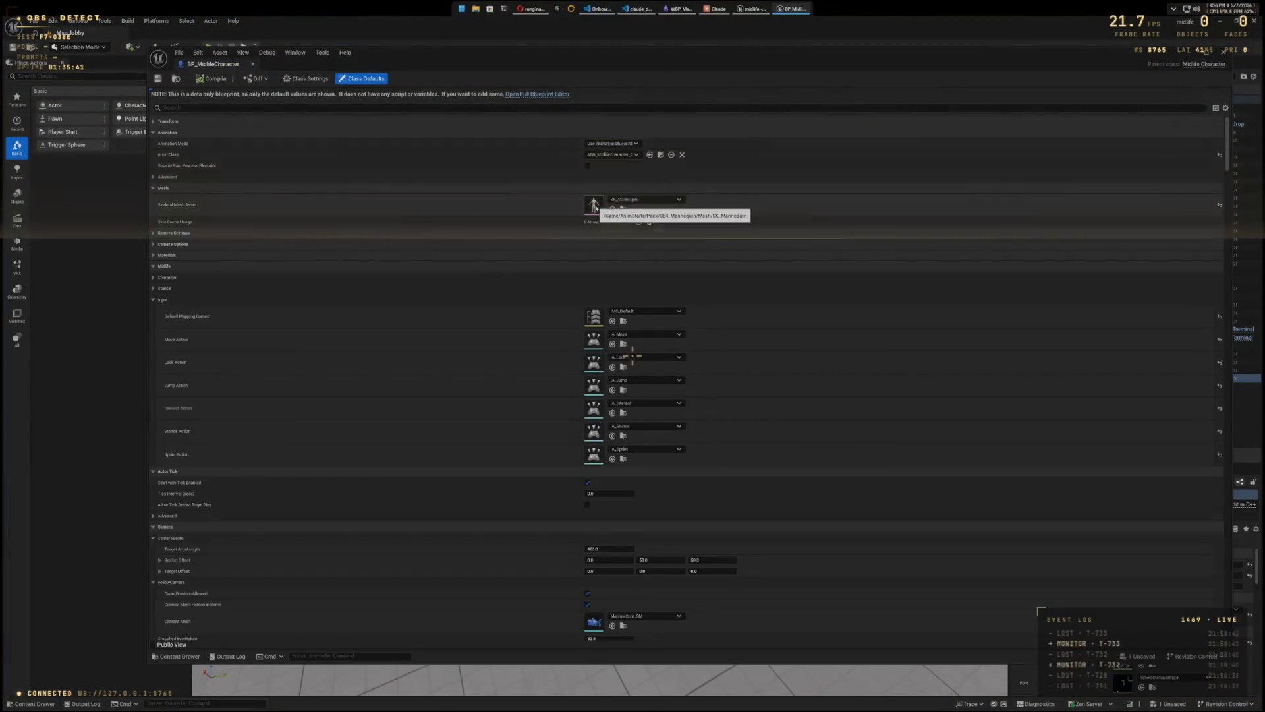
pyautogui.click(617, 155)
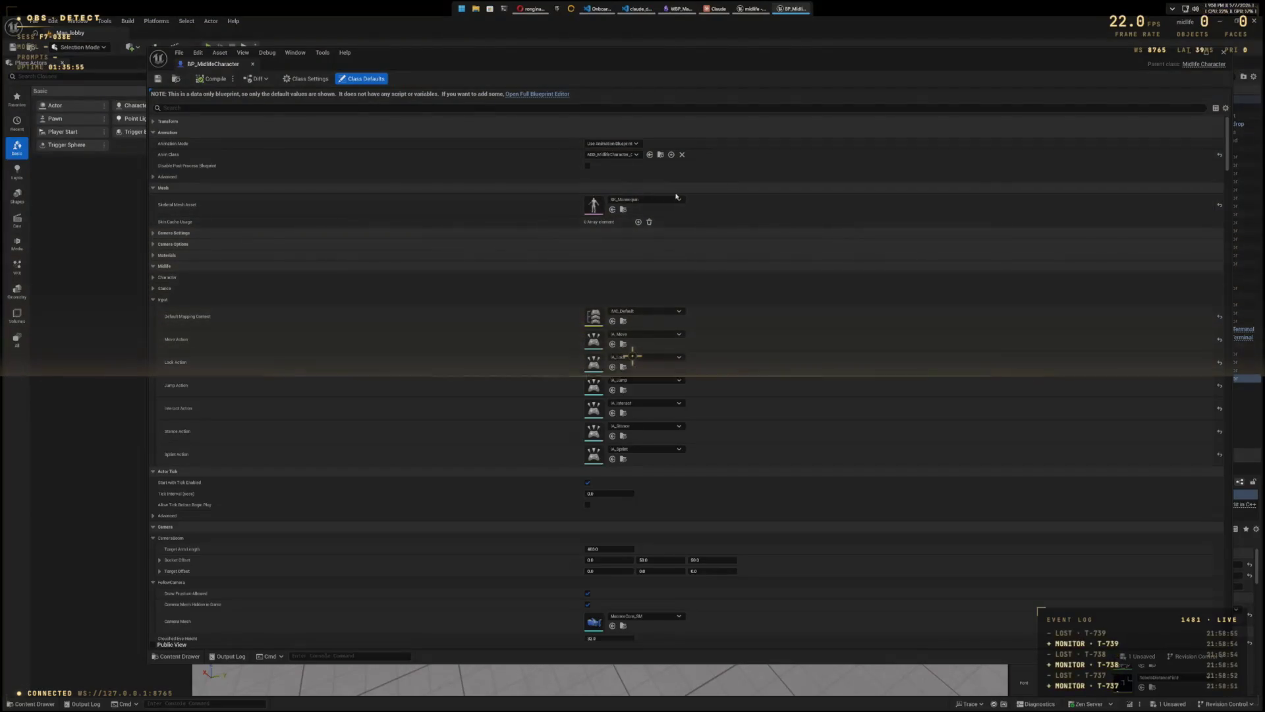
pyautogui.click(1223, 53)
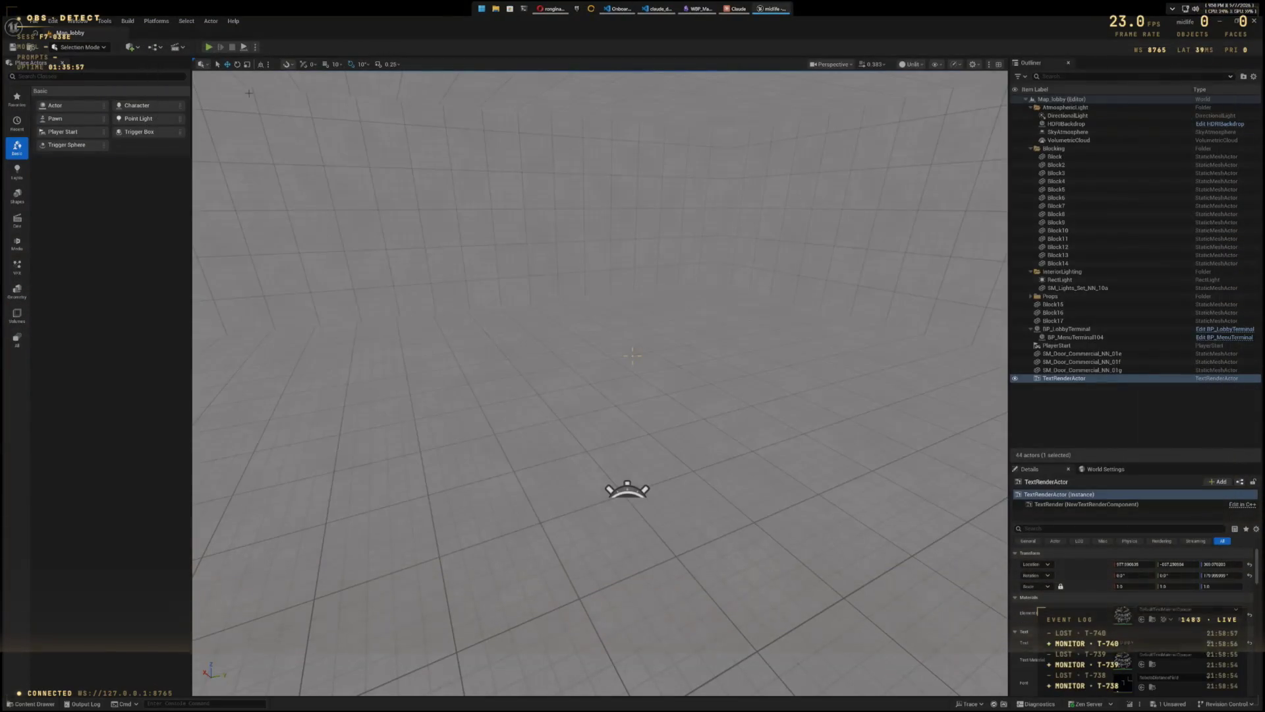
# Step: Run and stop another Play-in-Editor test, check the Output Log, then open the Midlife/Animations content drawer
pyautogui.click(208, 47)
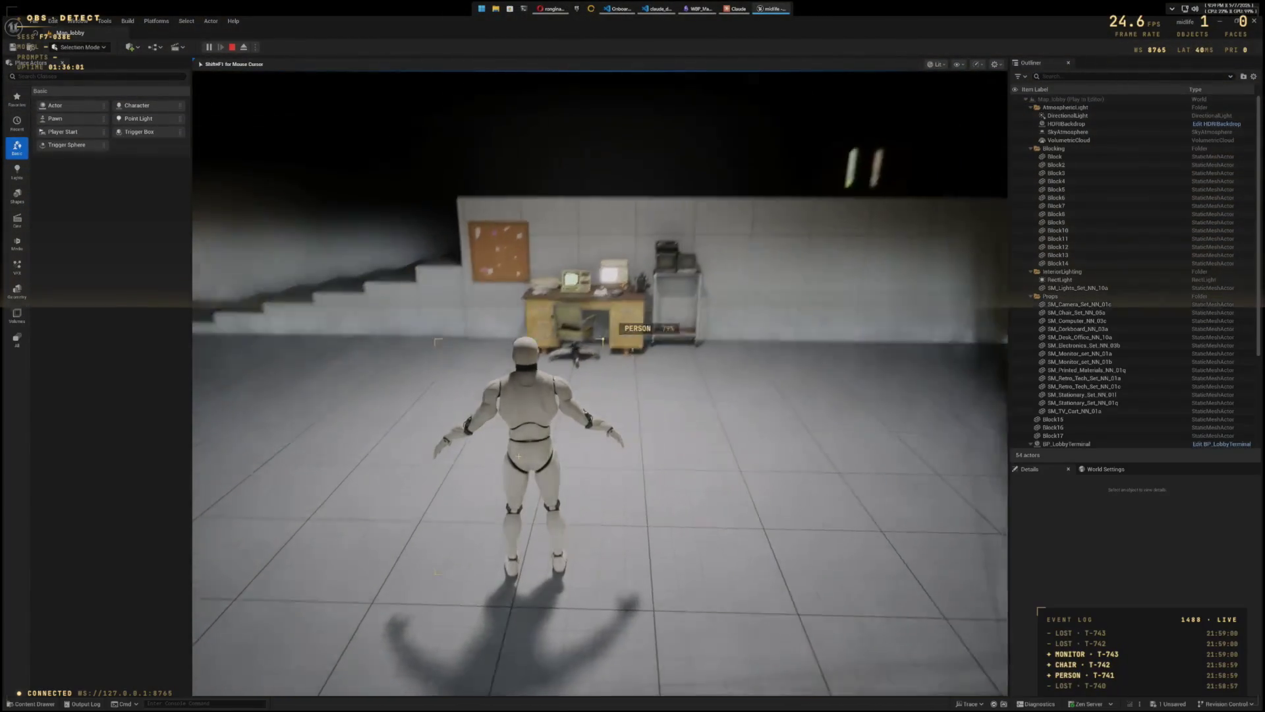
pyautogui.press('Escape')
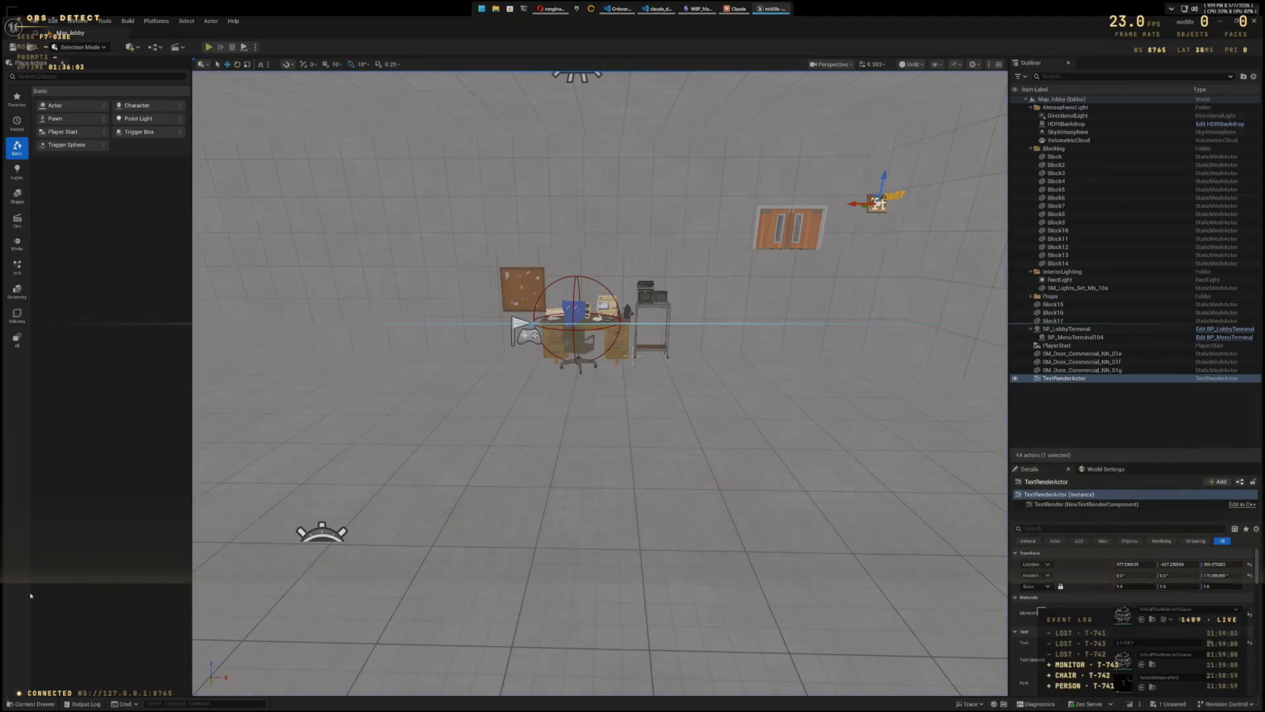
pyautogui.click(78, 704)
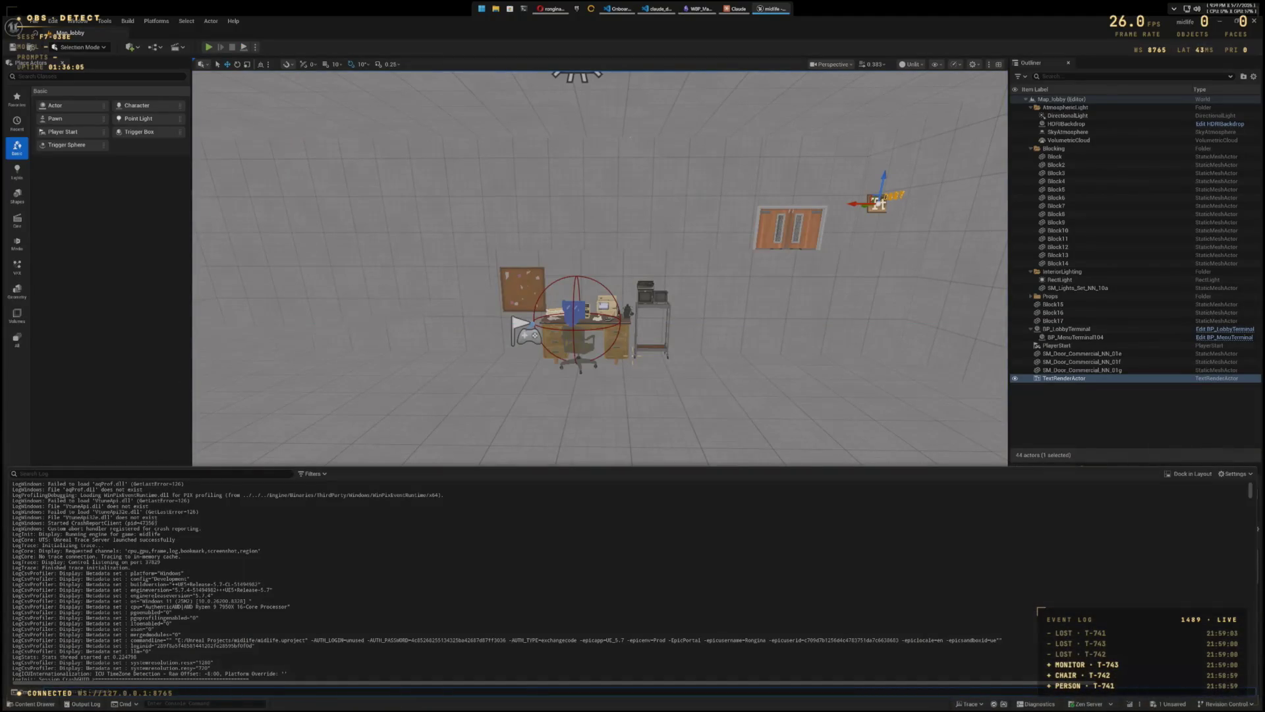
pyautogui.scroll(-6, 163, 512)
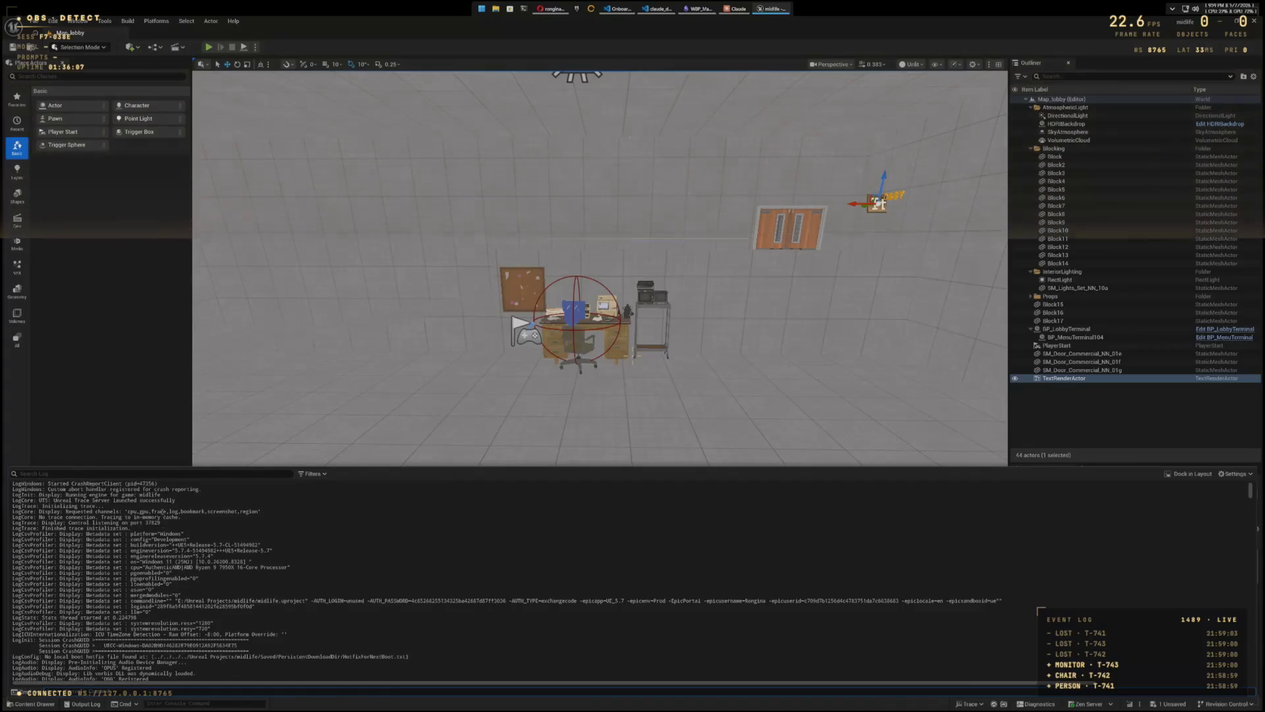
pyautogui.press('Escape')
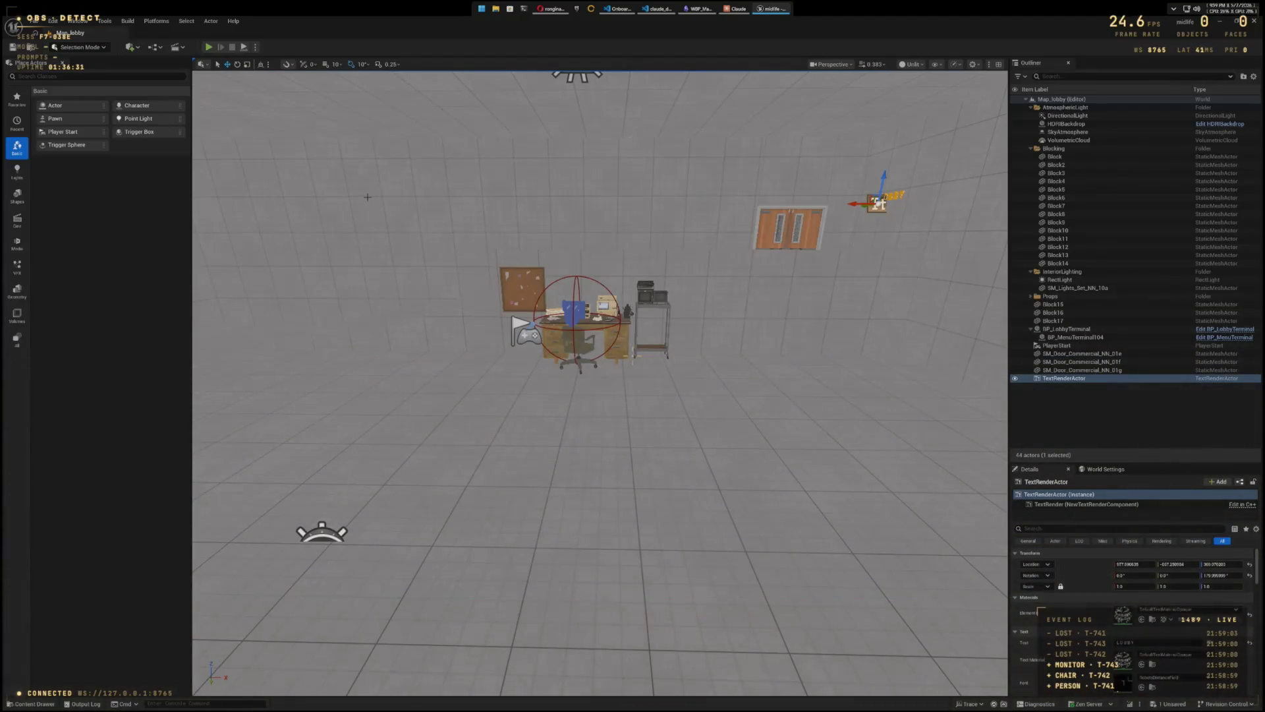
pyautogui.hotkey('ctrl', 'space')
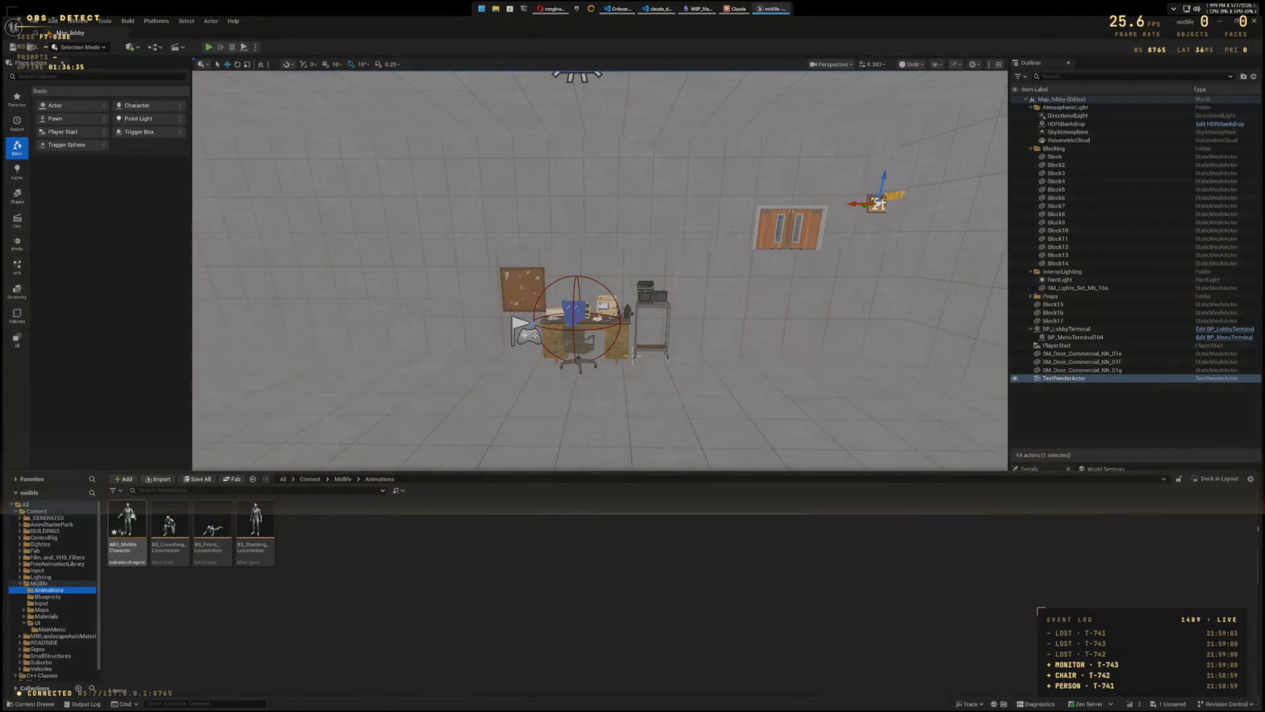
# Step: Open ABP_MidlifeCharacter and pan around its event graph
pyautogui.doubleClick(134, 520)
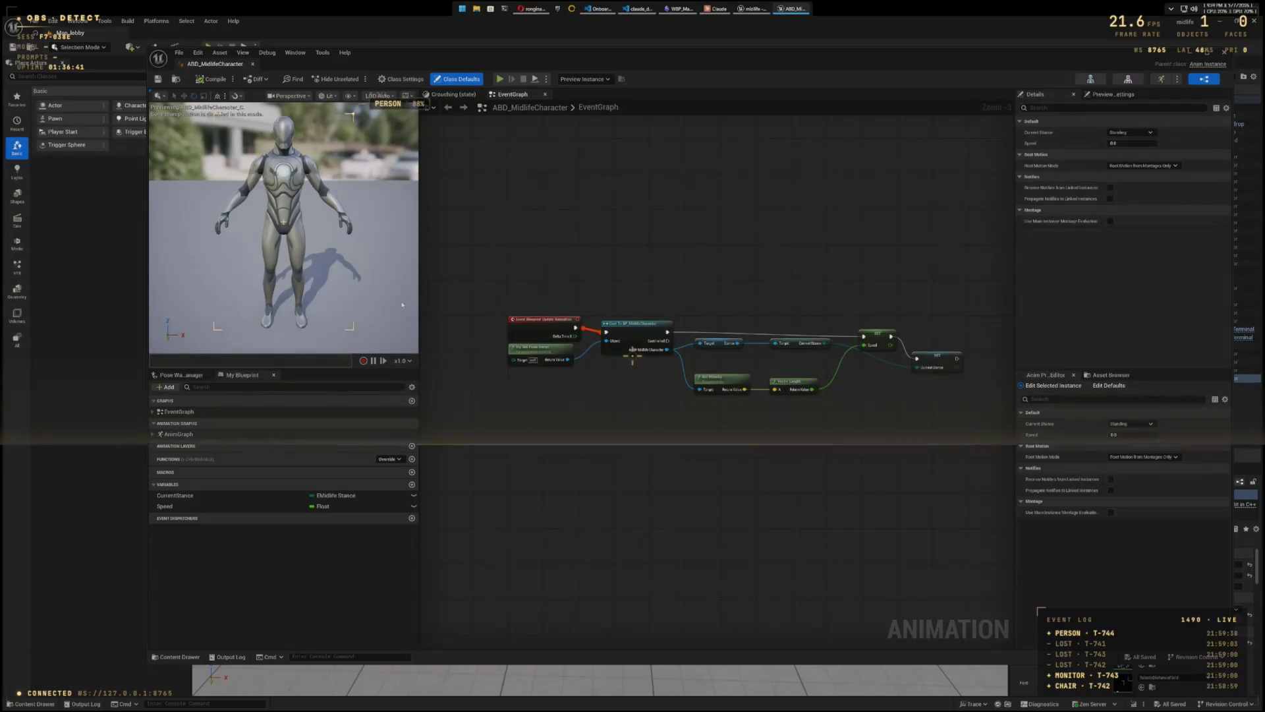
pyautogui.click(244, 413)
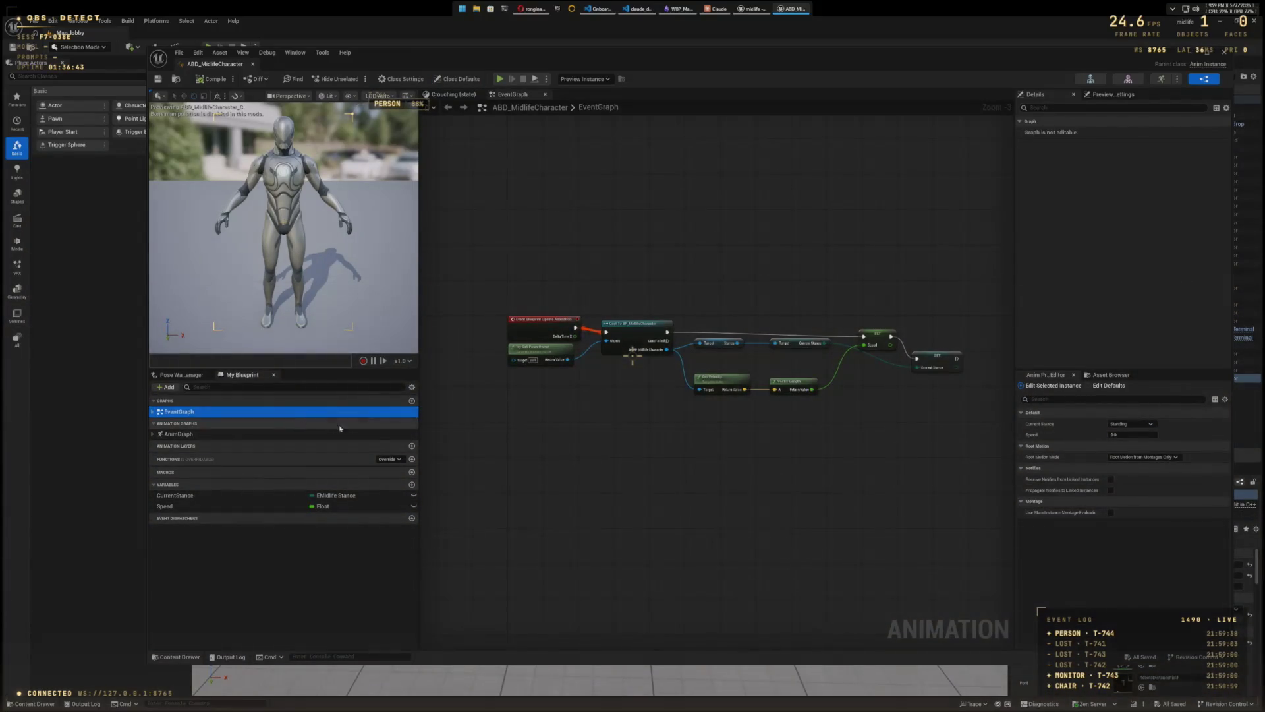
pyautogui.moveTo(740, 452)
pyautogui.mouseDown()
pyautogui.moveTo(698, 452)
pyautogui.moveTo(735, 450)
pyautogui.mouseUp()
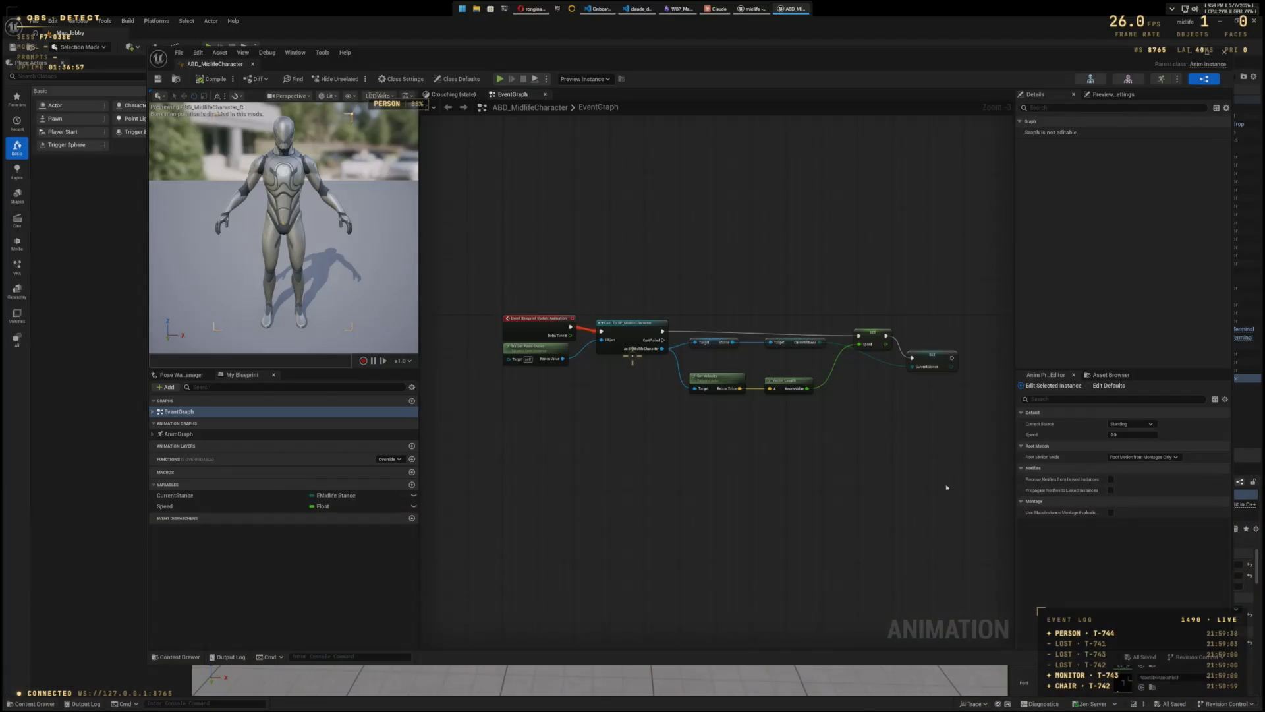
pyautogui.moveTo(946, 487); pyautogui.dragTo(783, 460)
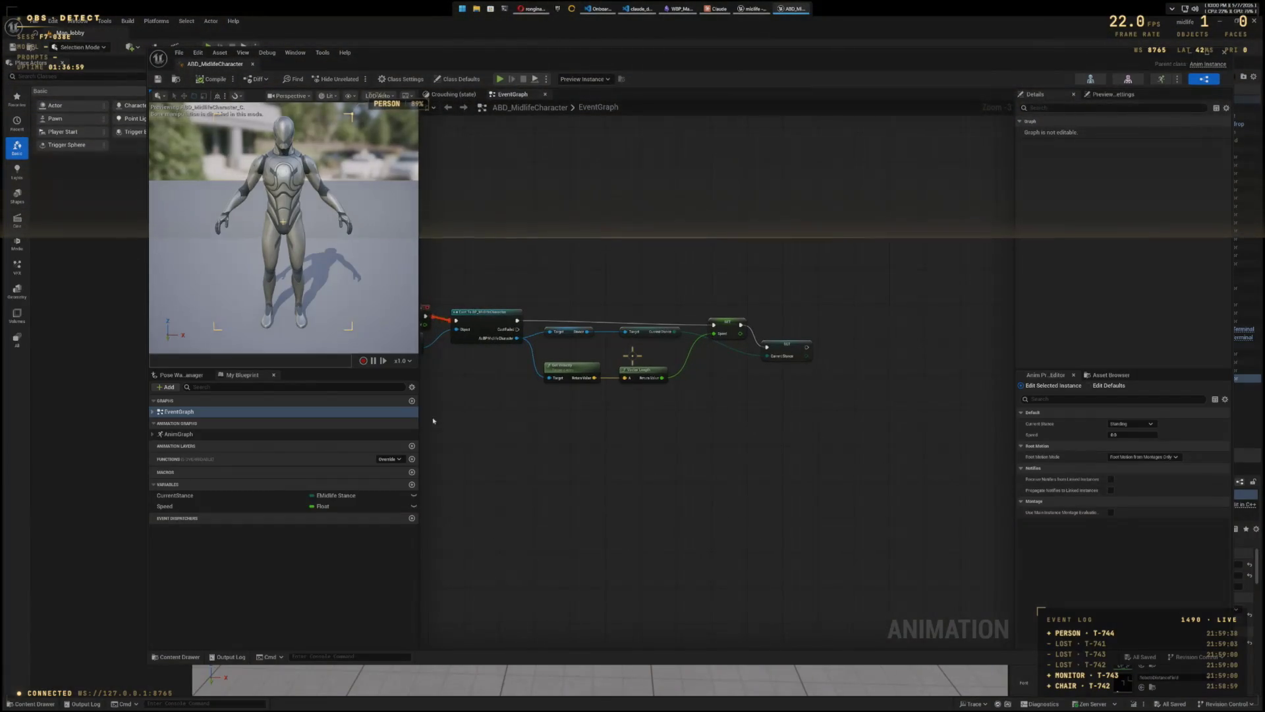
# Step: Expand EventGraph, AnimGraph and Locomotion in My Blueprint to list the states and transition rules
pyautogui.click(152, 411)
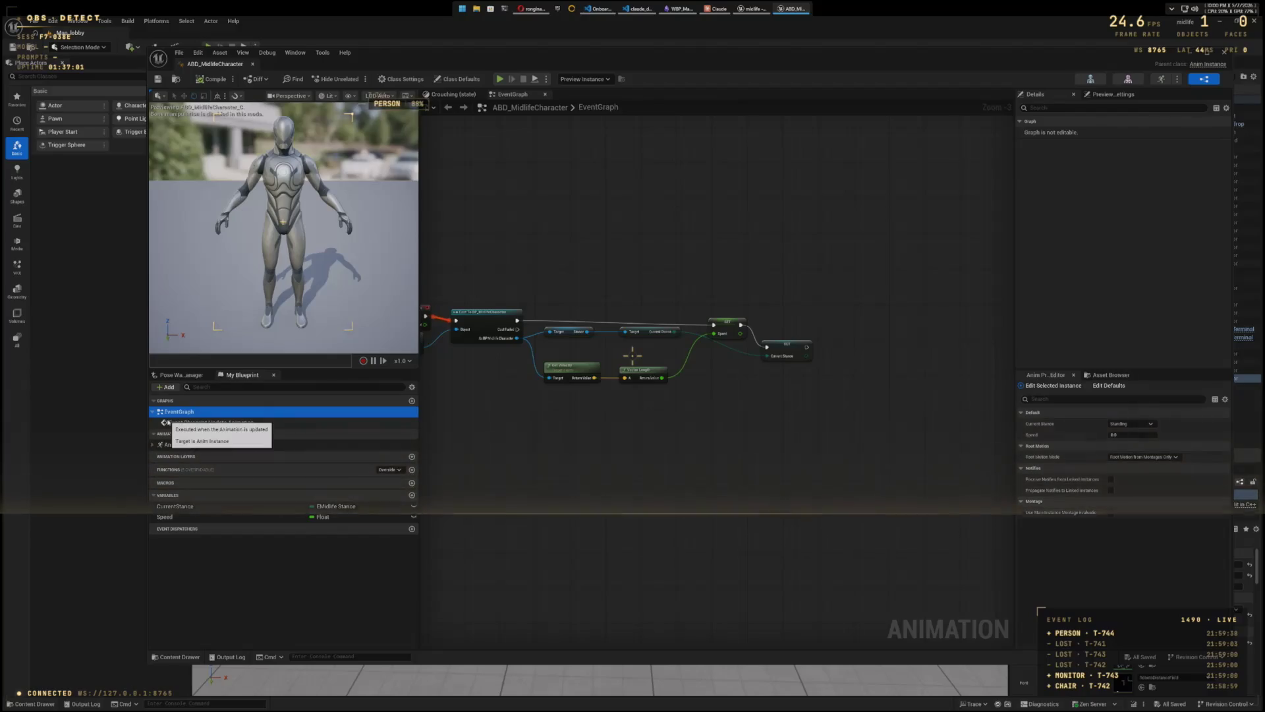
pyautogui.click(152, 411)
pyautogui.click(154, 434)
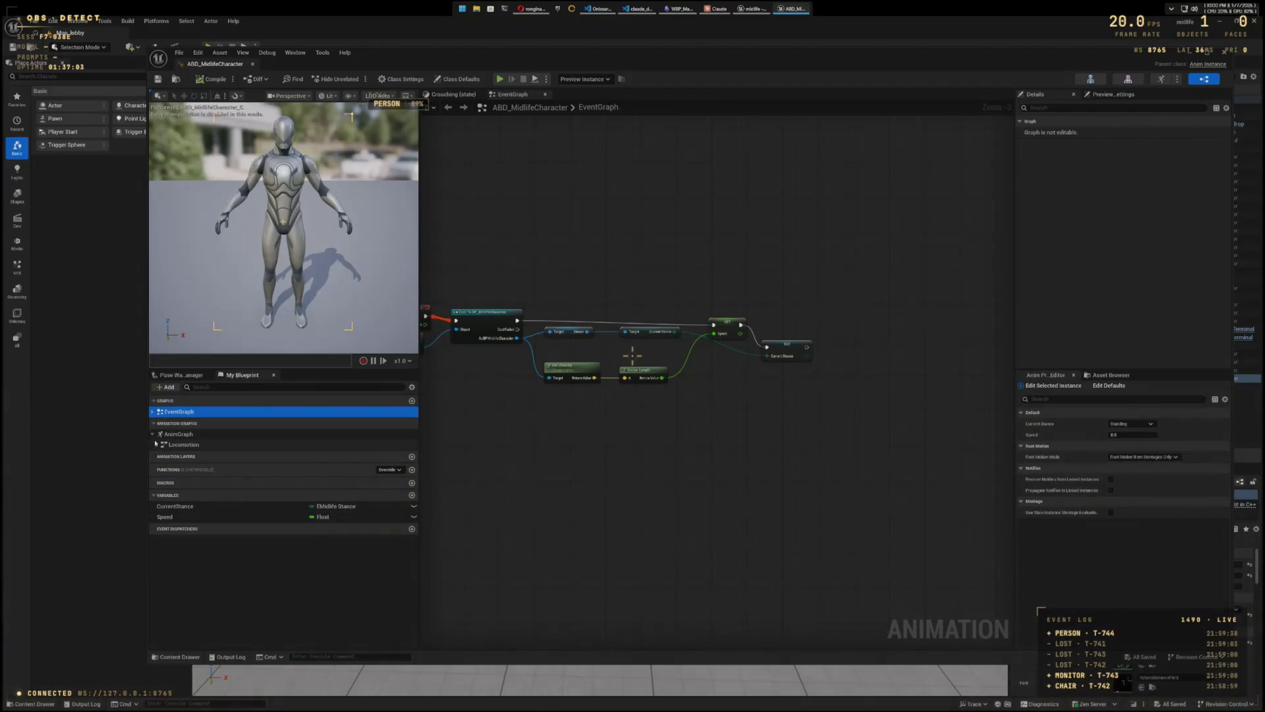
pyautogui.click(156, 445)
pyautogui.click(179, 434)
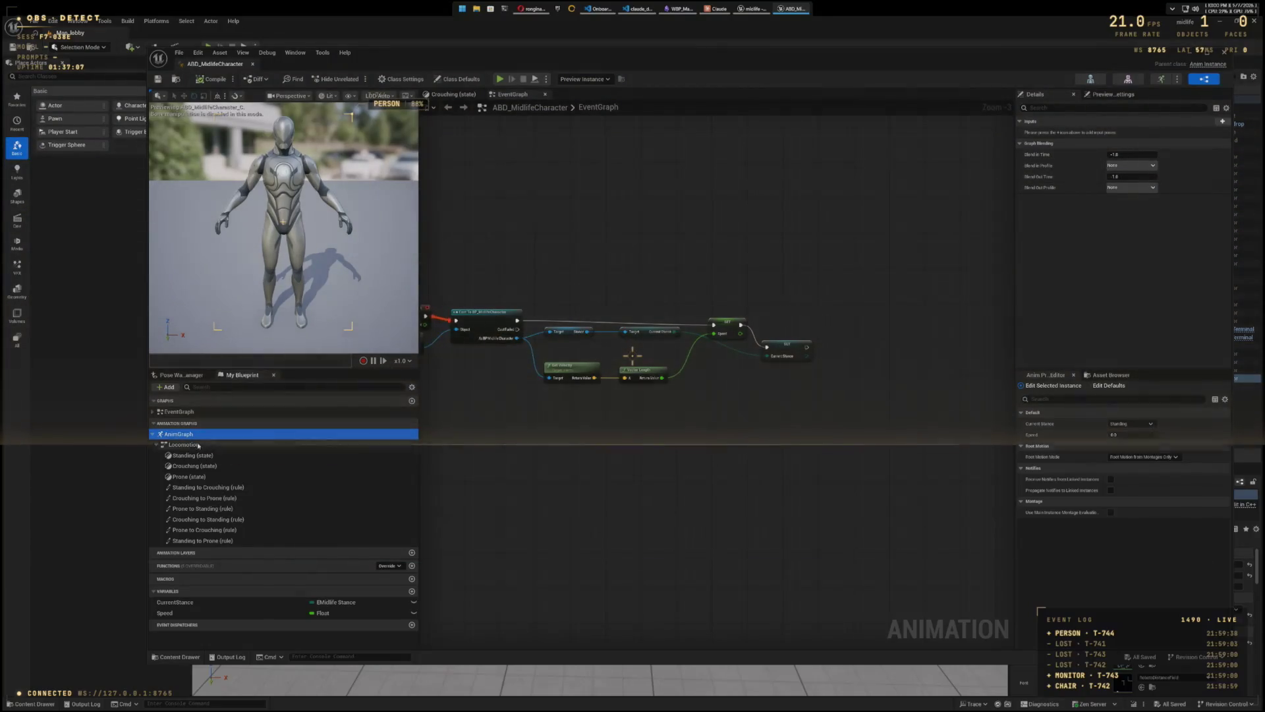
pyautogui.click(183, 445)
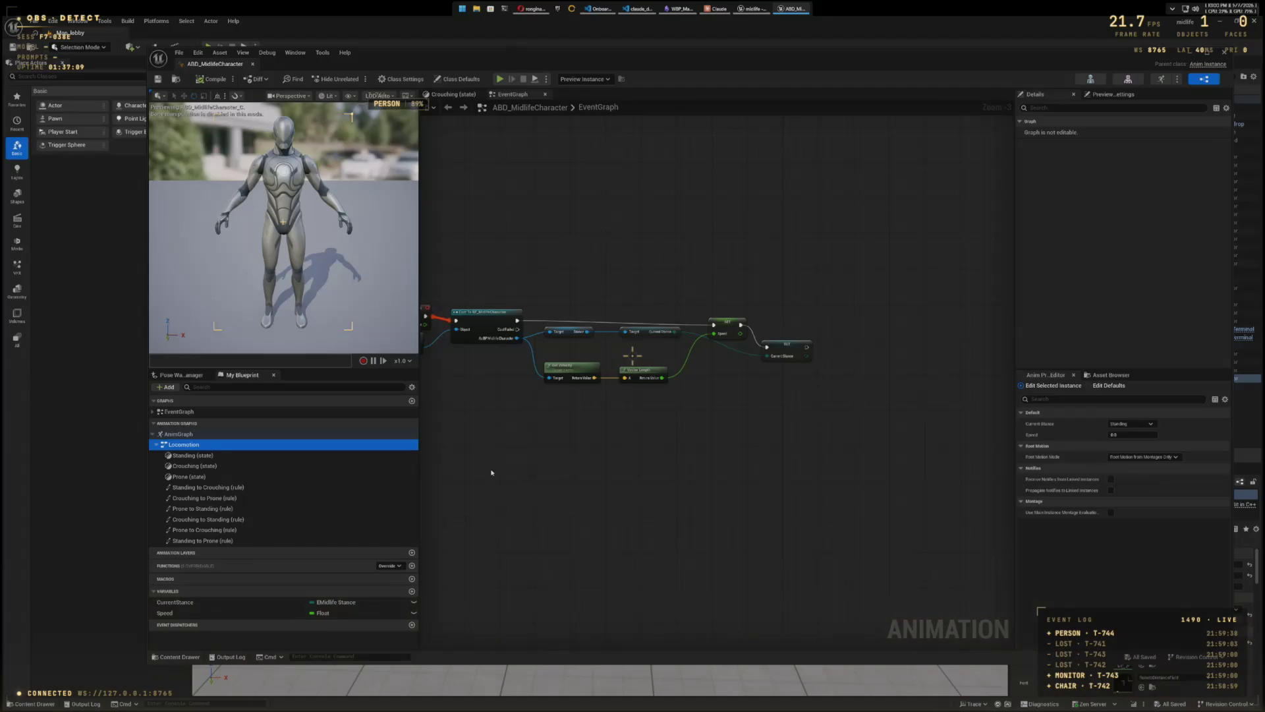
pyautogui.moveTo(552, 469)
pyautogui.mouseDown()
pyautogui.moveTo(692, 477)
pyautogui.moveTo(665, 469)
pyautogui.mouseUp()
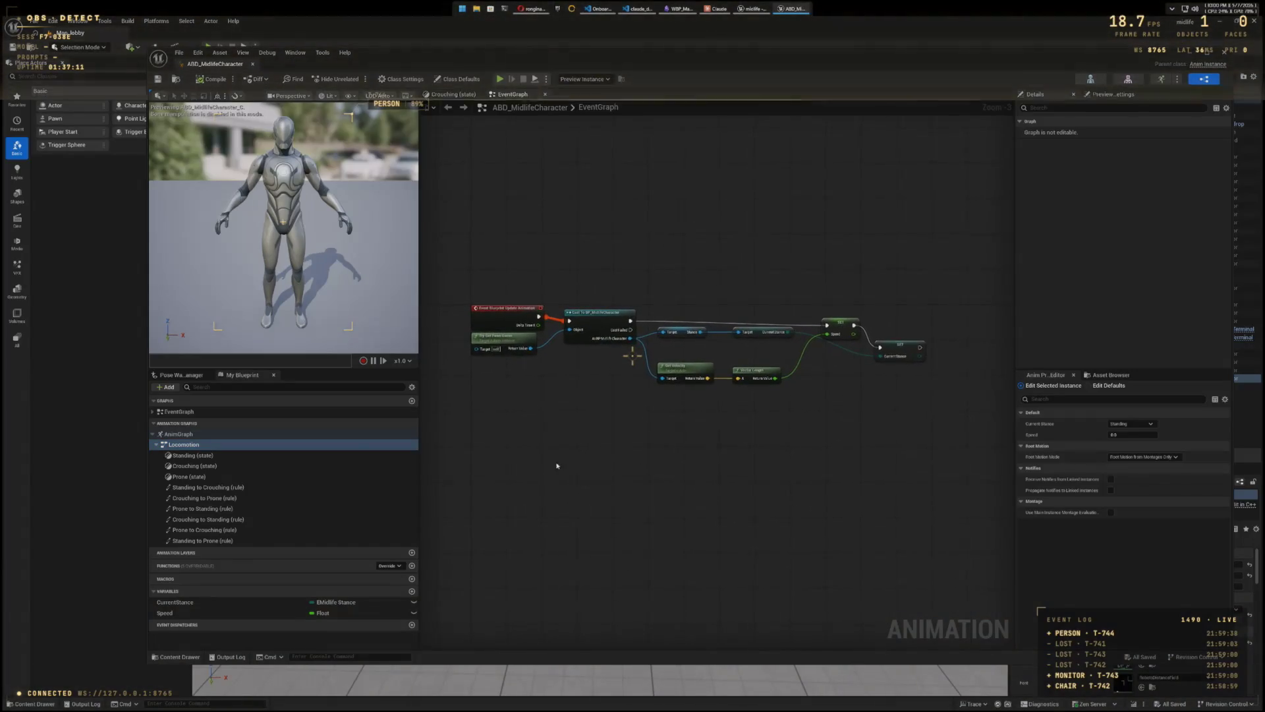
pyautogui.click(270, 436)
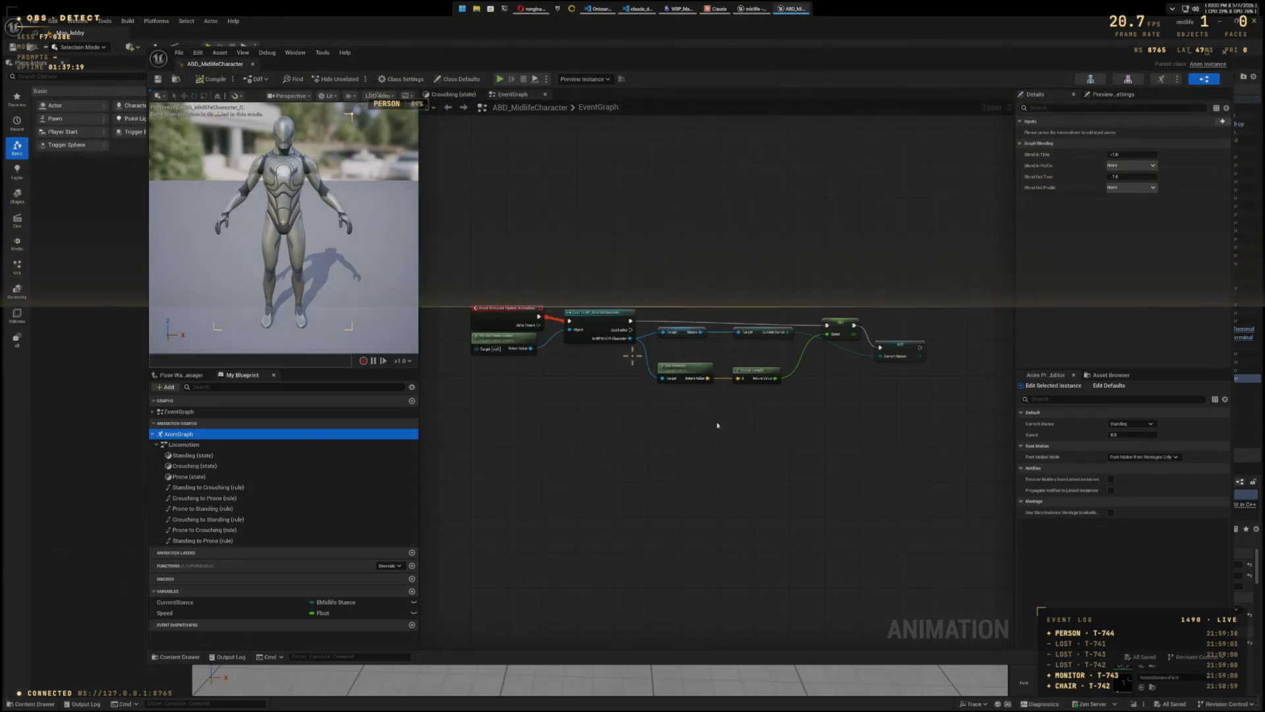
pyautogui.click(840, 322)
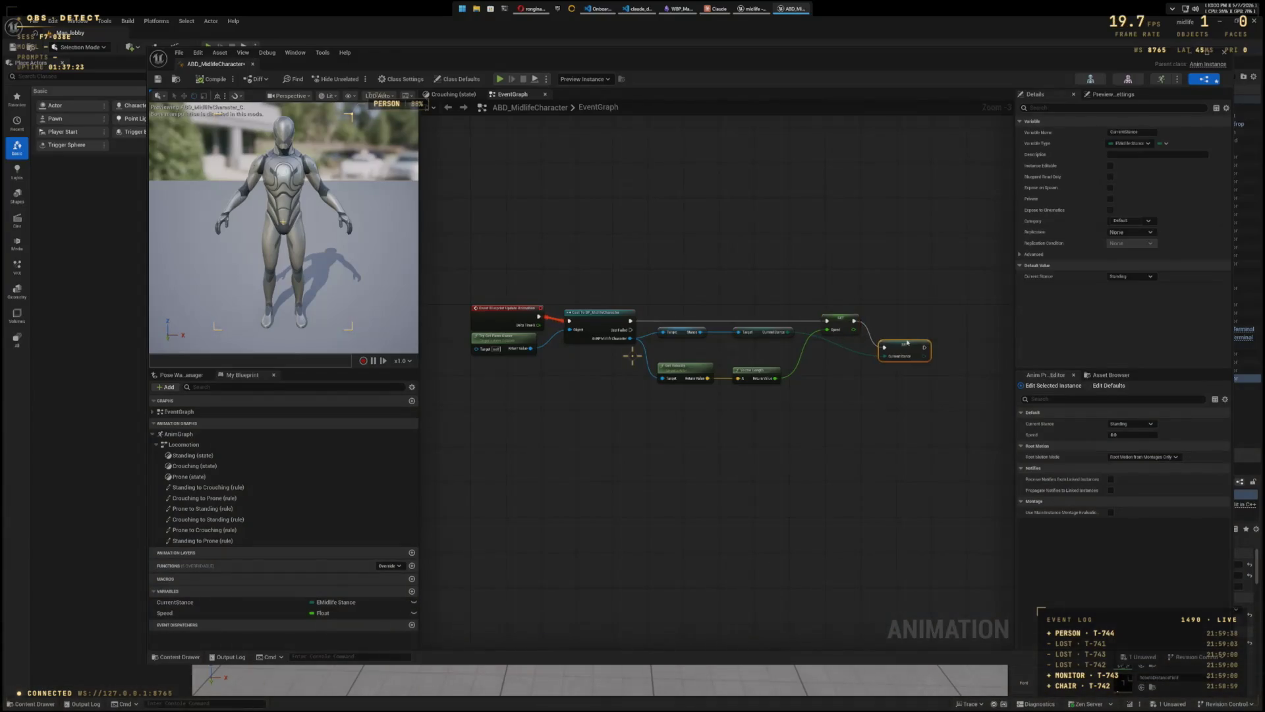
pyautogui.moveTo(745, 457); pyautogui.dragTo(765, 437)
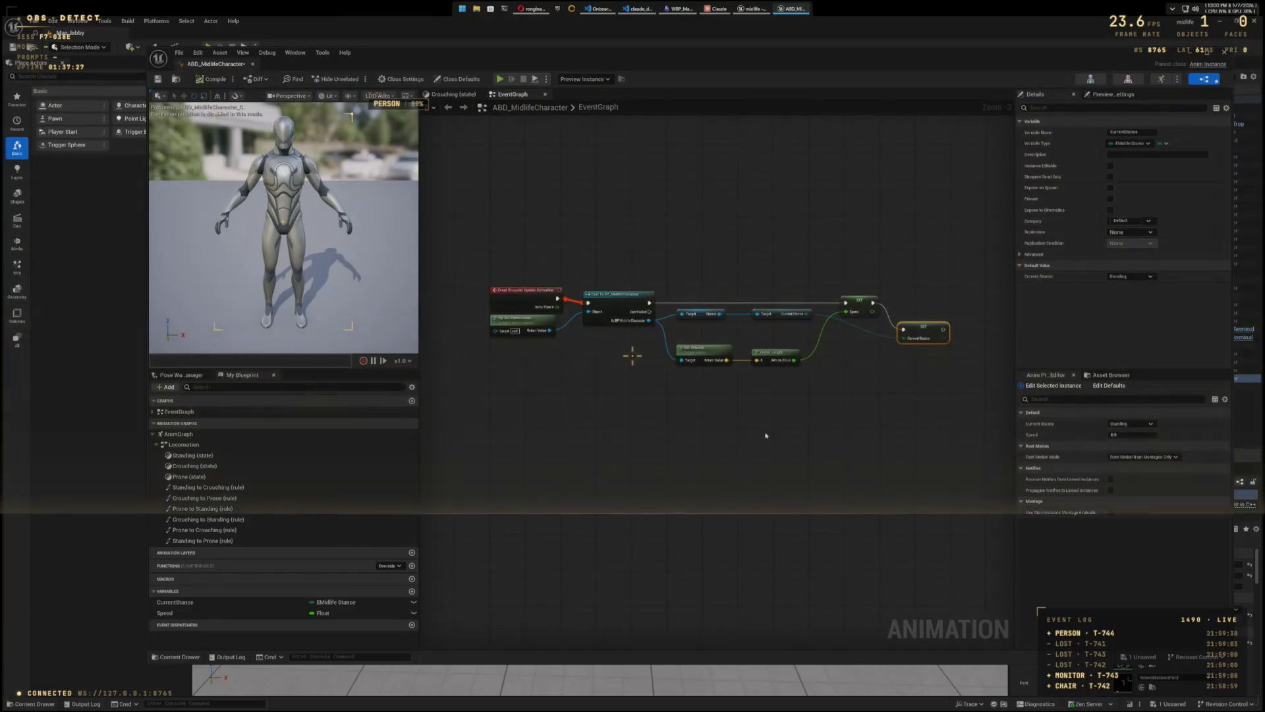
pyautogui.press('super+shift+s')
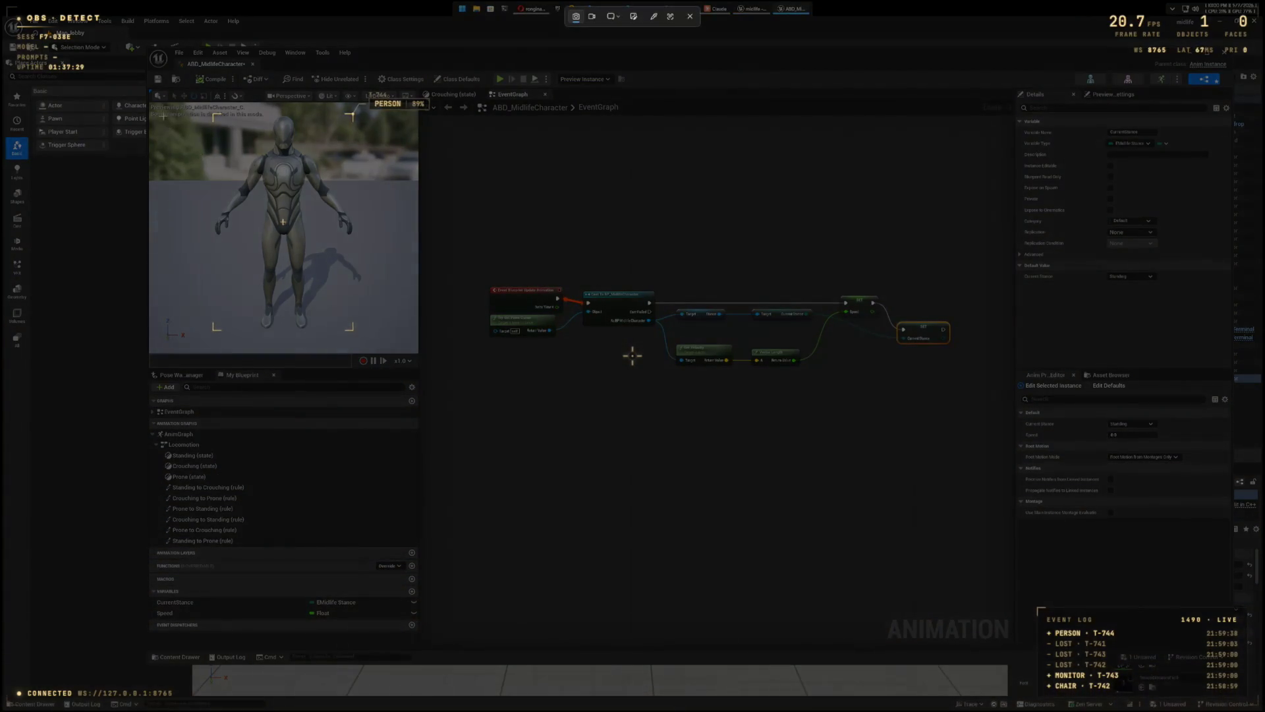
pyautogui.moveTo(148, 99)
pyautogui.mouseDown()
pyautogui.moveTo(523, 284)
pyautogui.moveTo(743, 522)
pyautogui.moveTo(968, 575)
pyautogui.mouseUp()
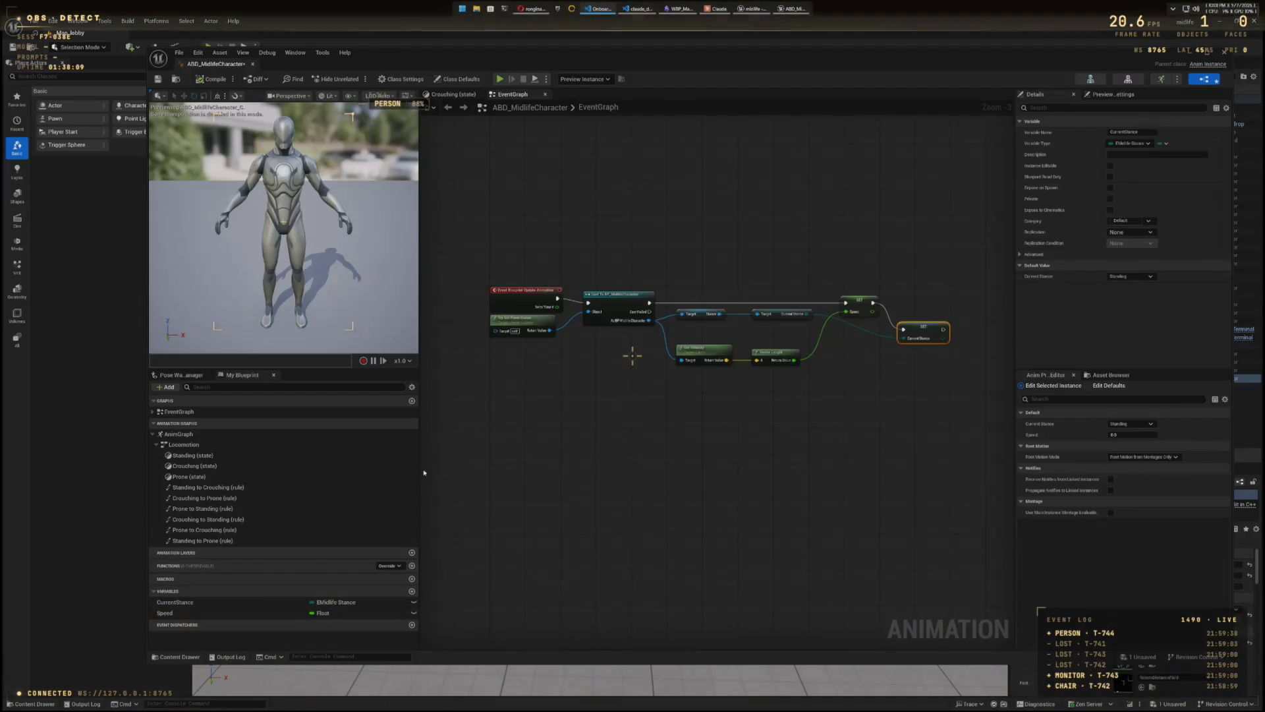
# Step: Wire the Locomotion state machine into the AnimGraph's Output Pose, then compile, save and close the editor
pyautogui.doubleClick(201, 433)
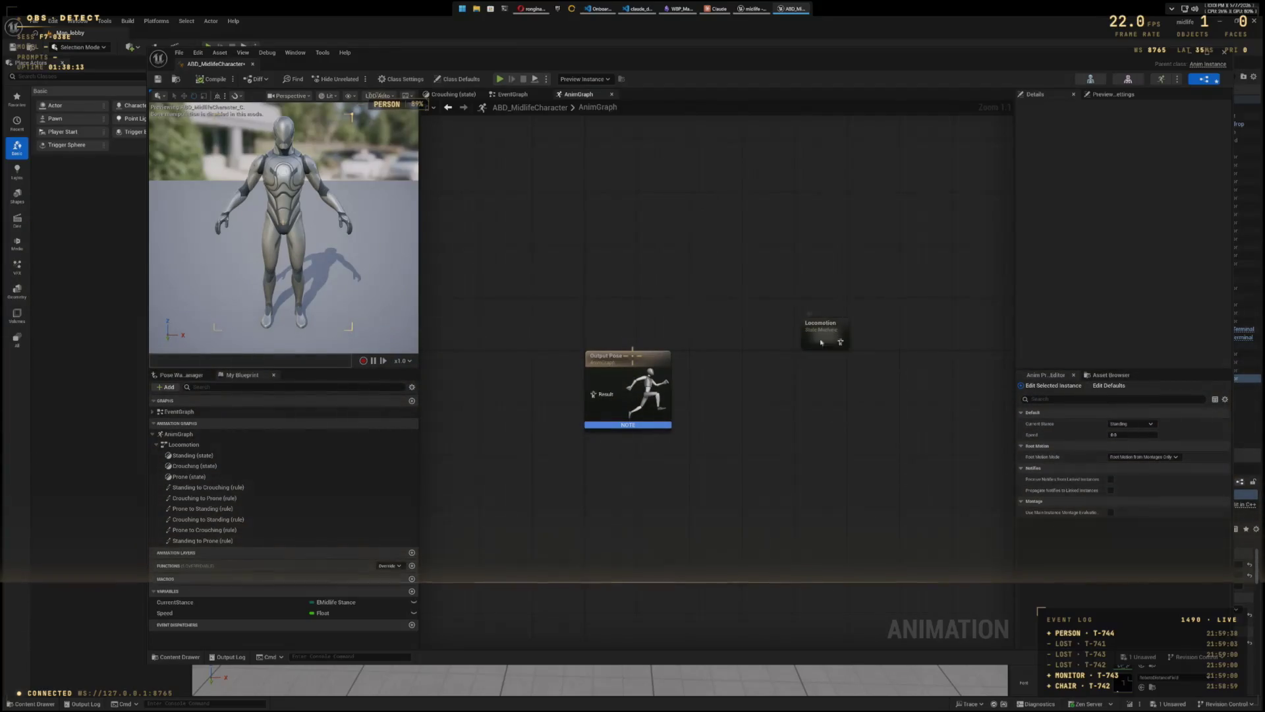
pyautogui.moveTo(829, 329)
pyautogui.mouseDown()
pyautogui.moveTo(470, 409)
pyautogui.moveTo(479, 383)
pyautogui.mouseUp()
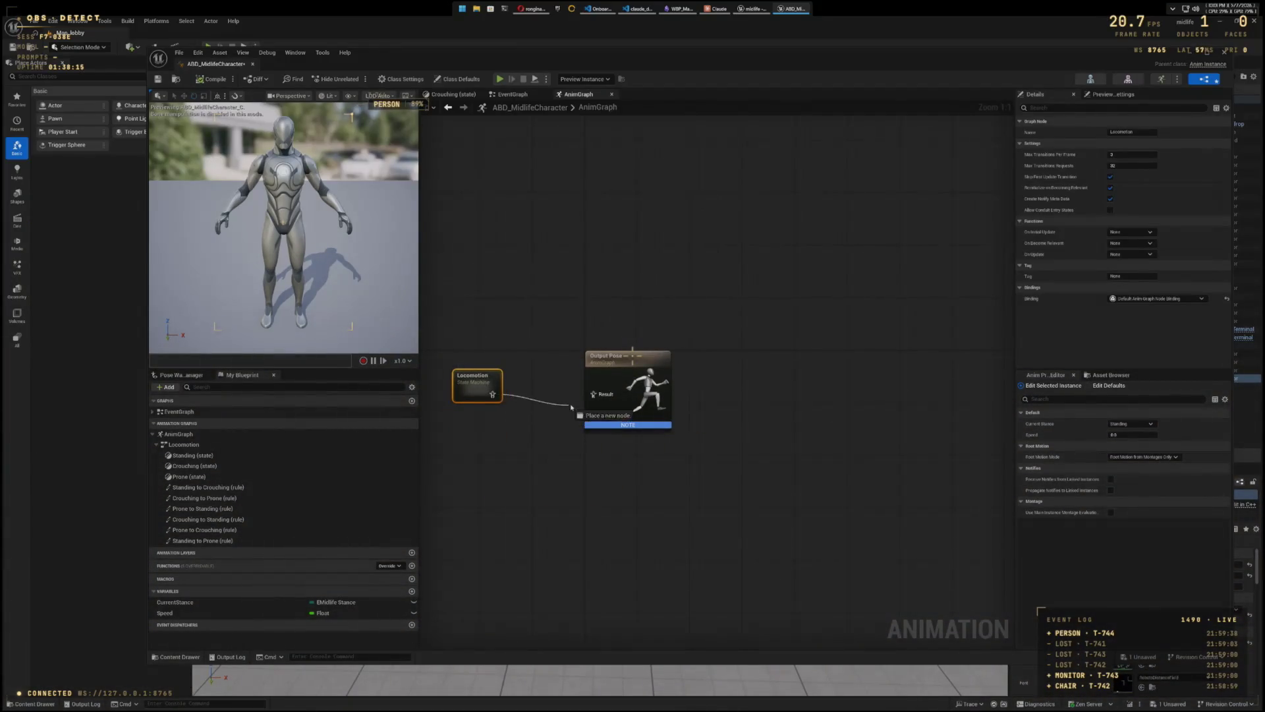
pyautogui.moveTo(571, 407); pyautogui.dragTo(595, 394)
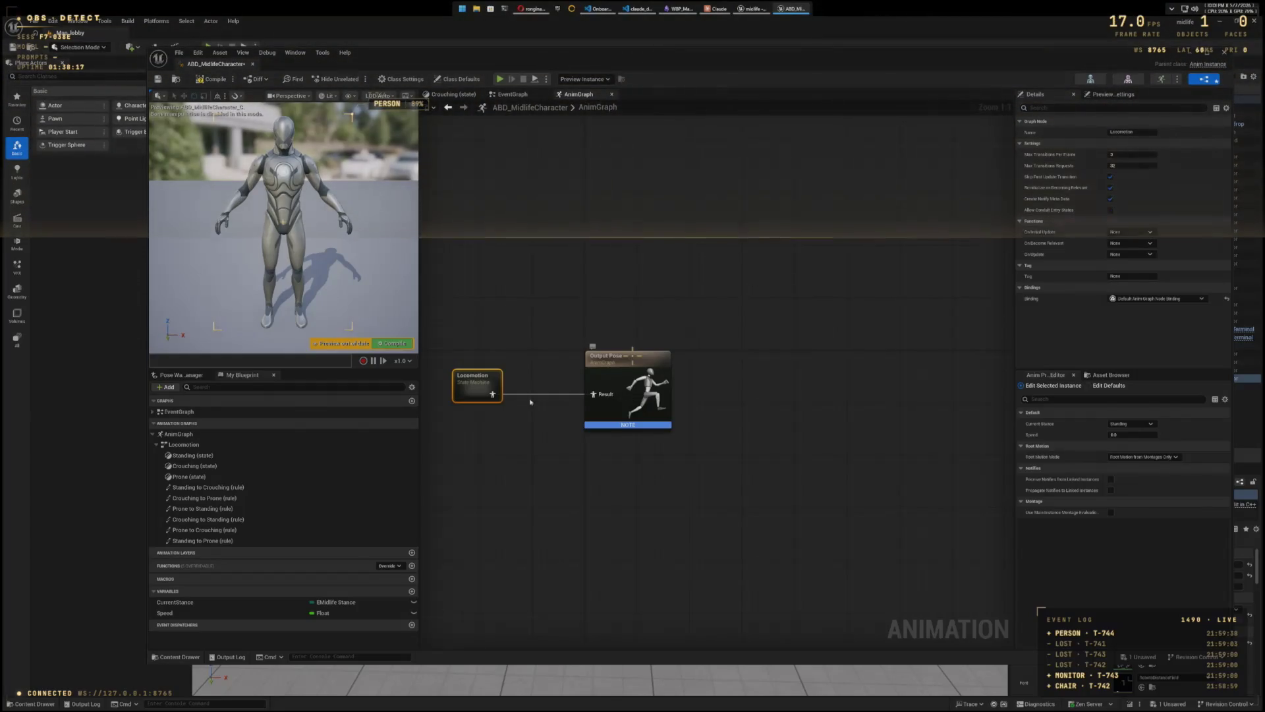
pyautogui.click(214, 79)
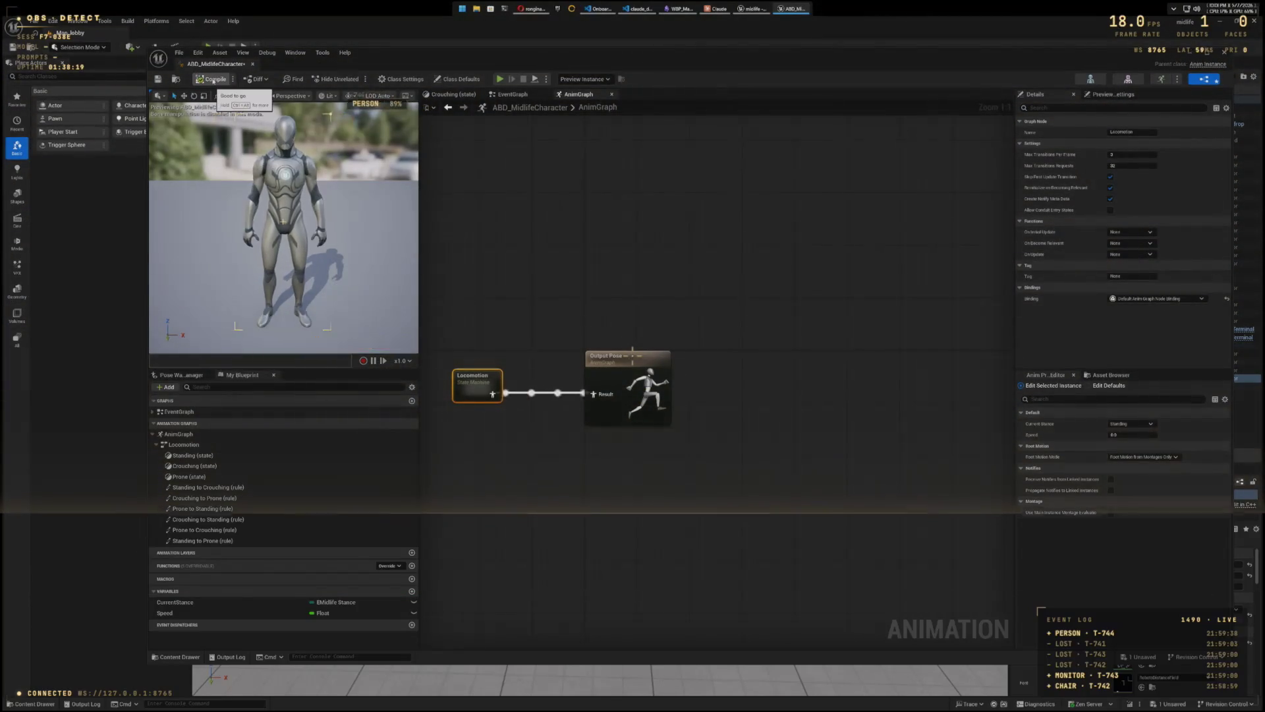
pyautogui.hotkey('ctrl', 's')
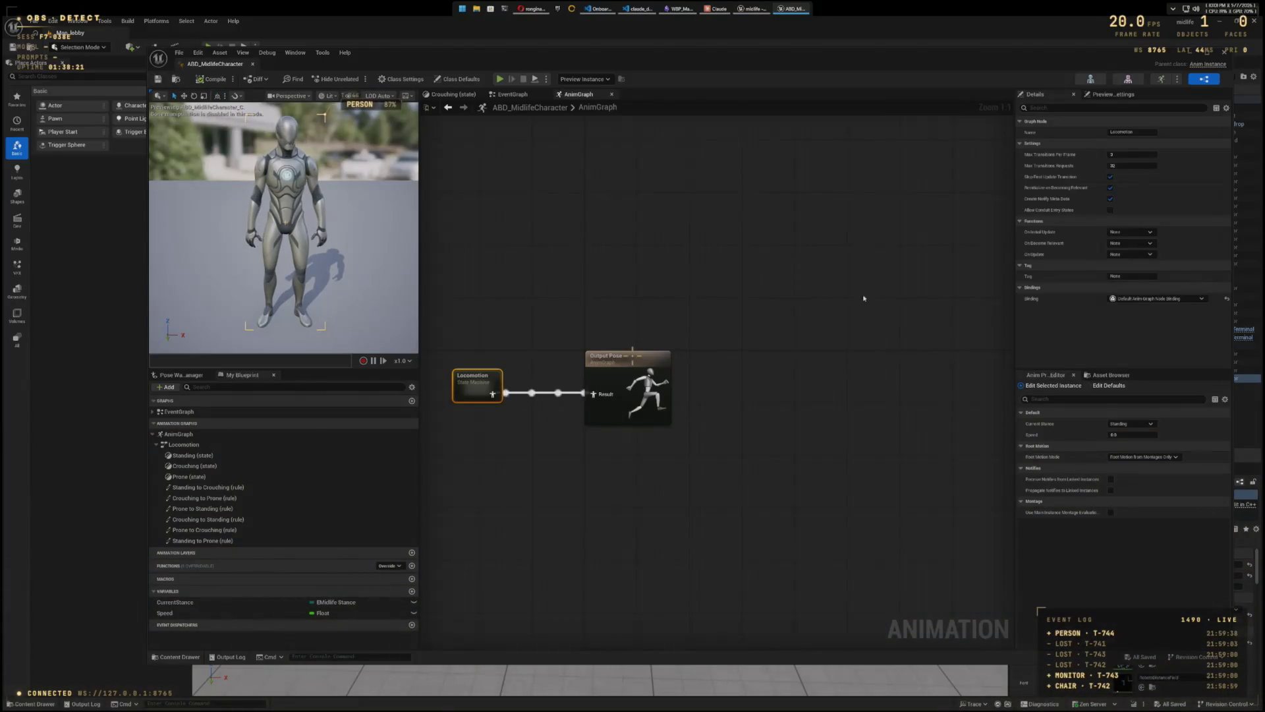
pyautogui.click(1226, 51)
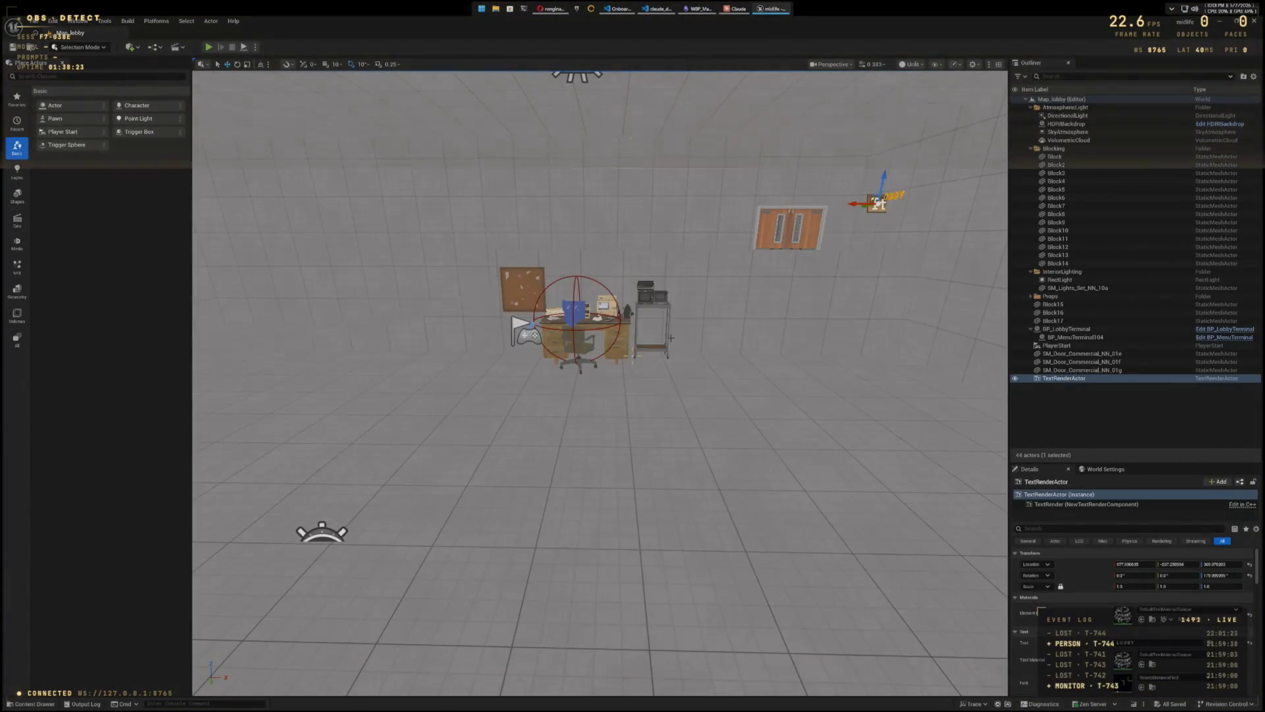
pyautogui.hotkey('alt', 'p')
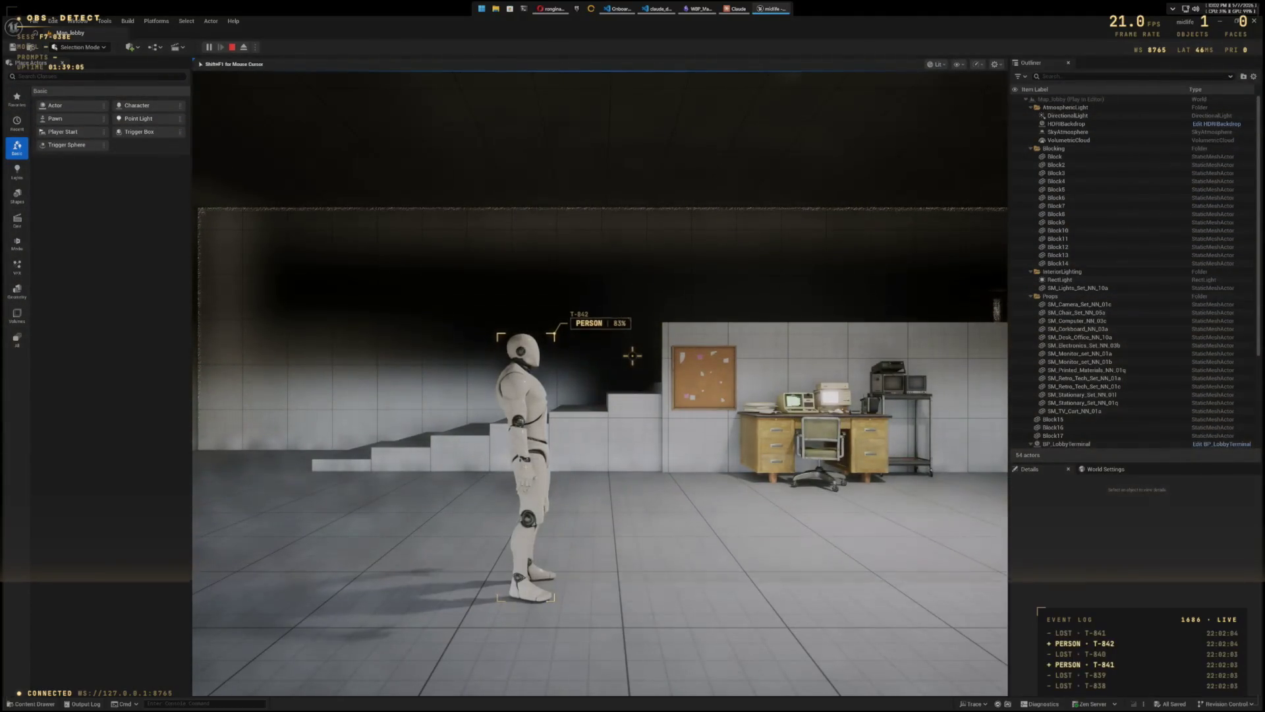
pyautogui.hotkey('shift', 'F1')
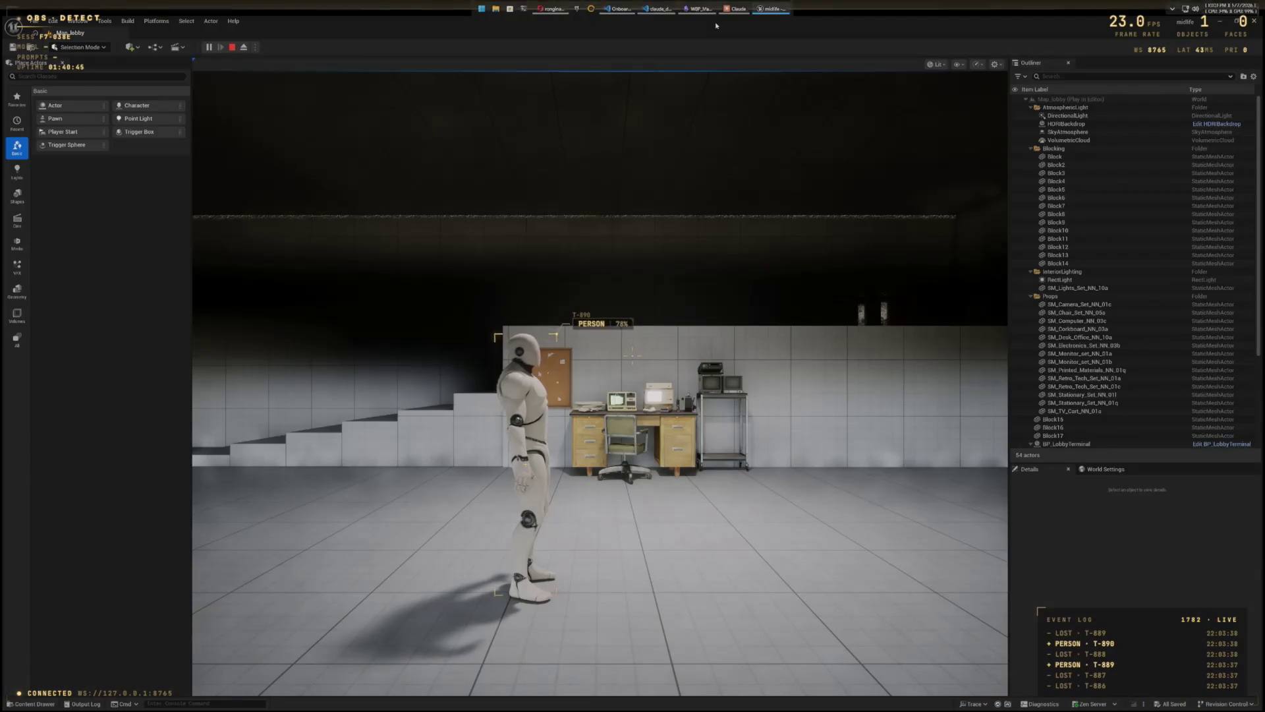
pyautogui.press('Escape')
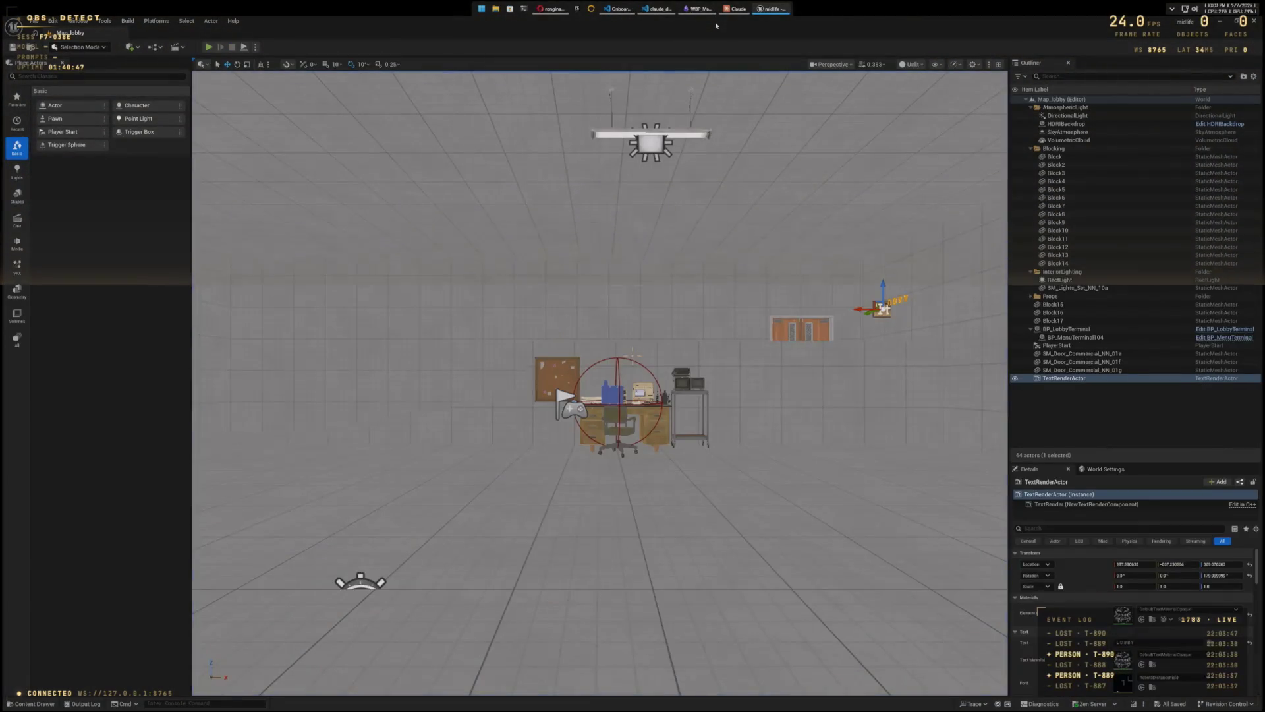
# Step: Select the Crouching, Prone and Standing locomotion blend spaces and open them in the Property Matrix
pyautogui.hotkey('ctrl', 'space')
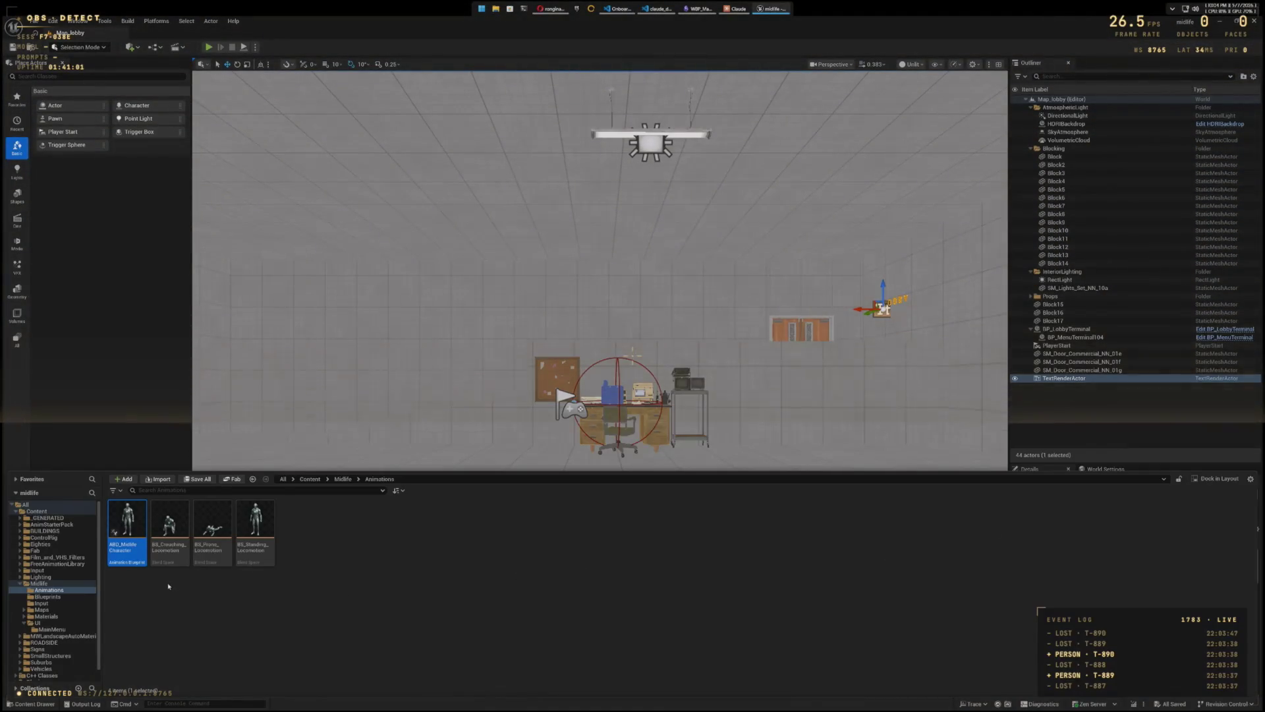
pyautogui.click(168, 586)
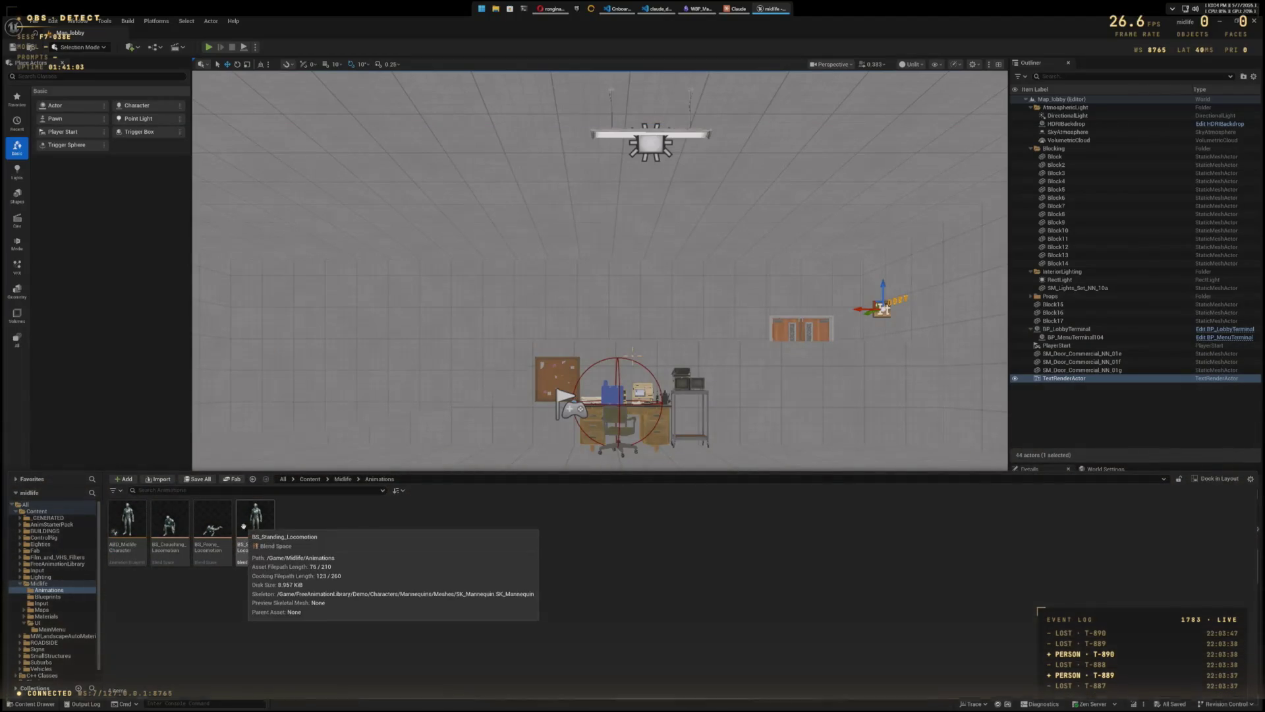
pyautogui.click(193, 548)
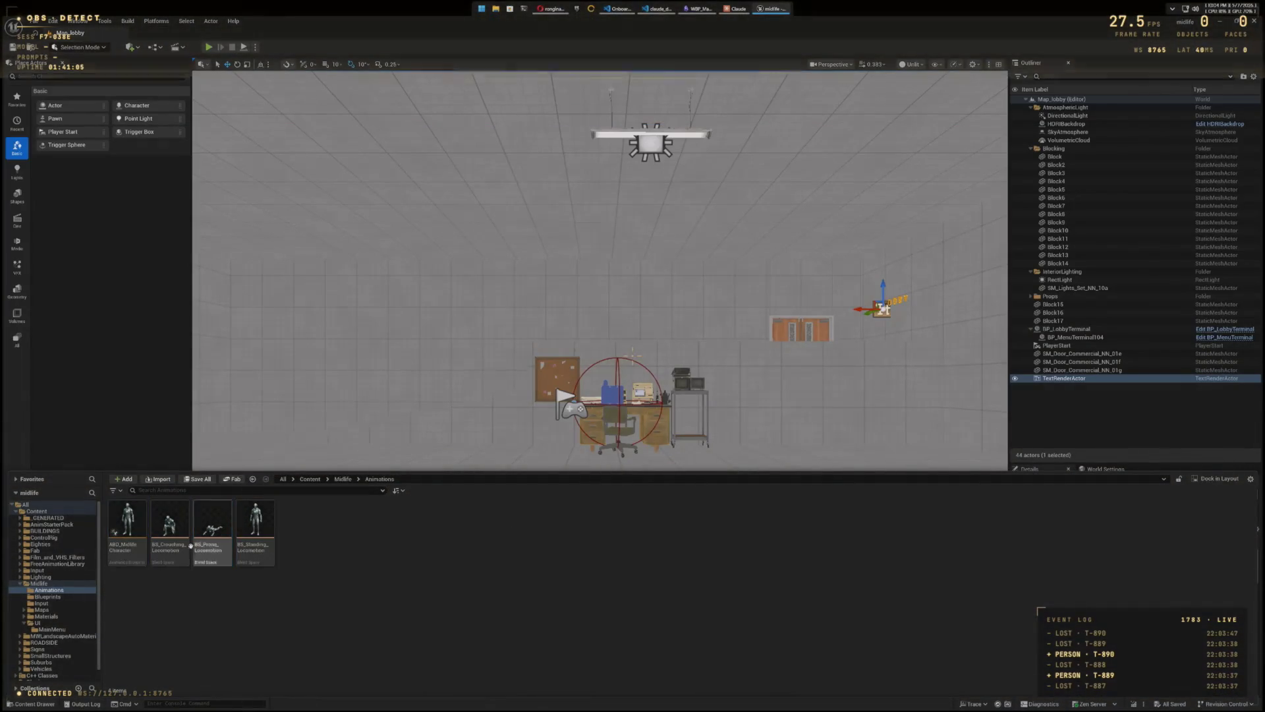
pyautogui.keyDown('ctrl'); pyautogui.click(258, 532); pyautogui.keyUp('ctrl')
pyautogui.rightClick(258, 532)
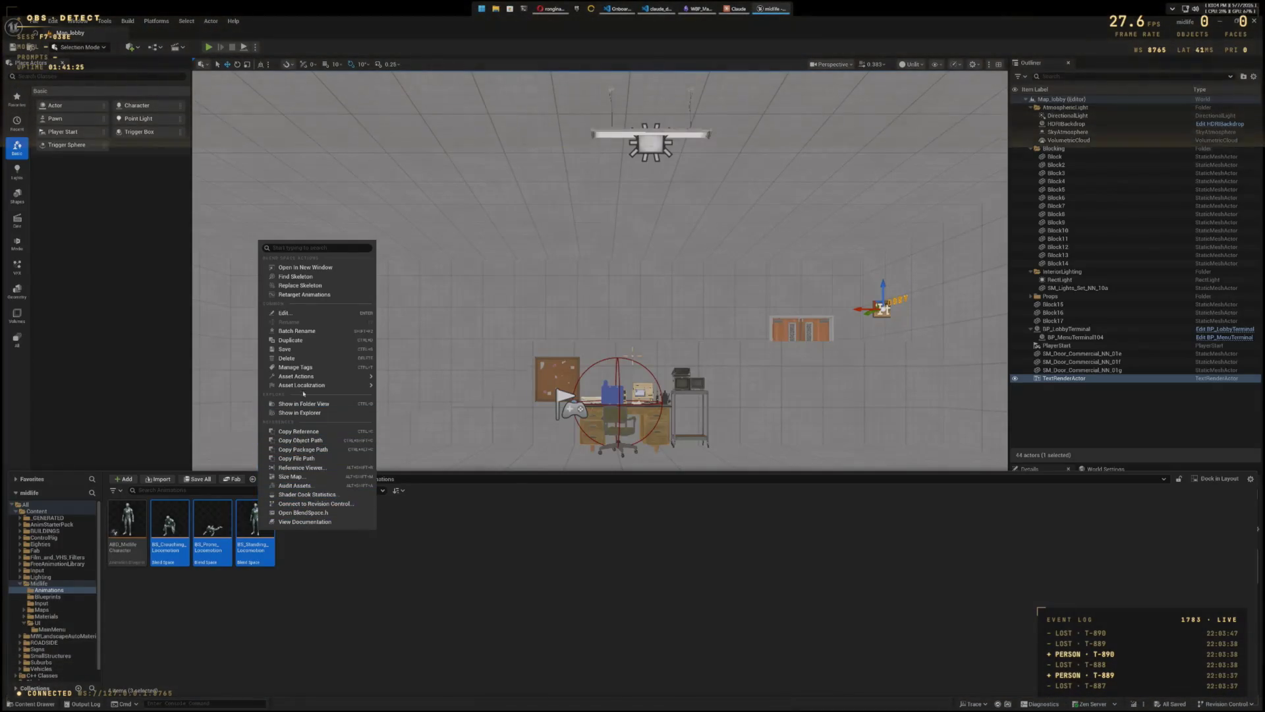
pyautogui.moveTo(313, 380)
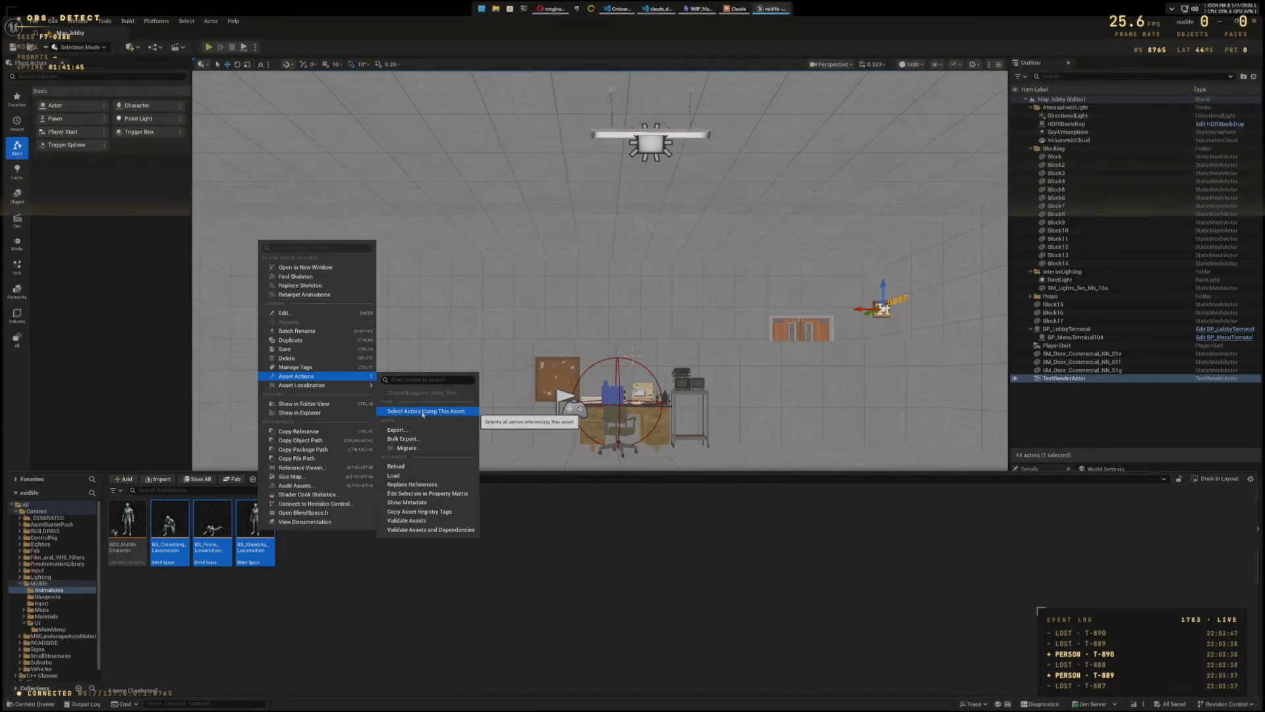
pyautogui.click(425, 494)
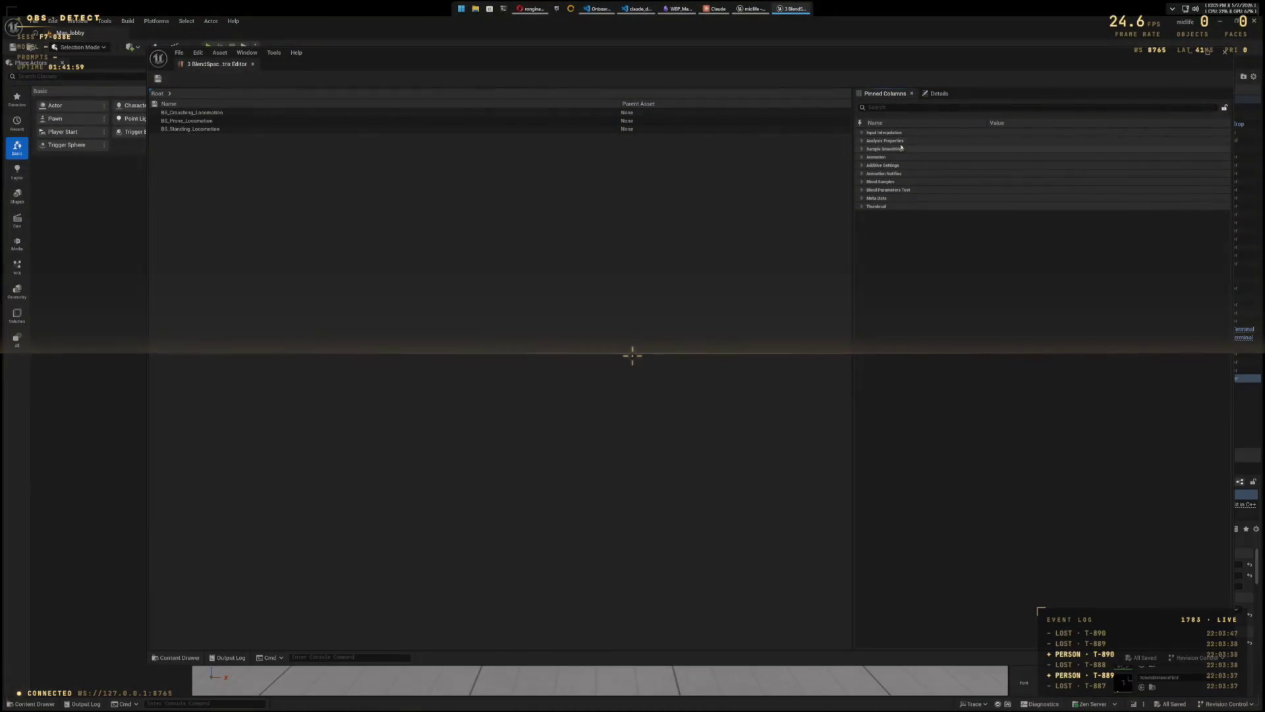
# Step: Search the property matrix for 'Force Root Lock' and select all three blend space rows
pyautogui.click(933, 107)
pyautogui.write('Force Ro')
pyautogui.write('ot Lock')
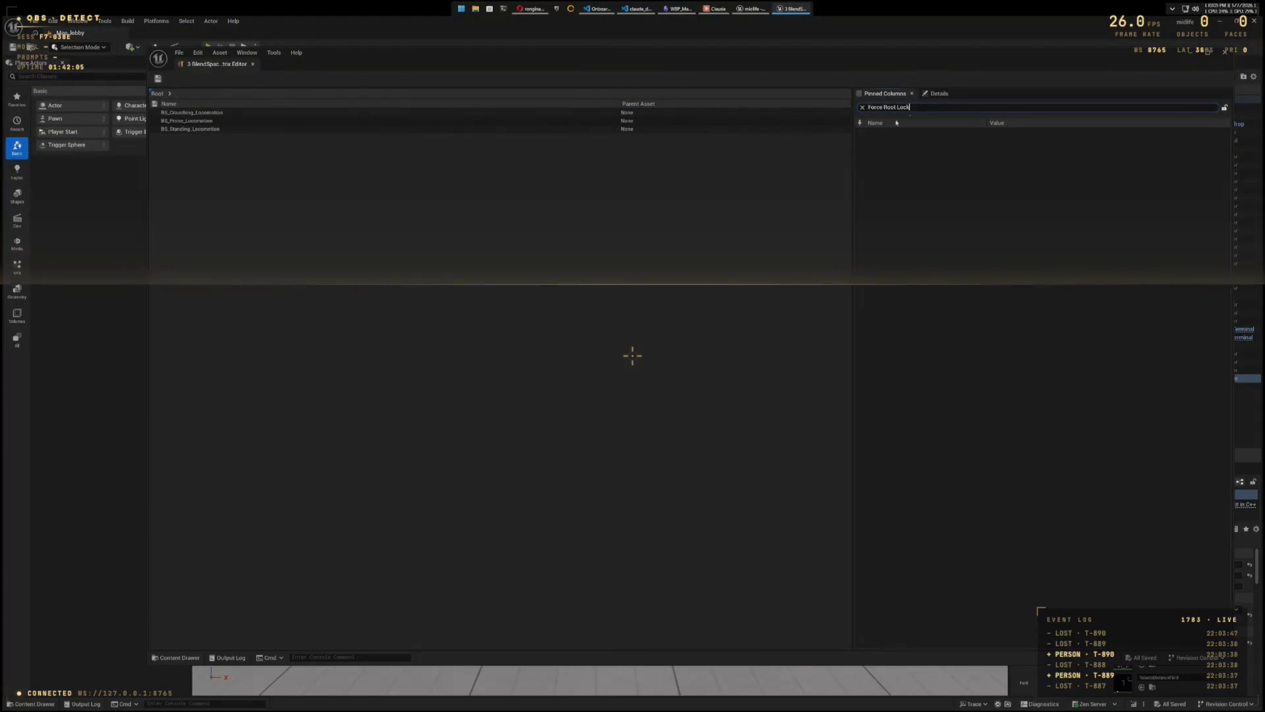
pyautogui.click(270, 113)
pyautogui.keyDown('shift'); pyautogui.click(268, 120); pyautogui.keyUp('shift')
pyautogui.keyDown('shift'); pyautogui.click(275, 129); pyautogui.keyUp('shift')
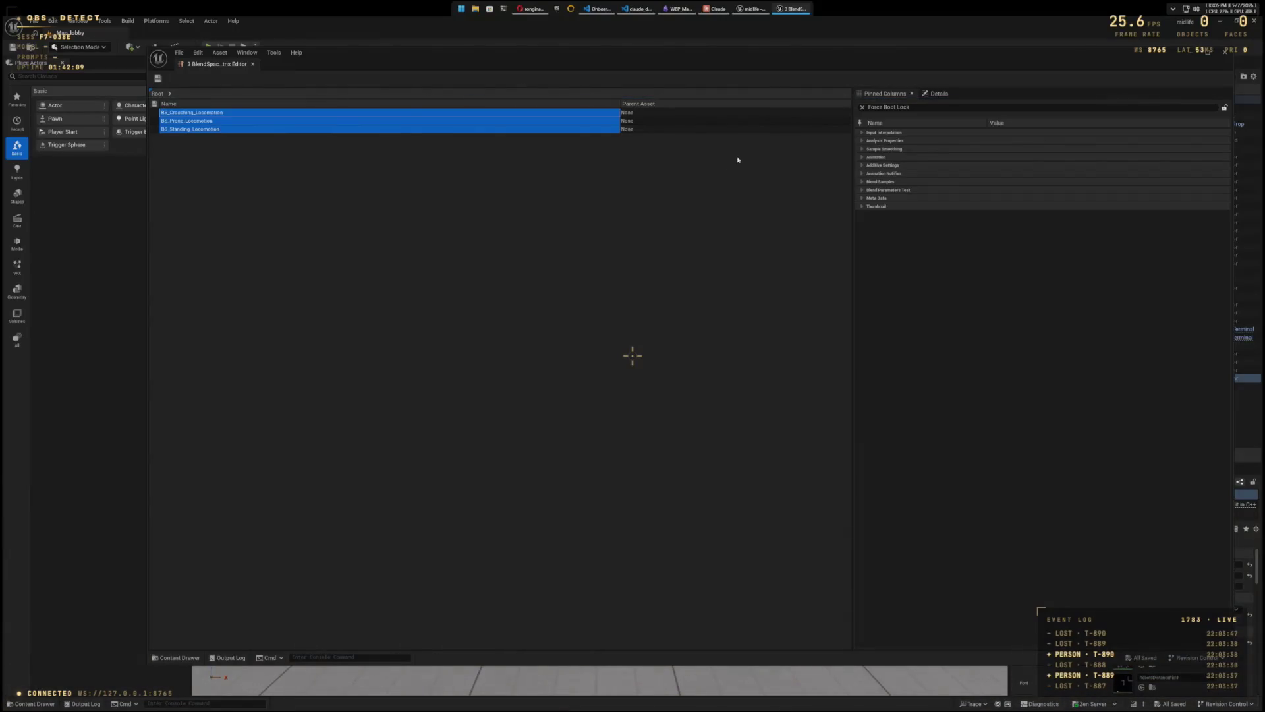
# Step: Expand the Input Interpolation, Sample Smoothing and Animation categories looking for root settings
pyautogui.click(913, 107)
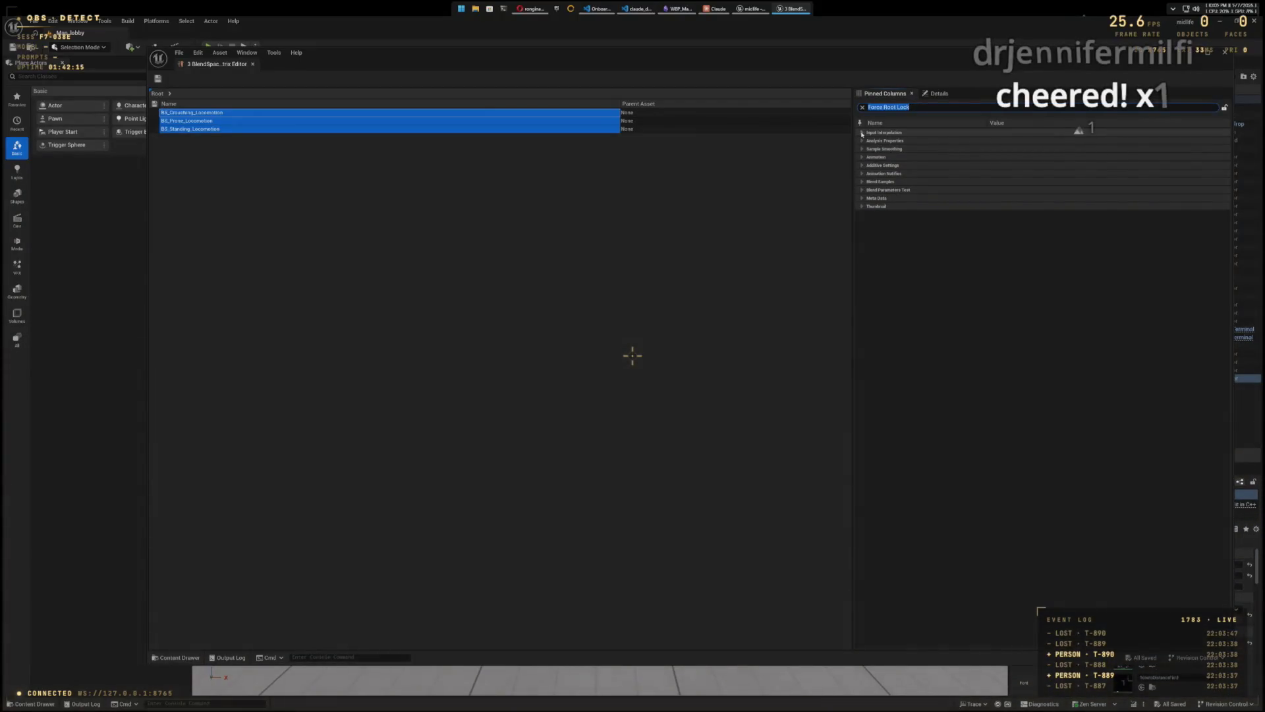
pyautogui.click(862, 134)
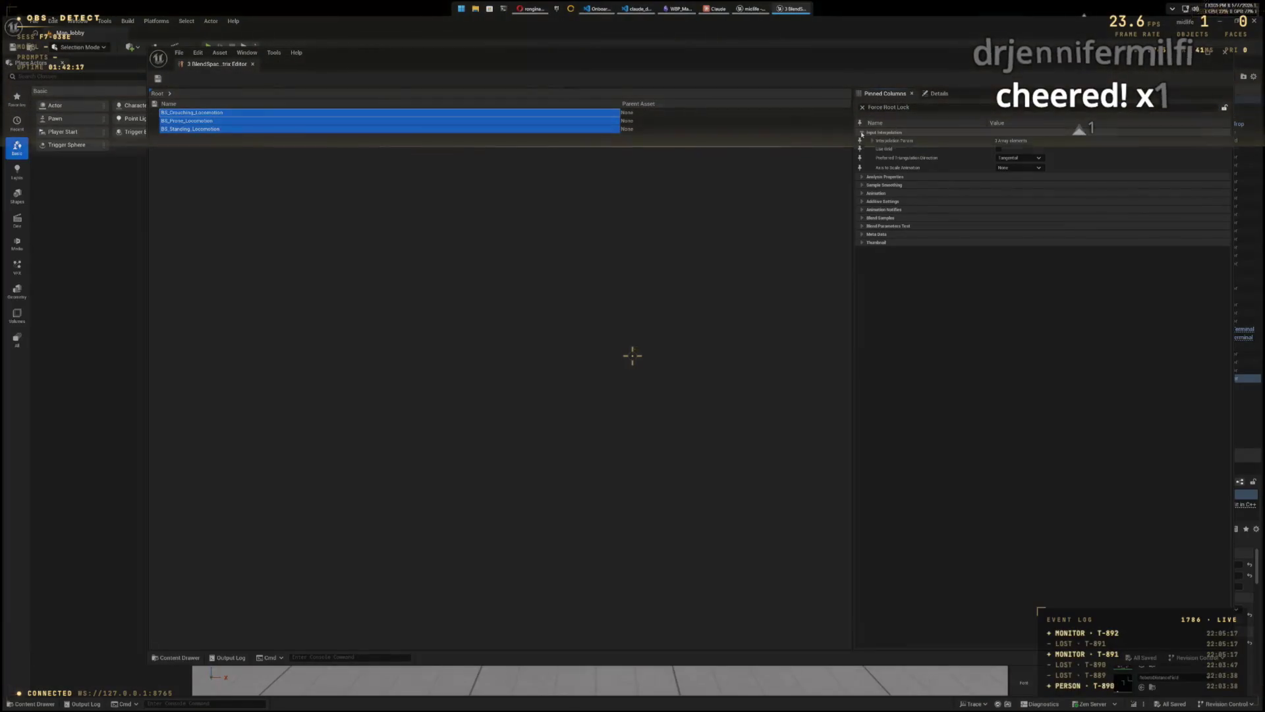
pyautogui.click(862, 151)
pyautogui.click(862, 149)
pyautogui.click(861, 158)
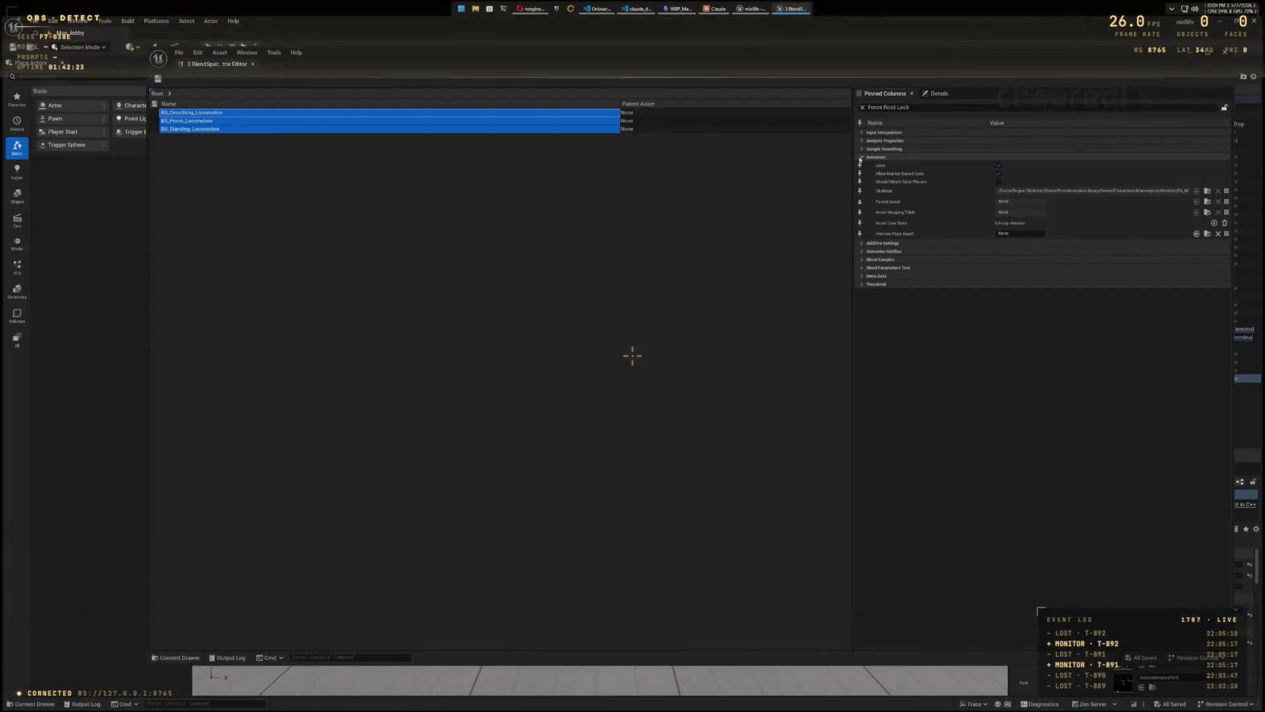
pyautogui.click(861, 157)
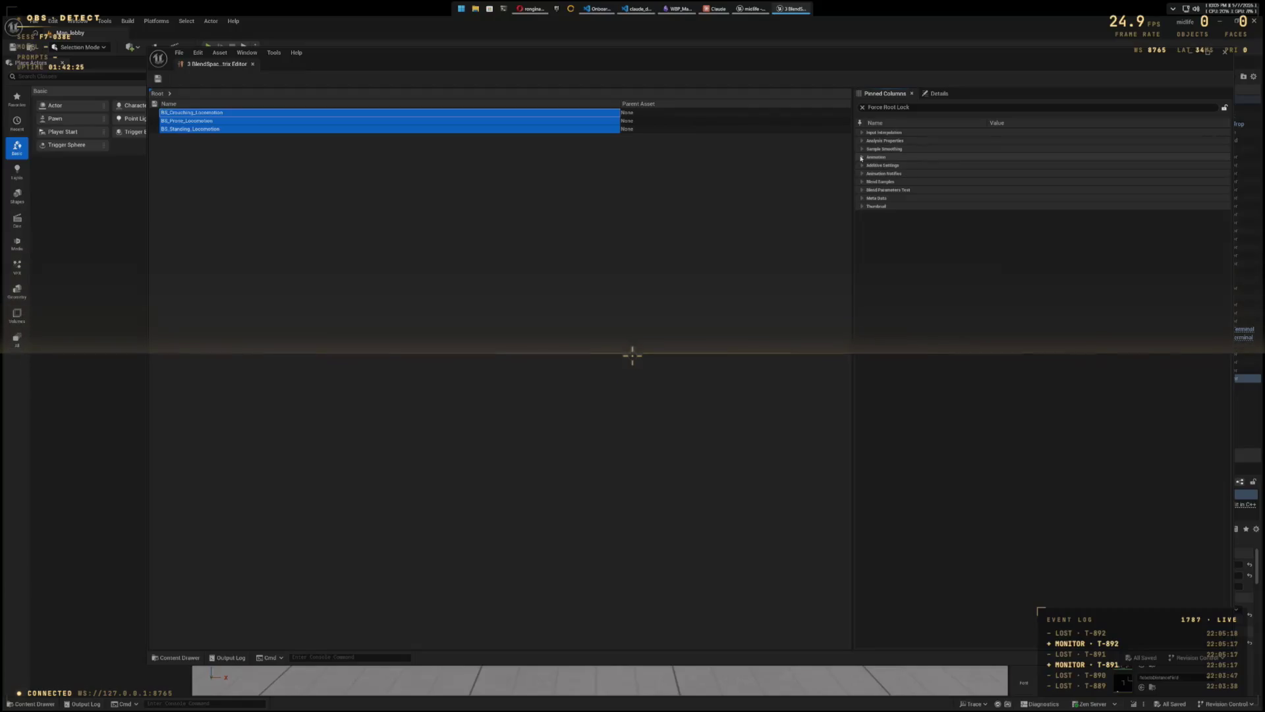
# Step: Try the search terms Root, Force and Mot, then clear the search box
pyautogui.click(889, 107)
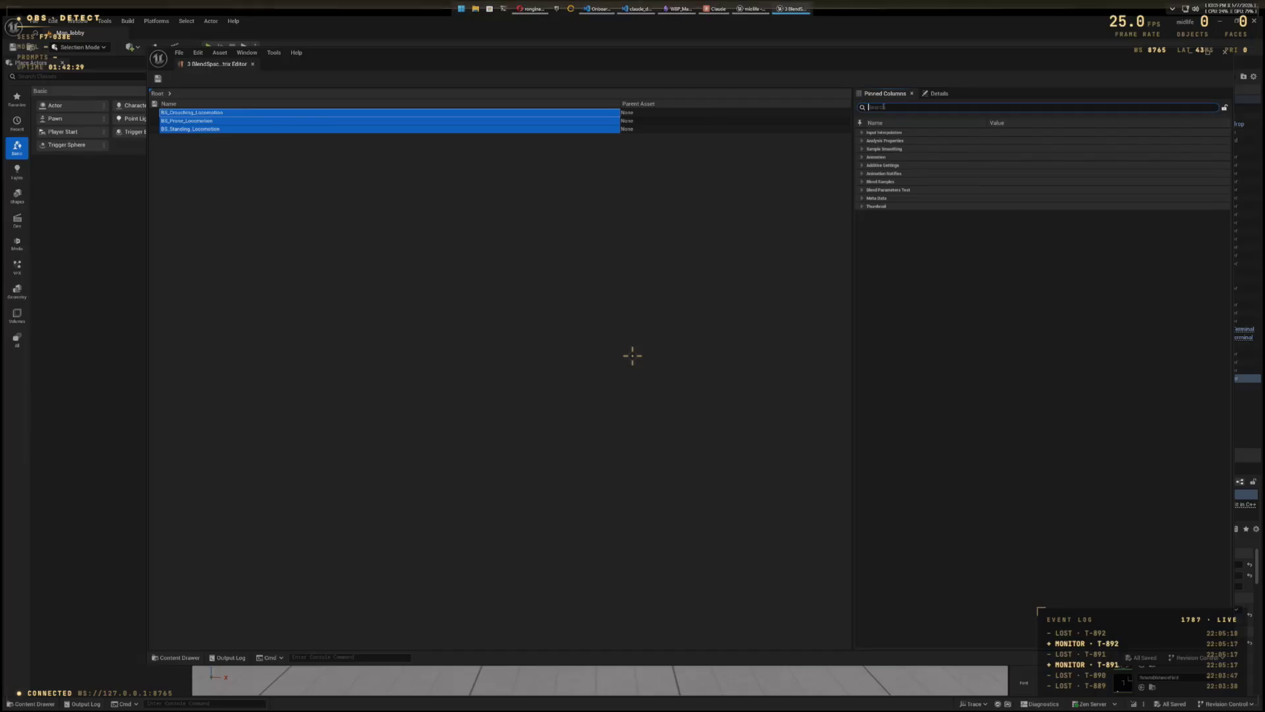
pyautogui.write('Root')
pyautogui.press('BackSpace')
pyautogui.press('BackSpace')
pyautogui.press('BackSpace')
pyautogui.write('Force')
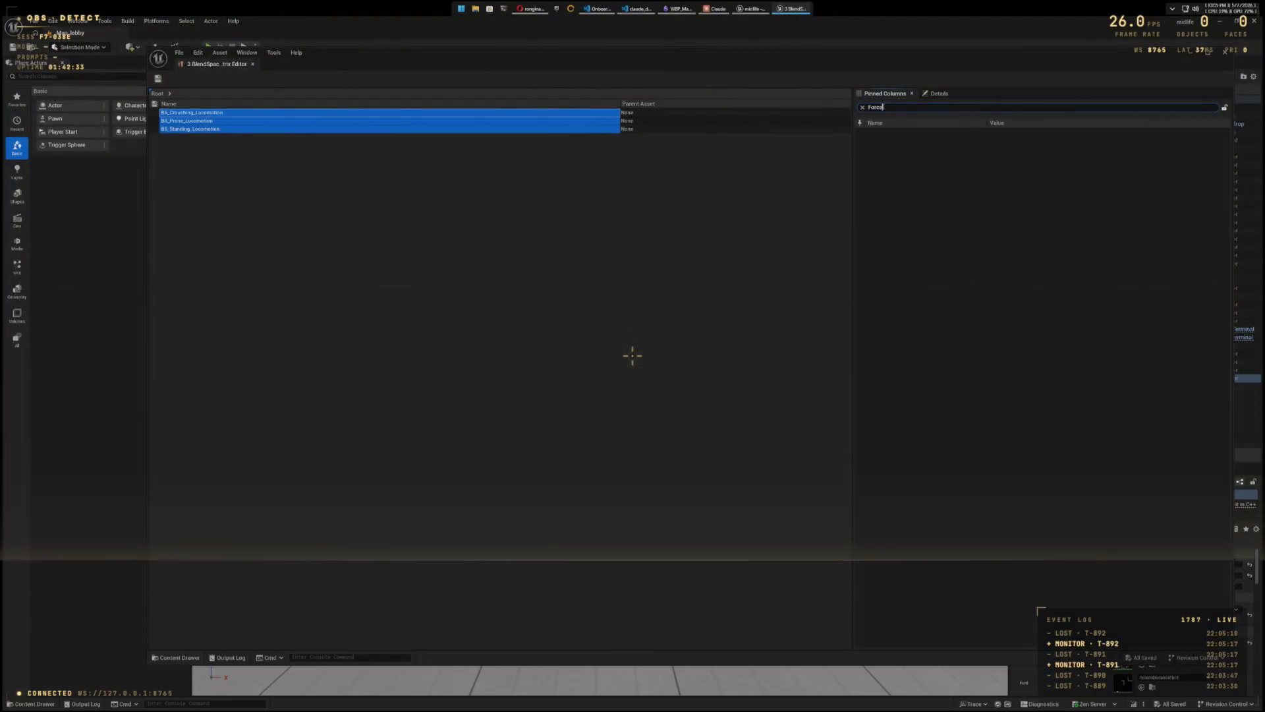
pyautogui.press('BackSpace')
pyautogui.press('BackSpace')
pyautogui.press('BackSpace')
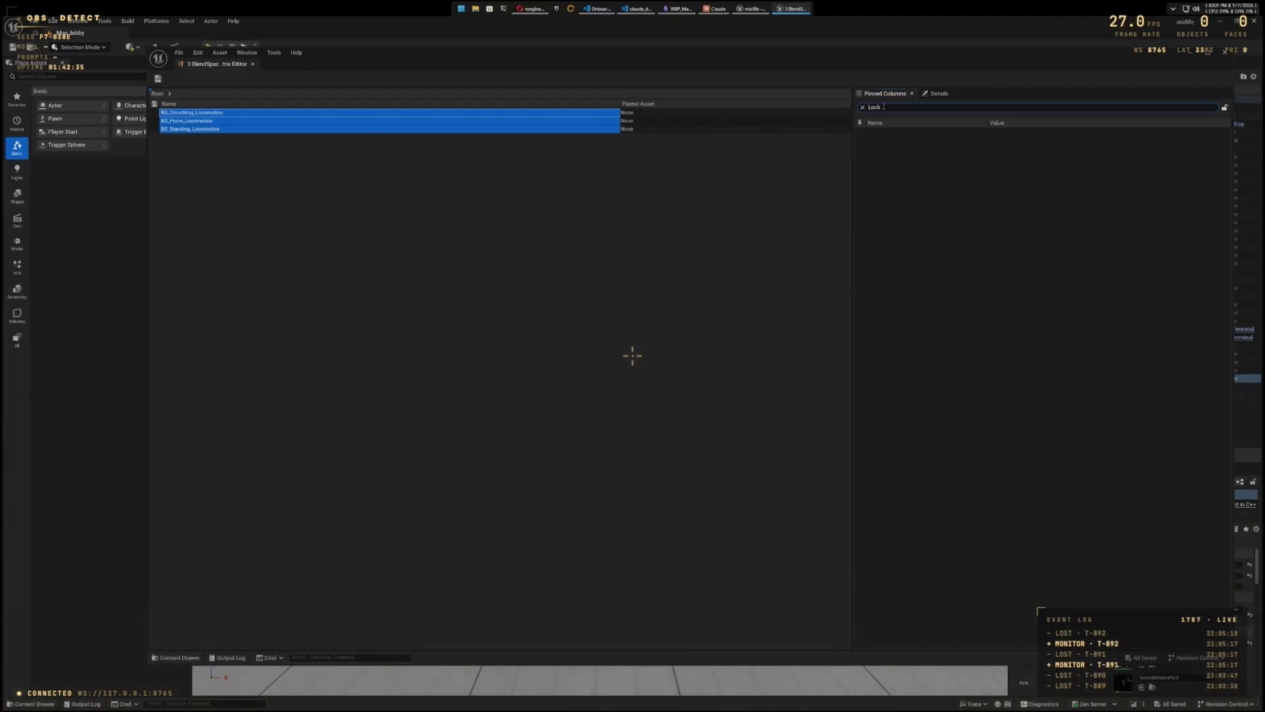
pyautogui.press('BackSpace')
pyautogui.press('BackSpace')
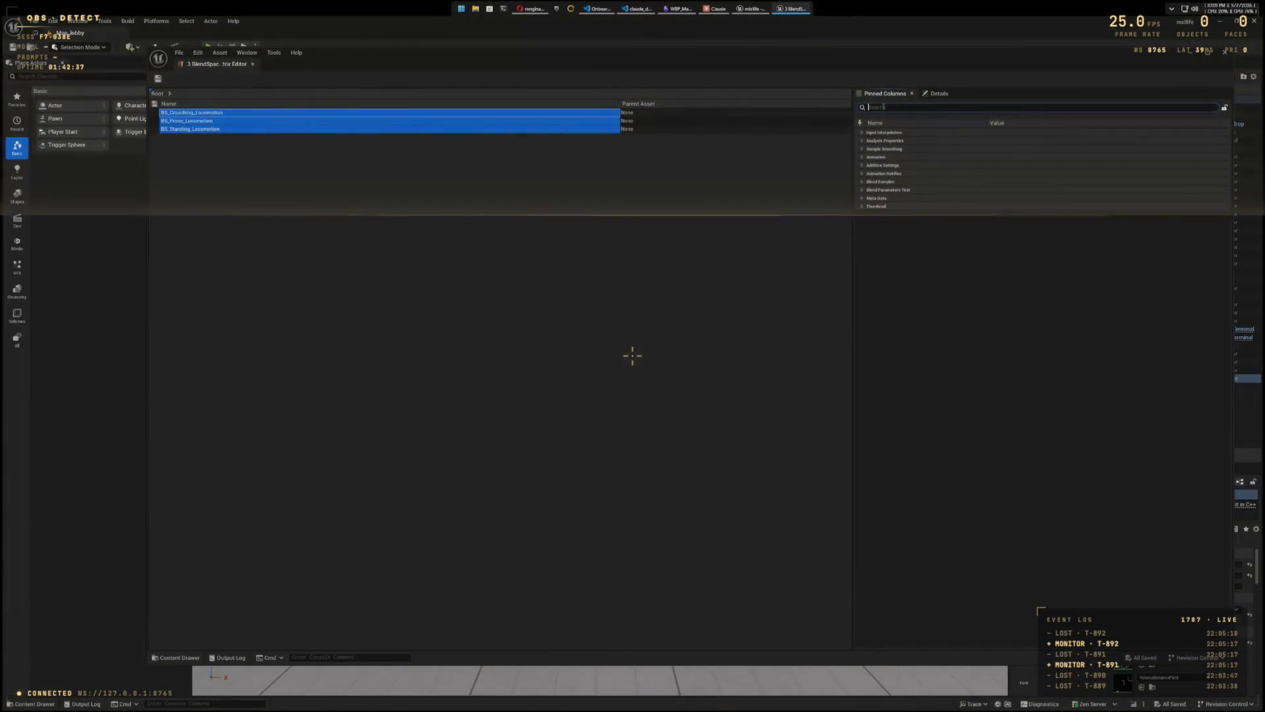
pyautogui.write('Mot')
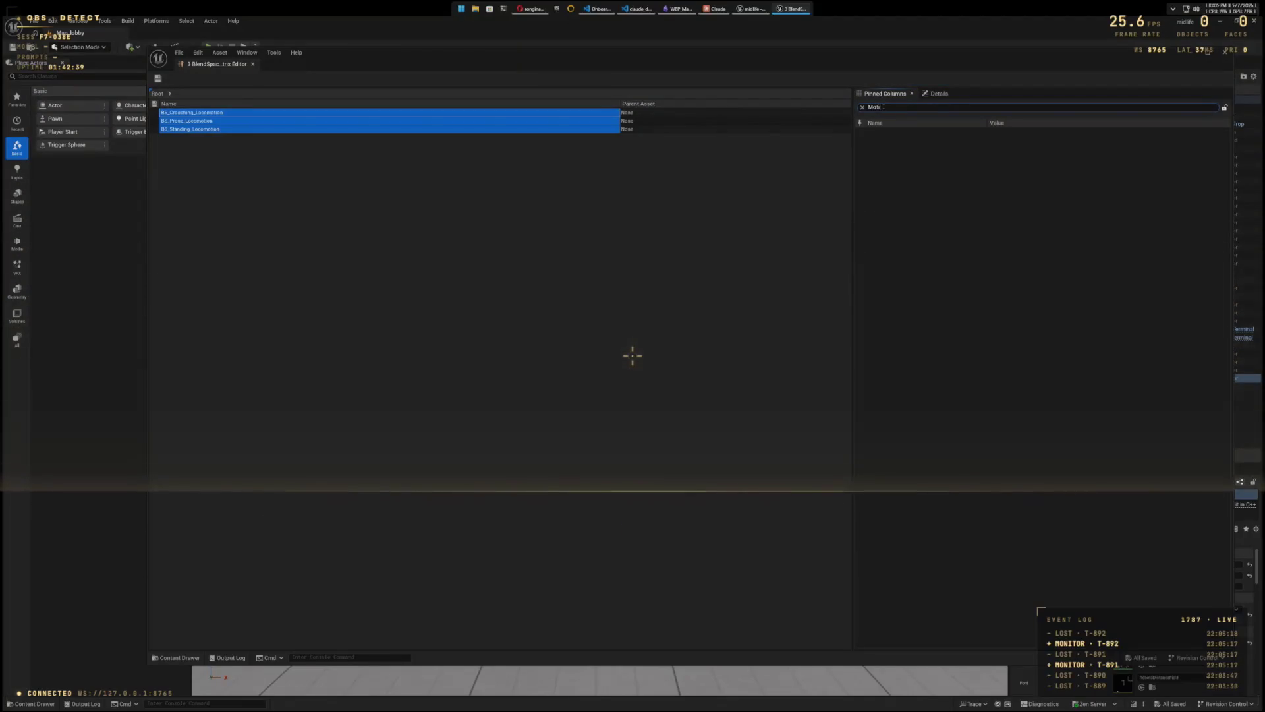
pyautogui.press('BackSpace')
pyautogui.press('BackSpace')
pyautogui.press('BackSpace')
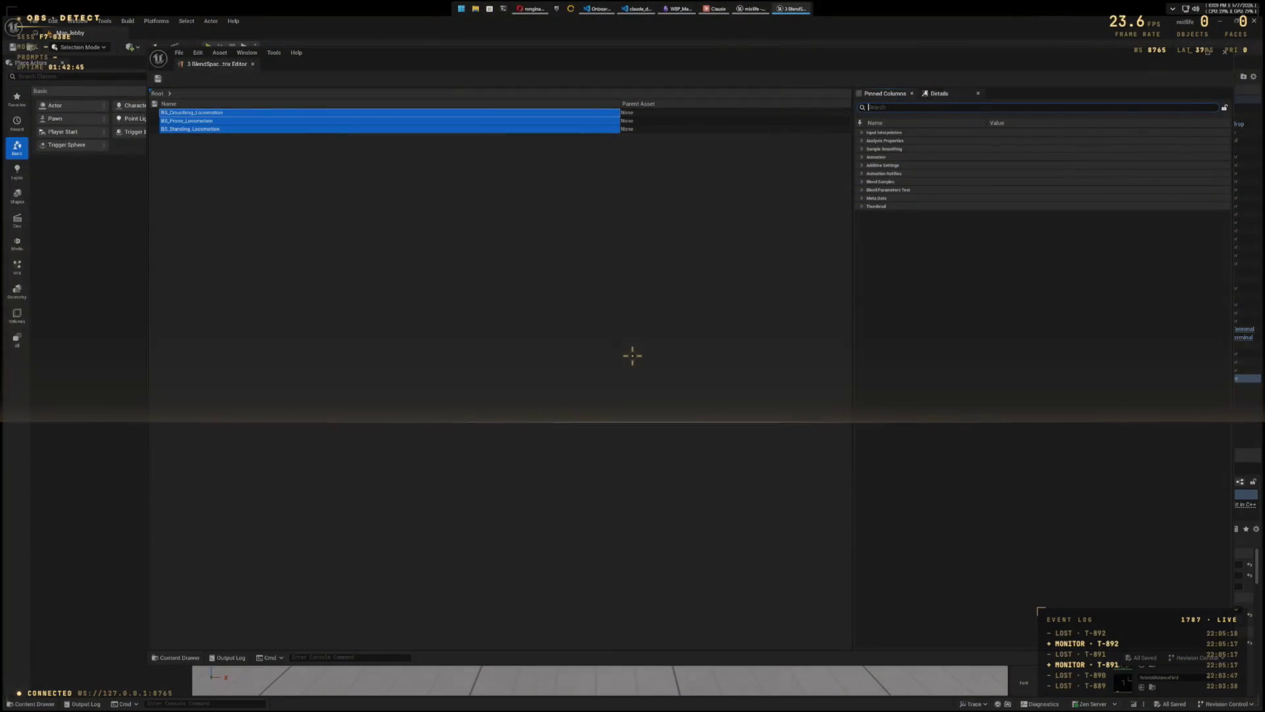
pyautogui.click(938, 94)
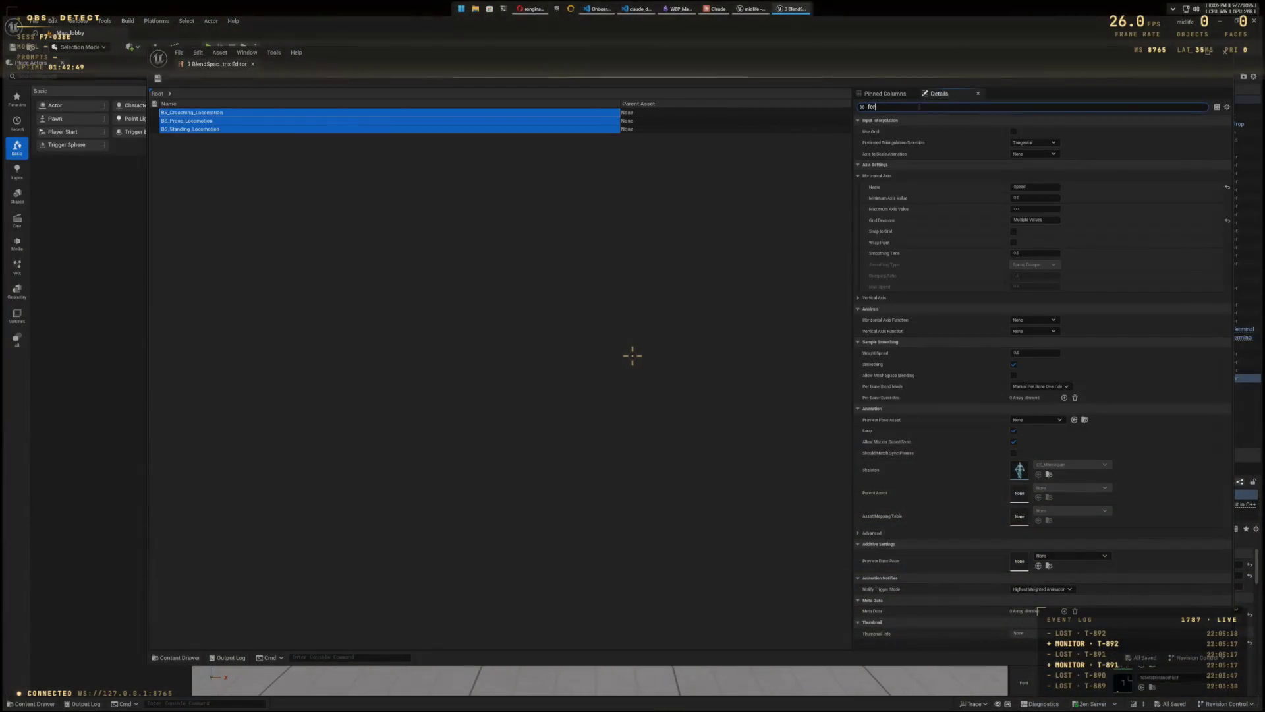
pyautogui.write('force')
pyautogui.write('root')
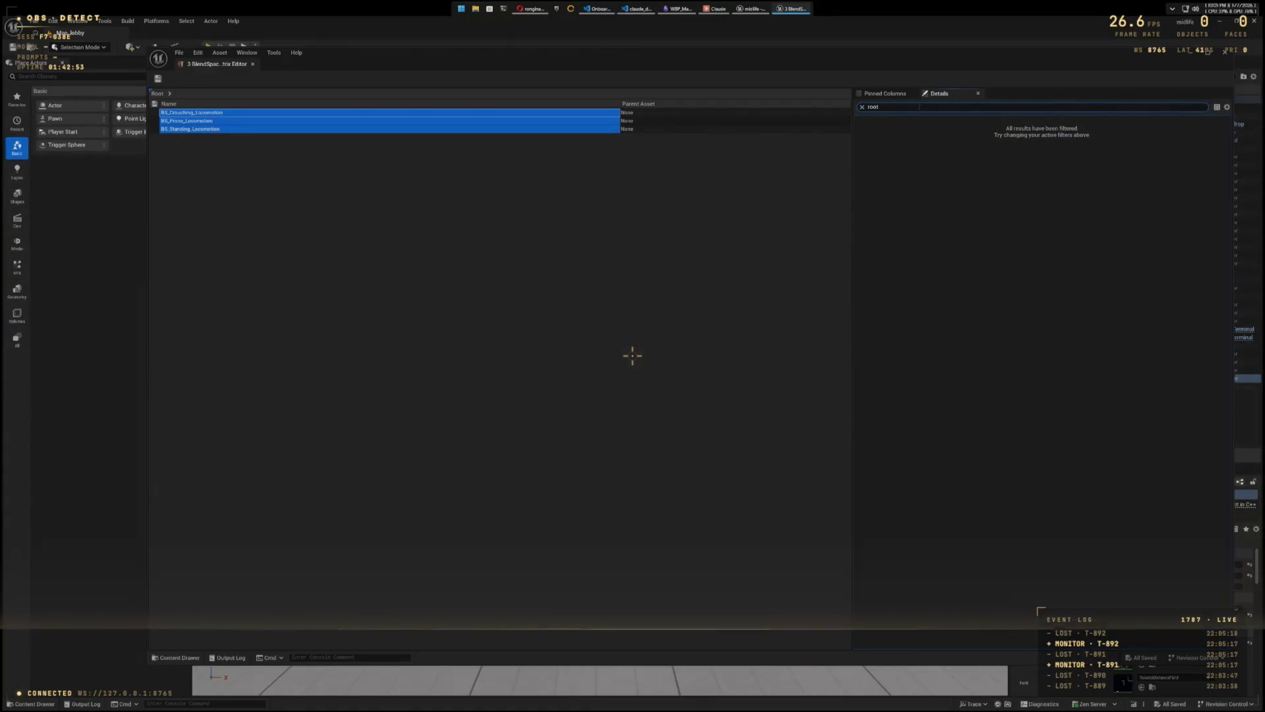
pyautogui.press('BackSpace')
pyautogui.press('BackSpace')
pyautogui.press('BackSpace')
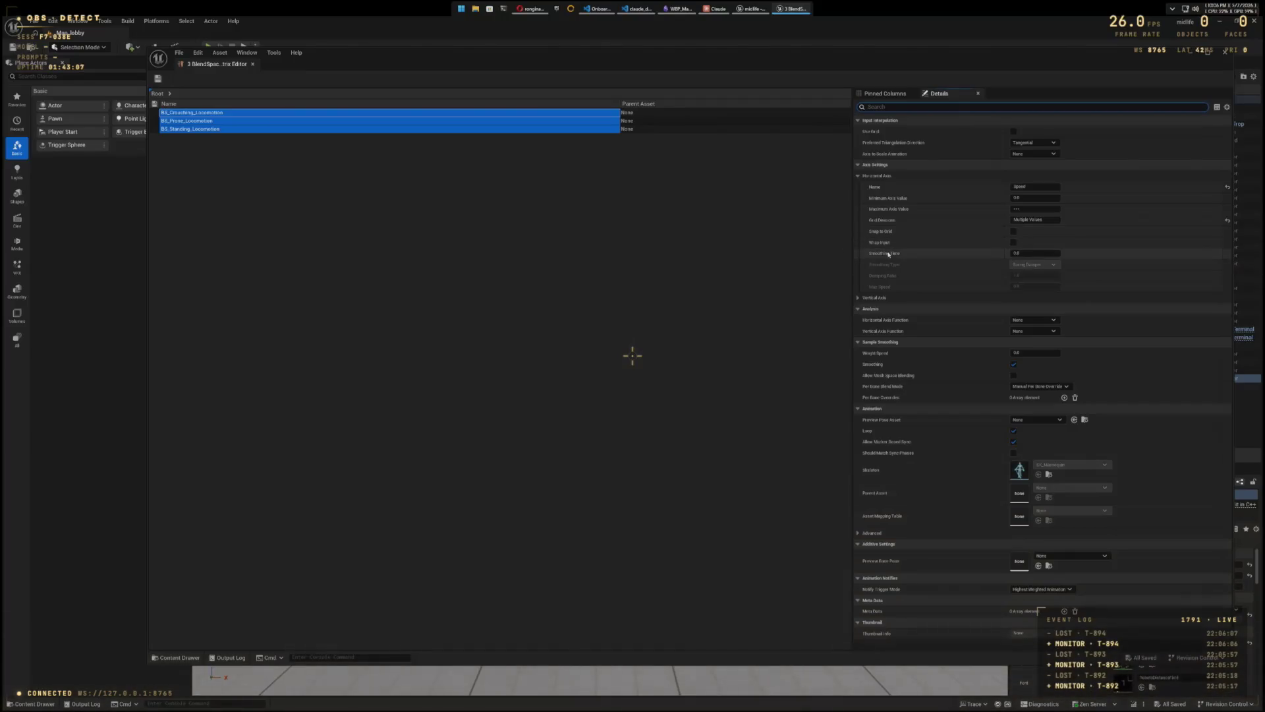
pyautogui.click(861, 299)
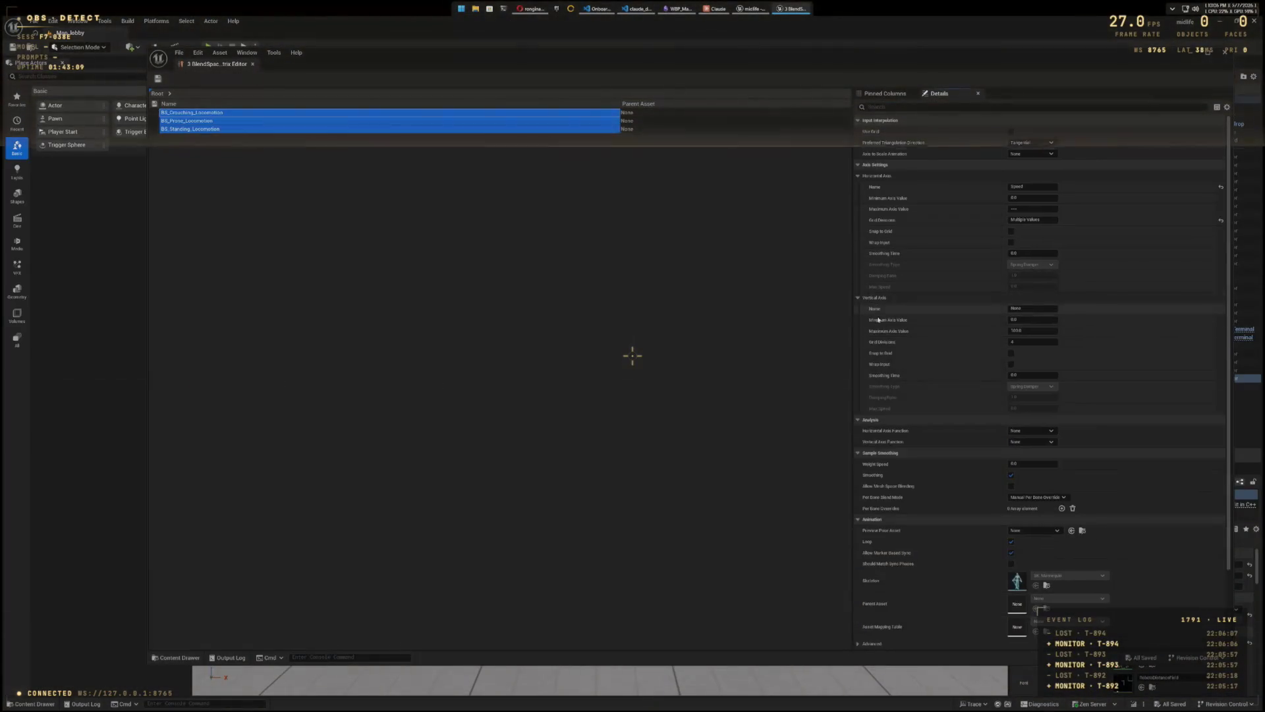
pyautogui.click(862, 298)
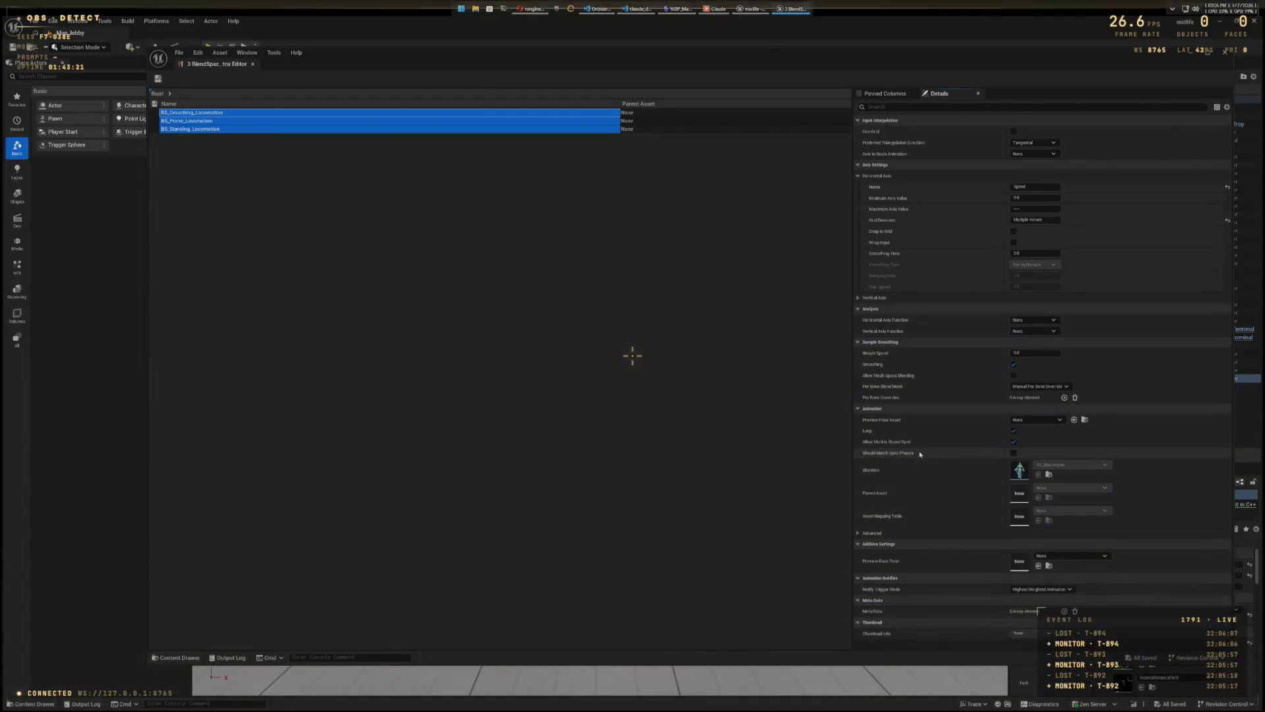
pyautogui.click(857, 534)
pyautogui.click(857, 533)
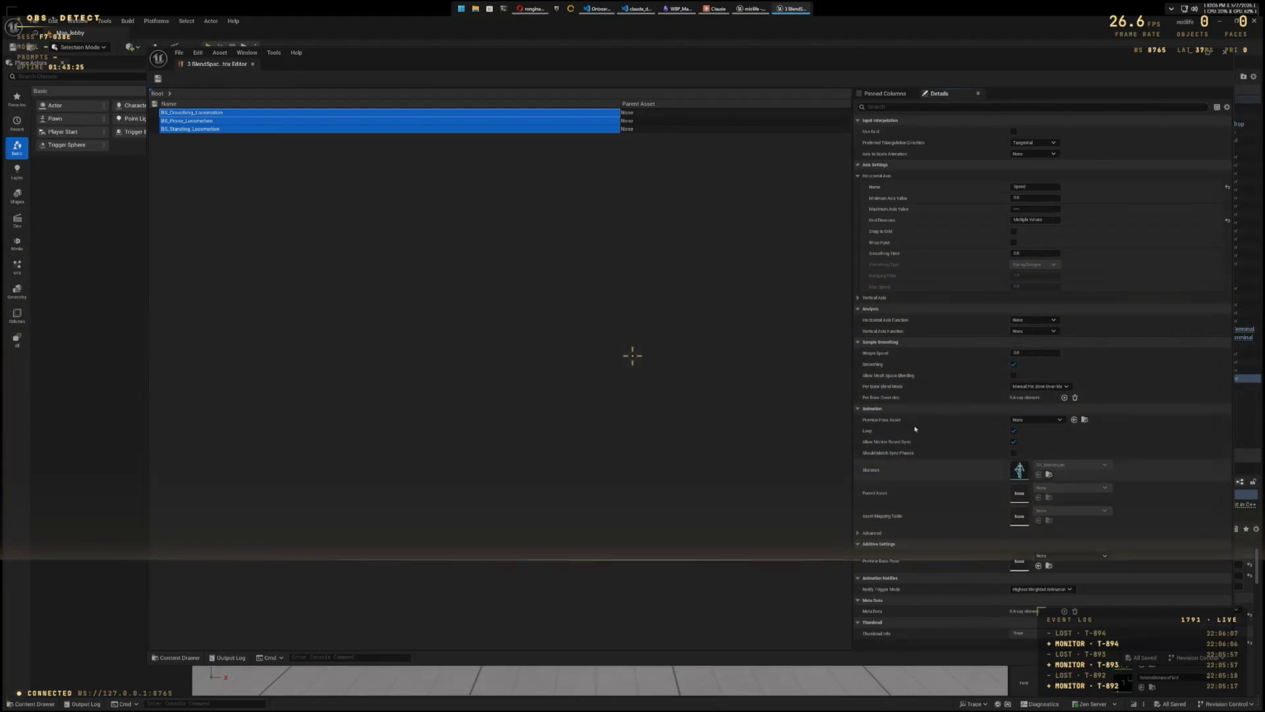
pyautogui.click(895, 93)
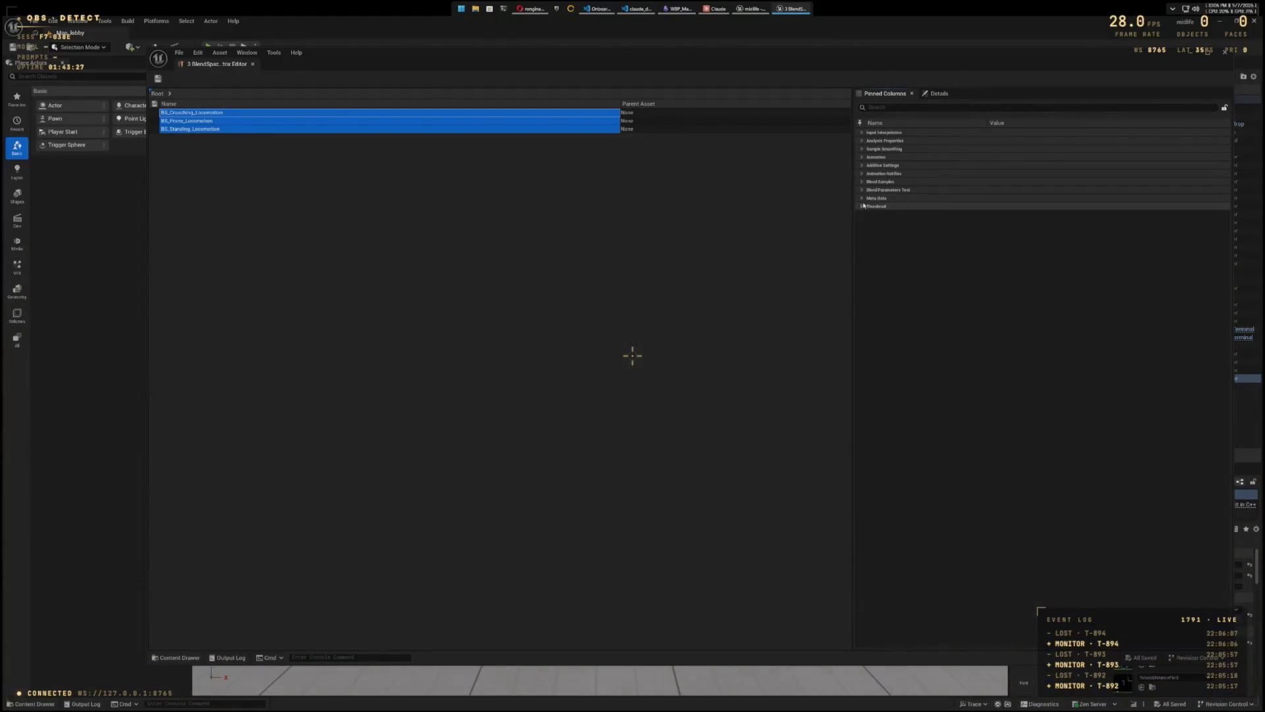
# Step: Expand the Input Interpolation, Analysis Properties and Sample Smoothing categories
pyautogui.click(862, 132)
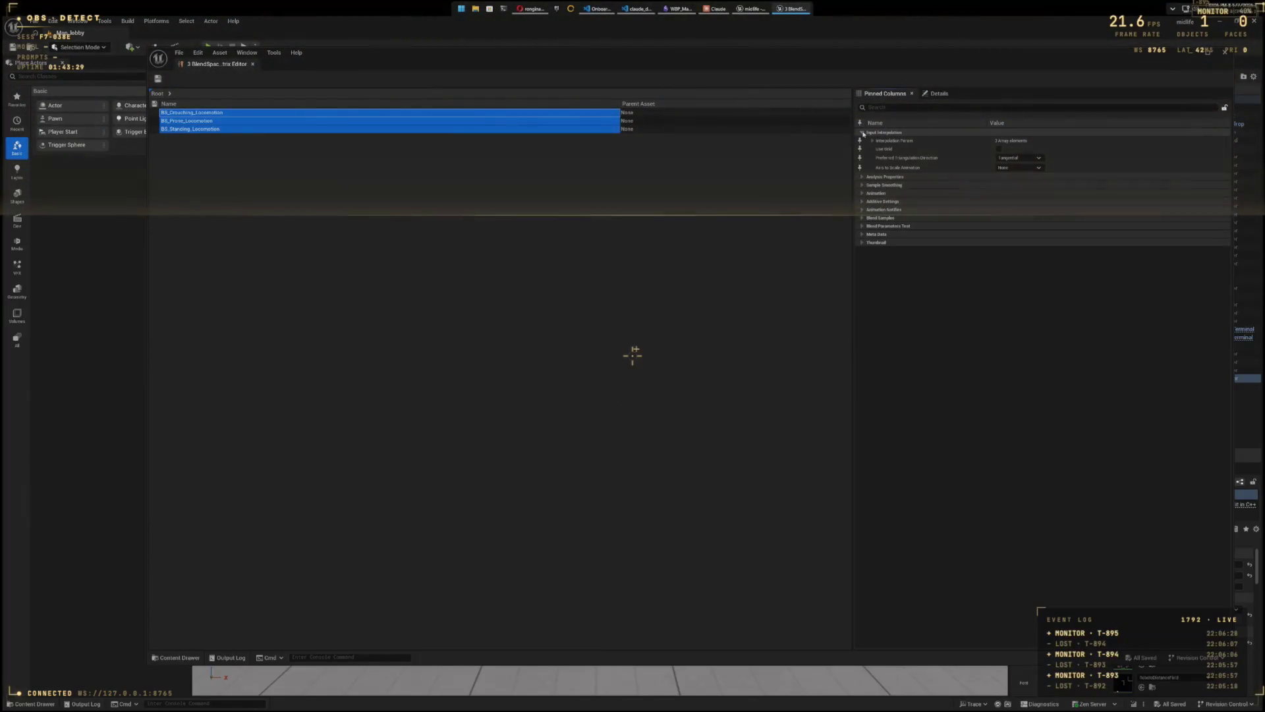
pyautogui.click(863, 132)
pyautogui.click(862, 140)
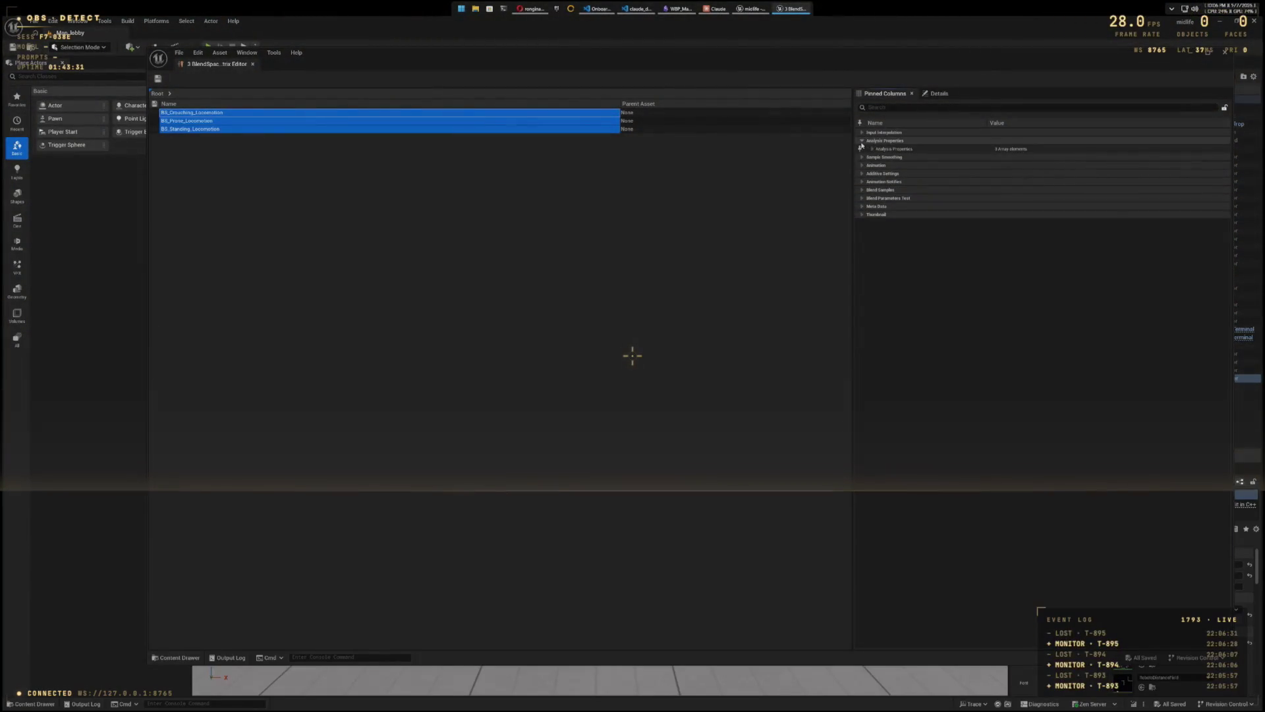
pyautogui.click(862, 140)
pyautogui.click(862, 149)
pyautogui.write('Root')
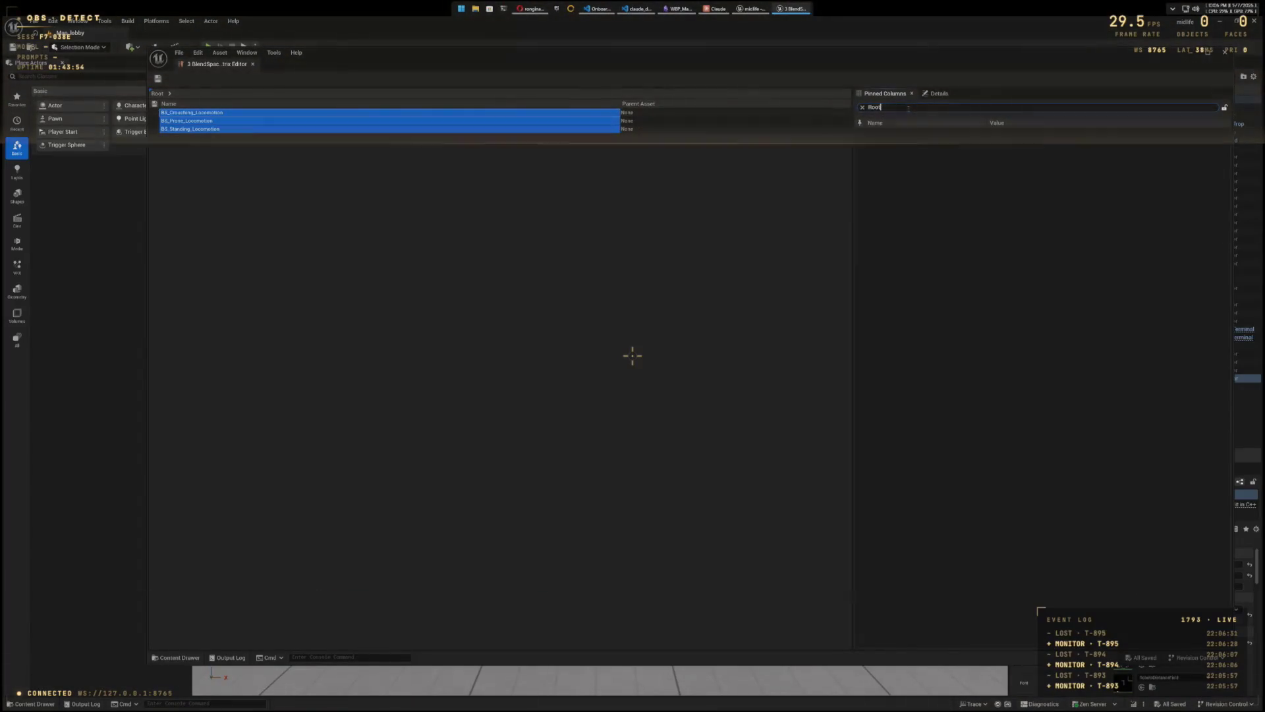
# Step: Search 'Root' again, select BS_Crouching_Locomotion, and close the property matrix
pyautogui.press('BackSpace')
pyautogui.press('BackSpace')
pyautogui.press('BackSpace')
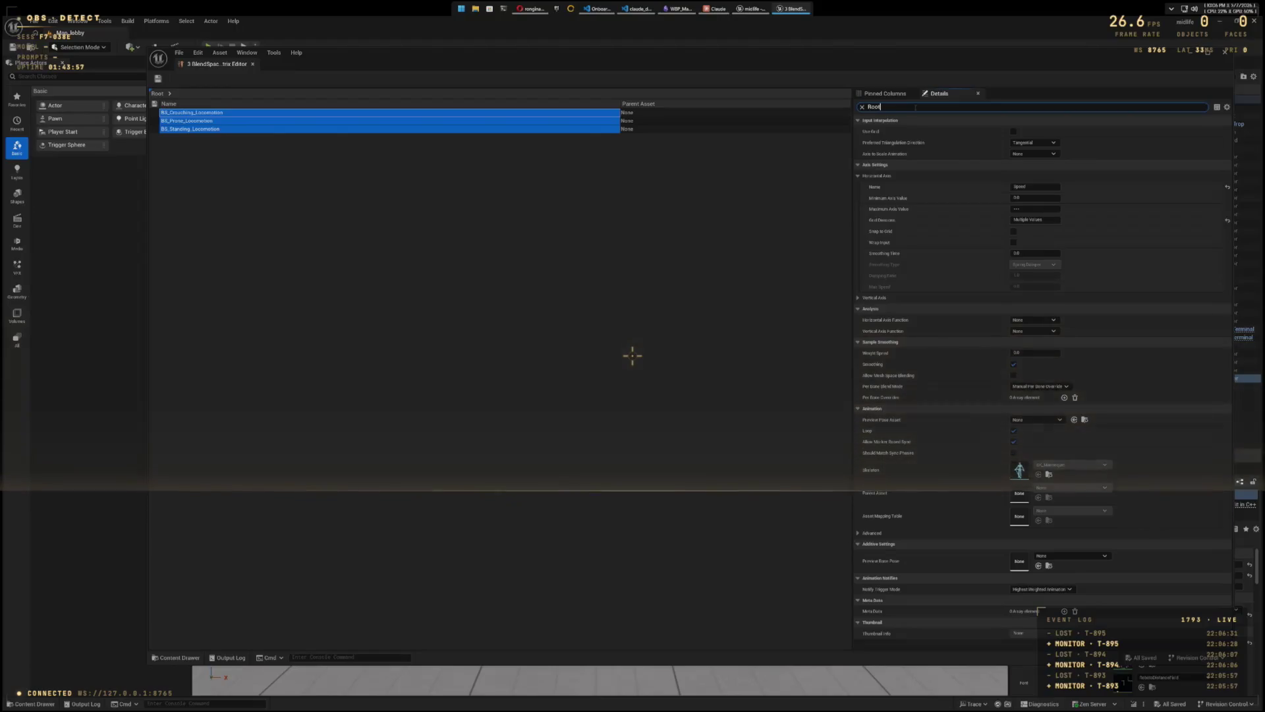
pyautogui.write('oot')
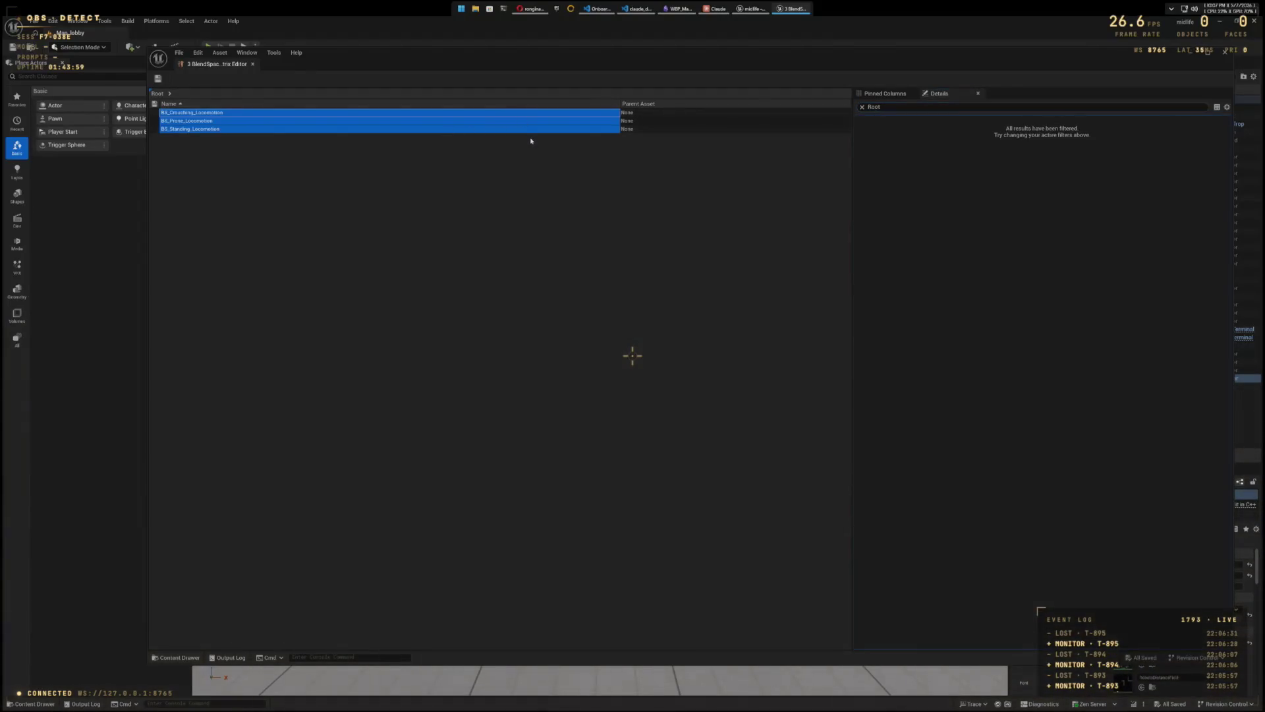
pyautogui.click(527, 115)
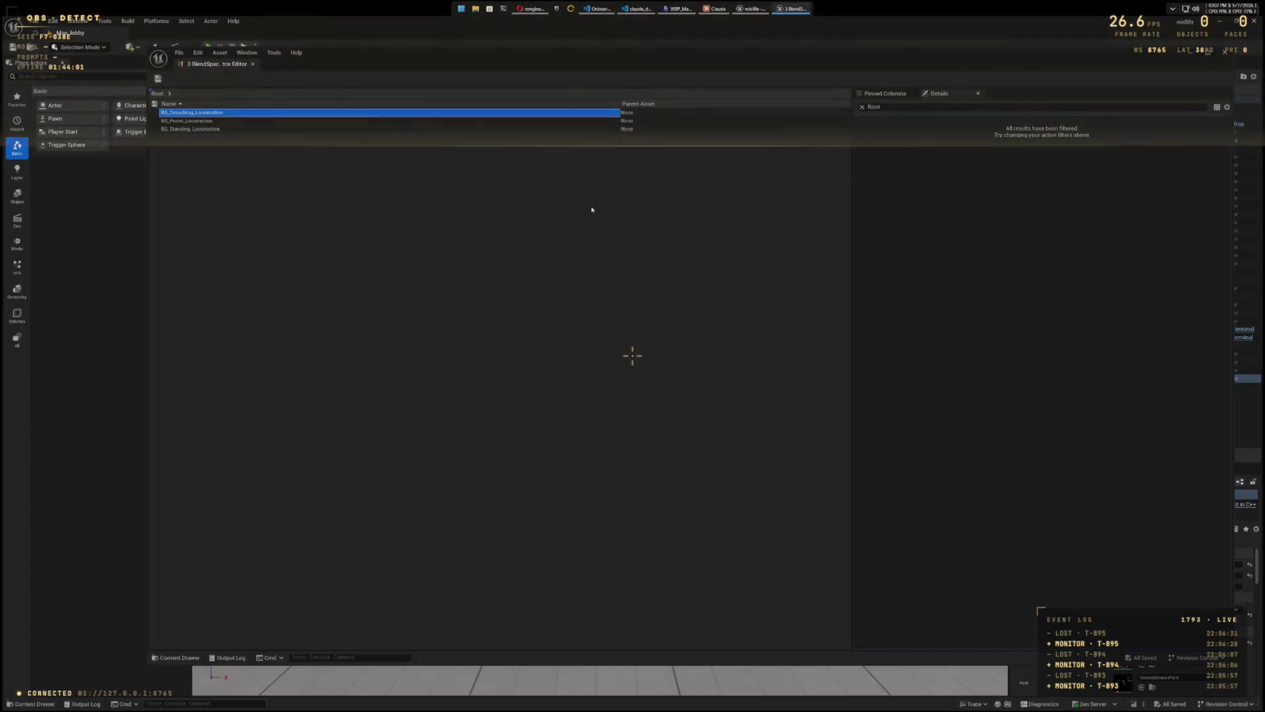
pyautogui.click(1228, 54)
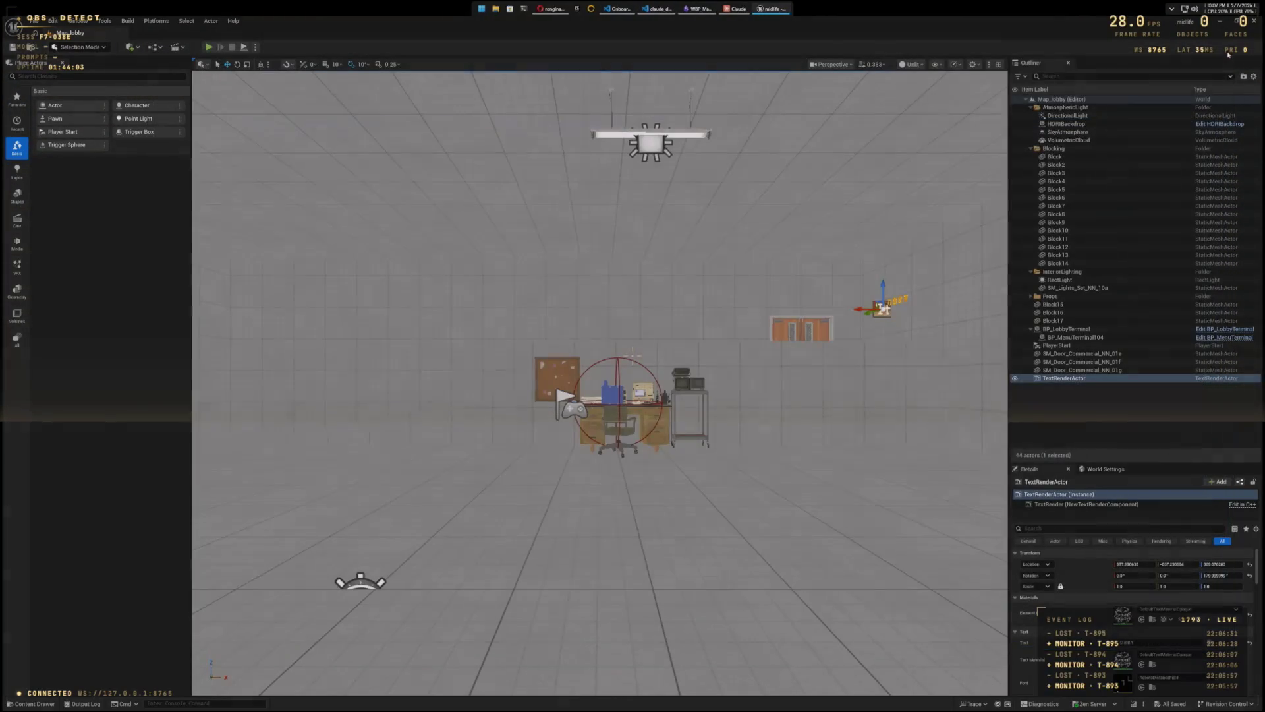
# Step: Open BS_Crouching_Locomotion and search its Asset Details for RootMotion, then clear the search
pyautogui.hotkey('ctrl', 'space')
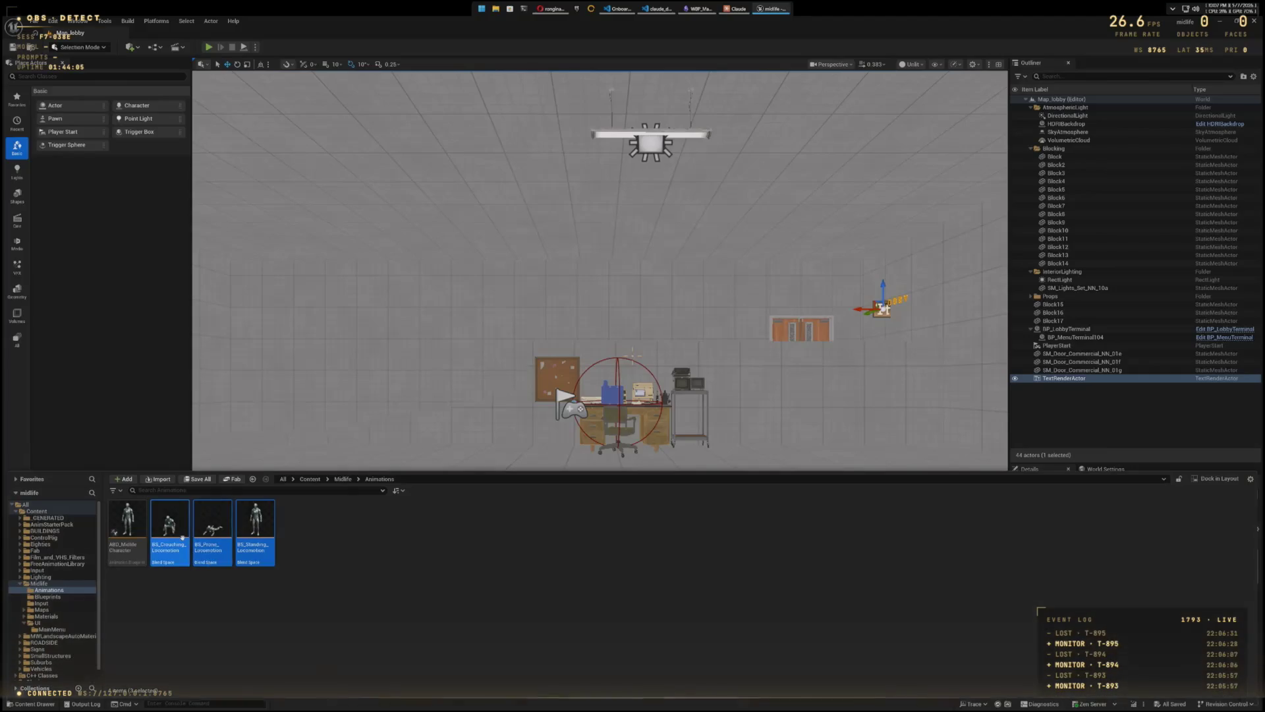
pyautogui.press('Return')
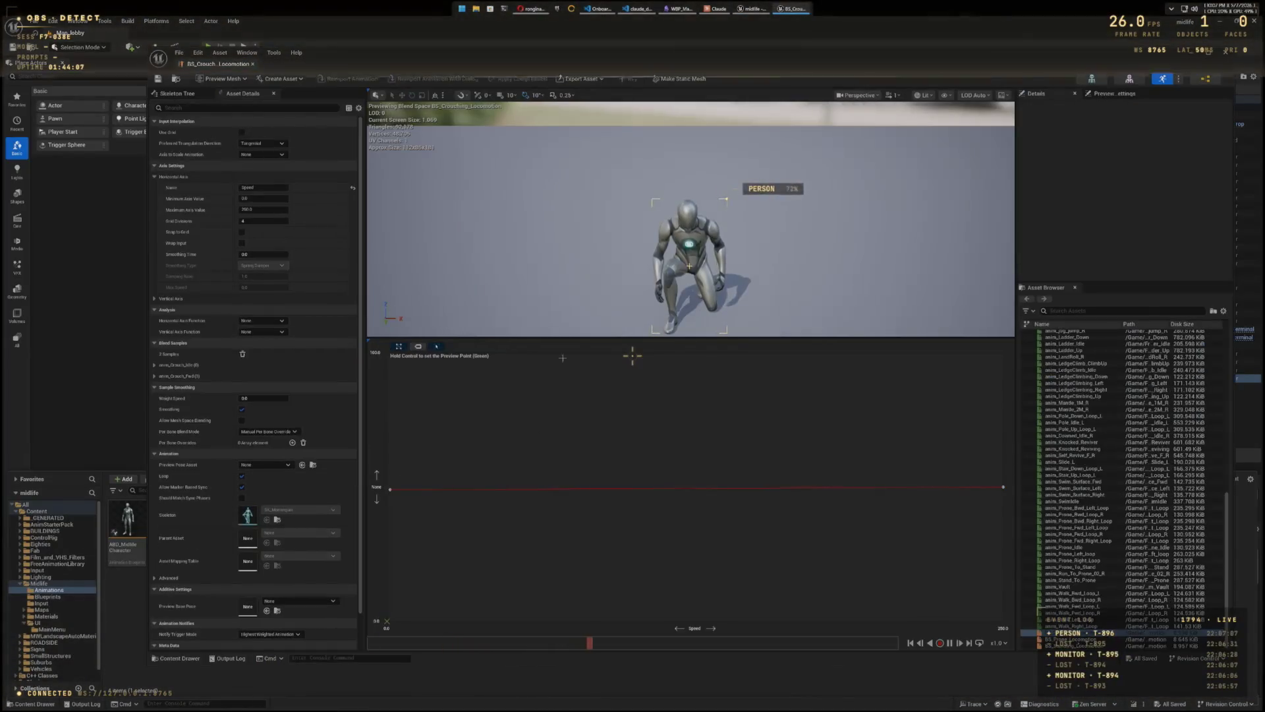
pyautogui.click(217, 107)
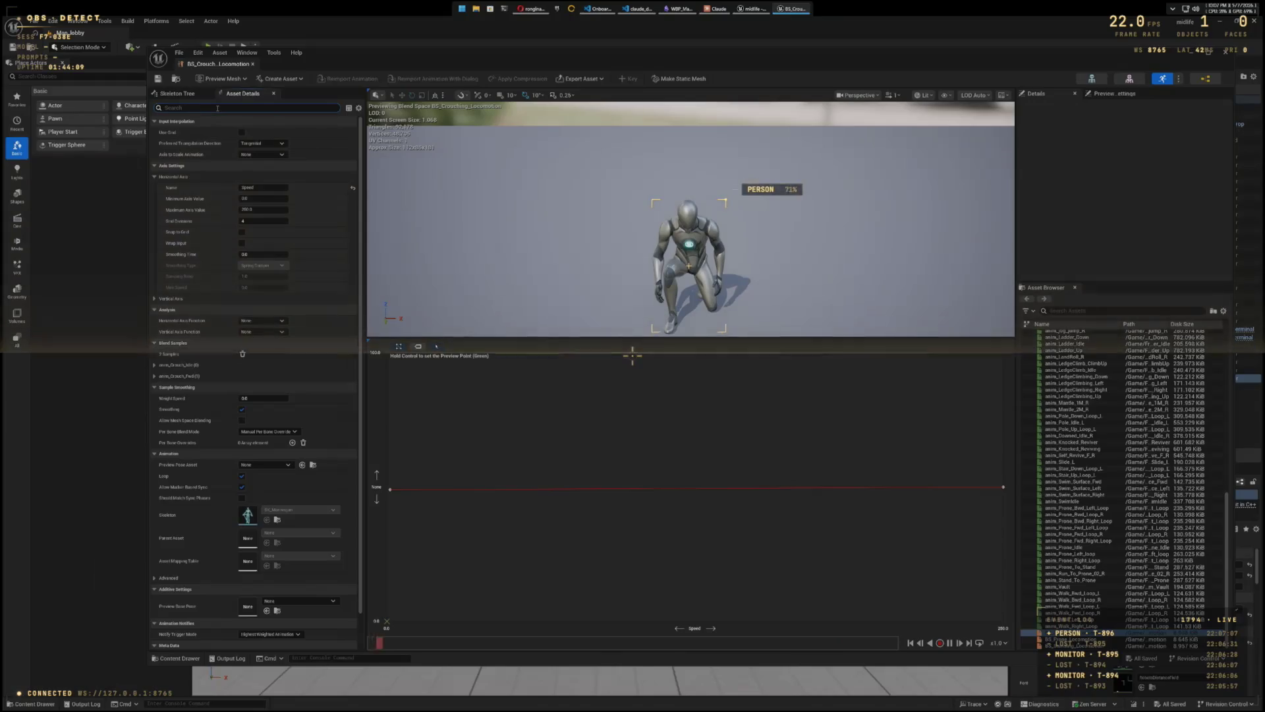
pyautogui.write('Root')
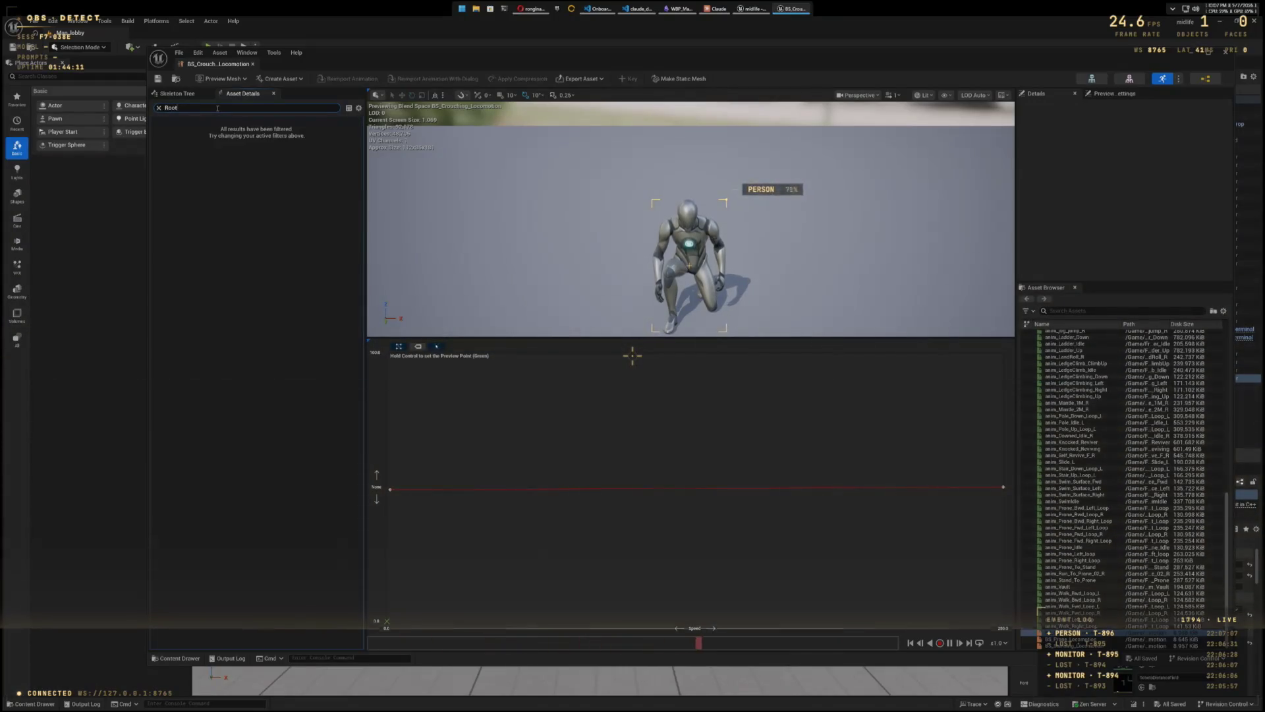
pyautogui.write('Motion')
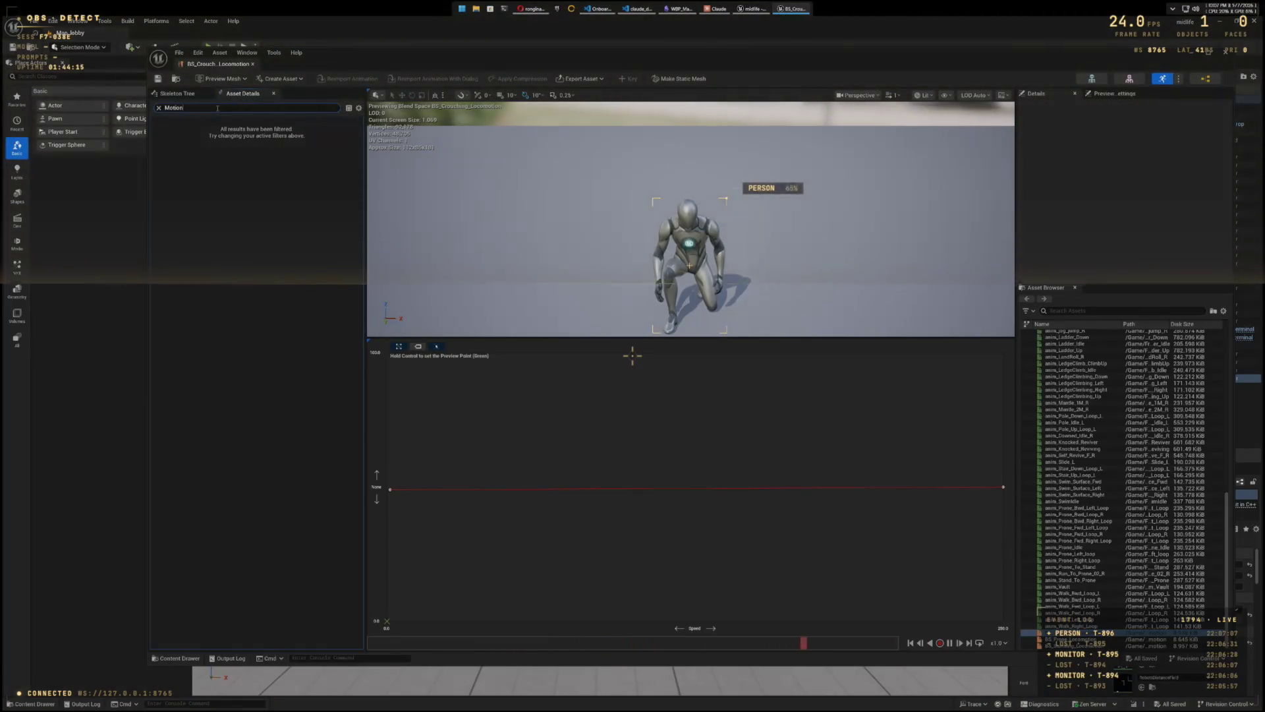
pyautogui.press('BackSpace')
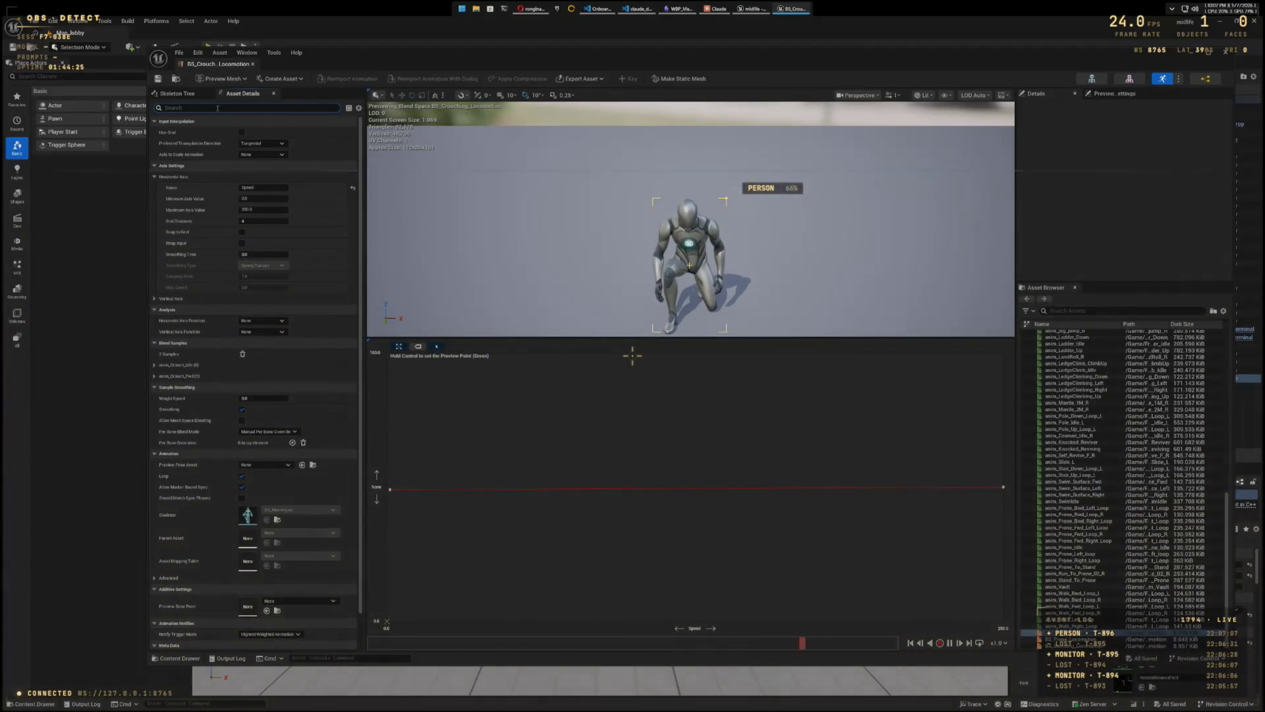
pyautogui.click(218, 107)
pyautogui.write('anim_')
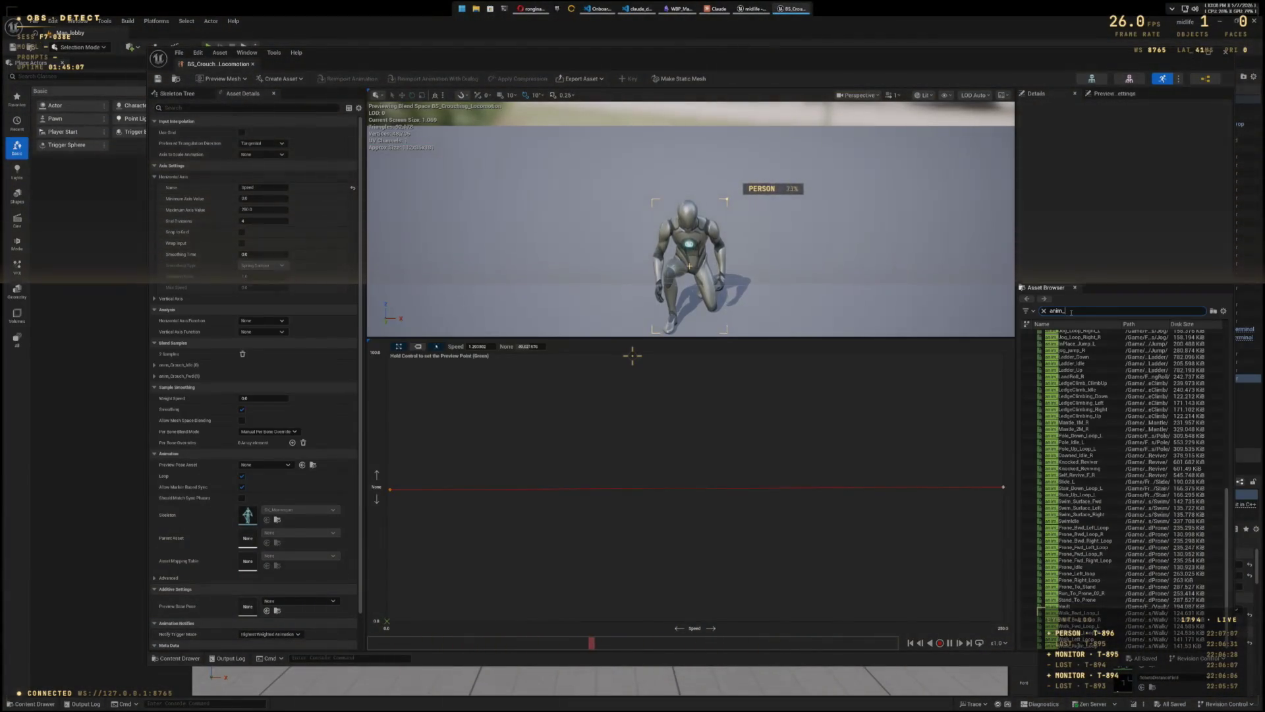
# Step: Filter the asset browser to Crouch, inspect anim_Crouch_Idle, and close the BS_Crouch_Locomotion editor
pyautogui.write('Crouch')
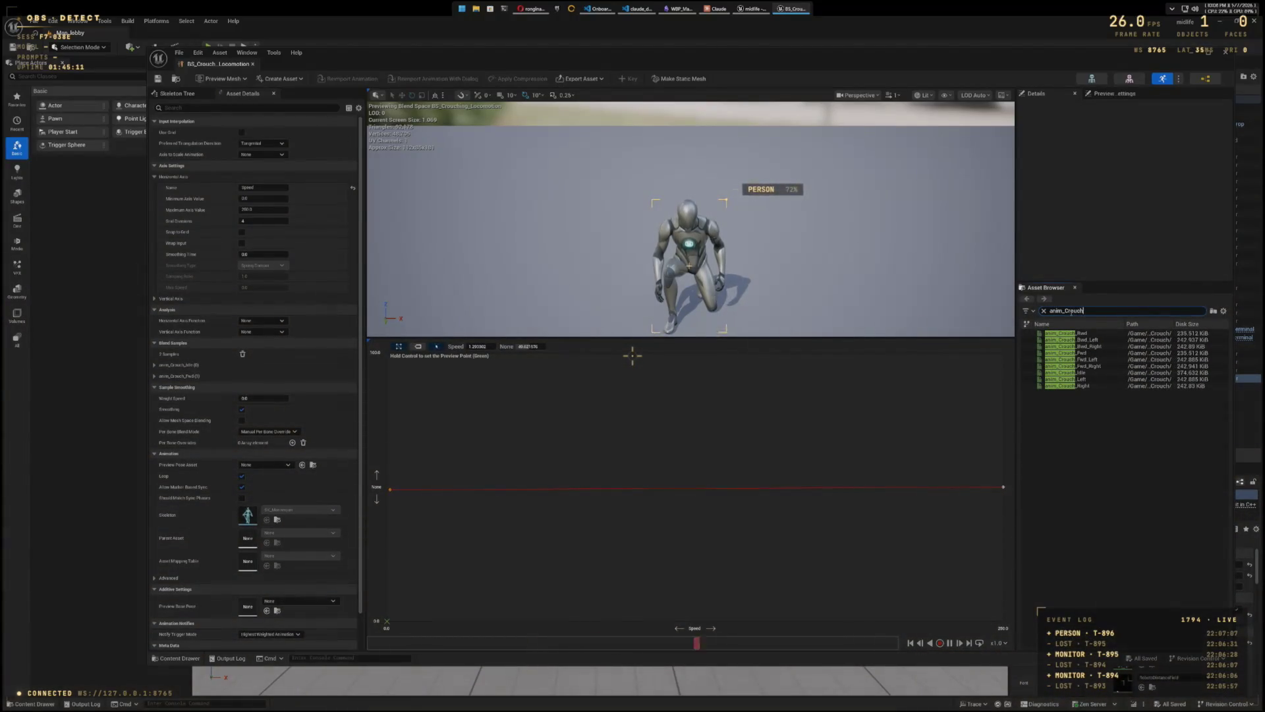
pyautogui.click(1093, 372)
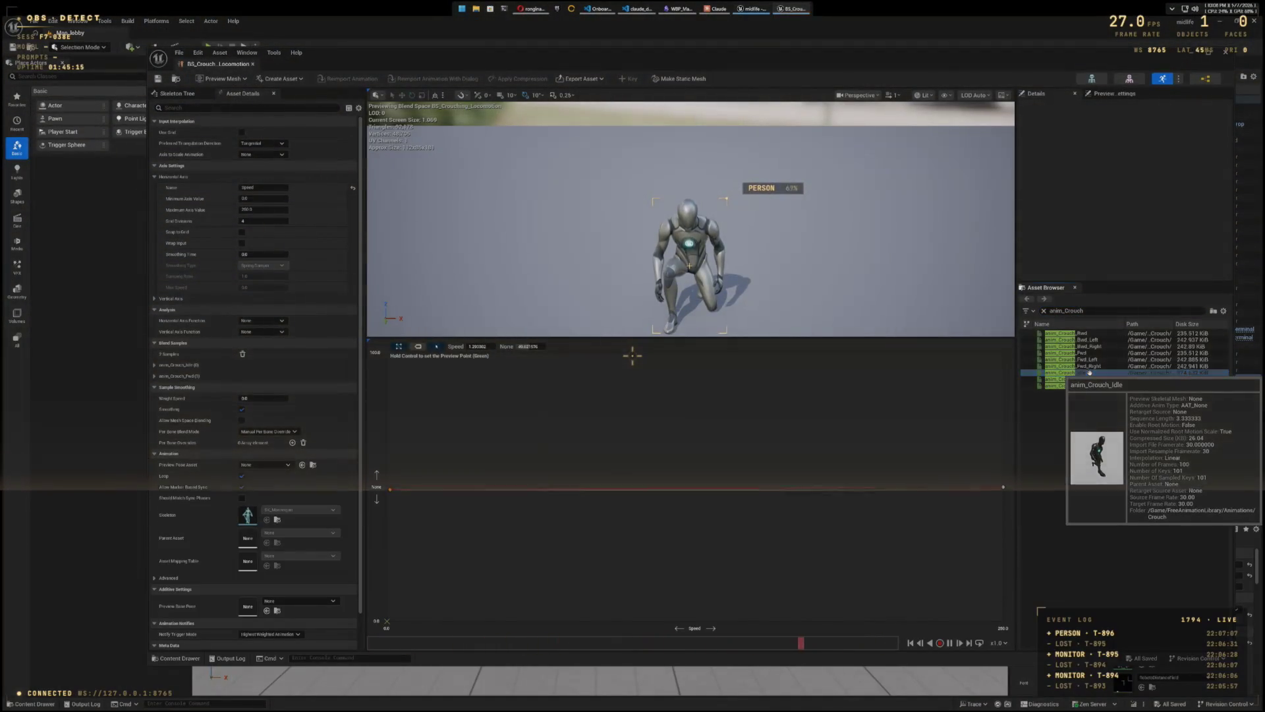
pyautogui.rightClick(1089, 373)
pyautogui.click(1184, 126)
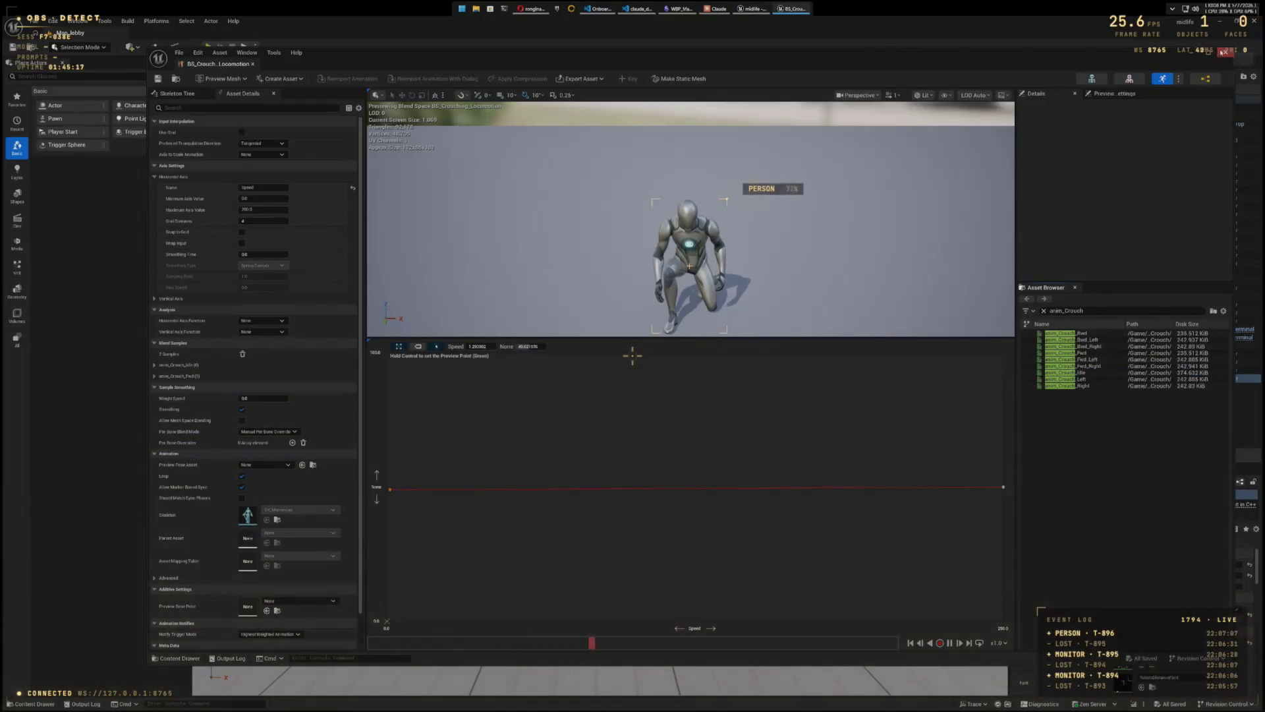
pyautogui.click(1224, 52)
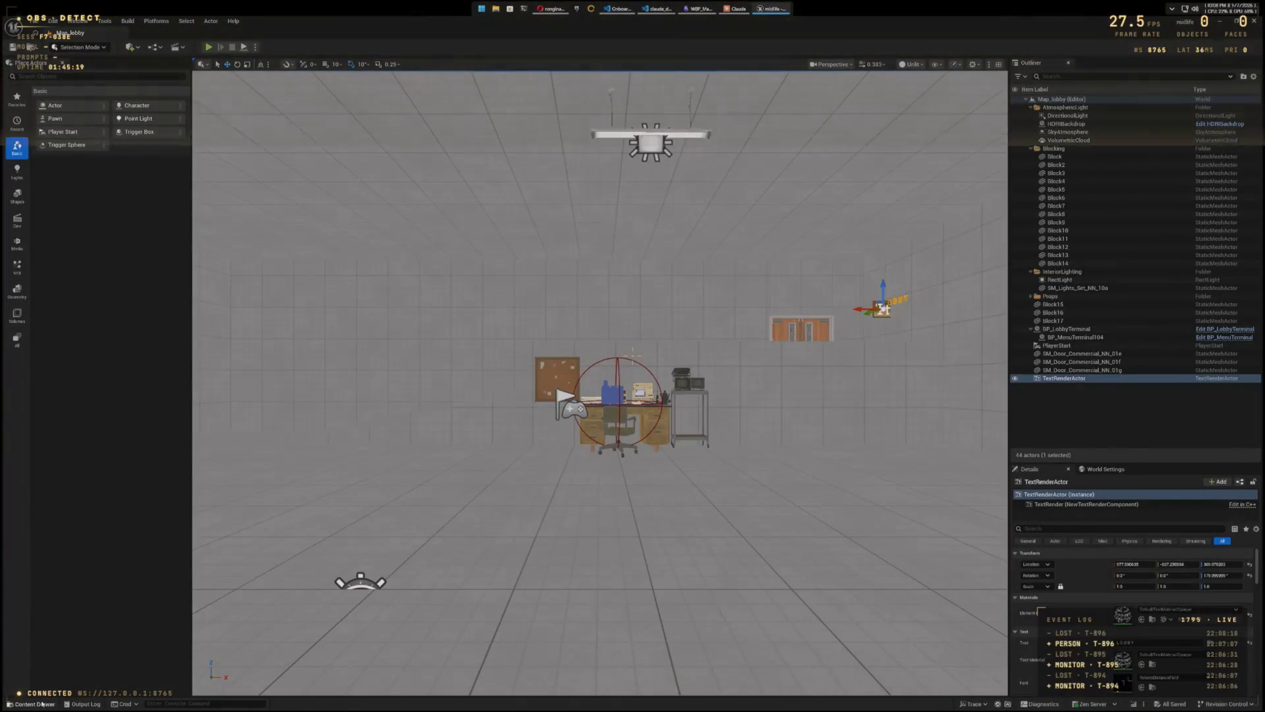
# Step: Browse the Content Drawer to the FreeAnimationLibrary Animations Walk folder
pyautogui.click(33, 704)
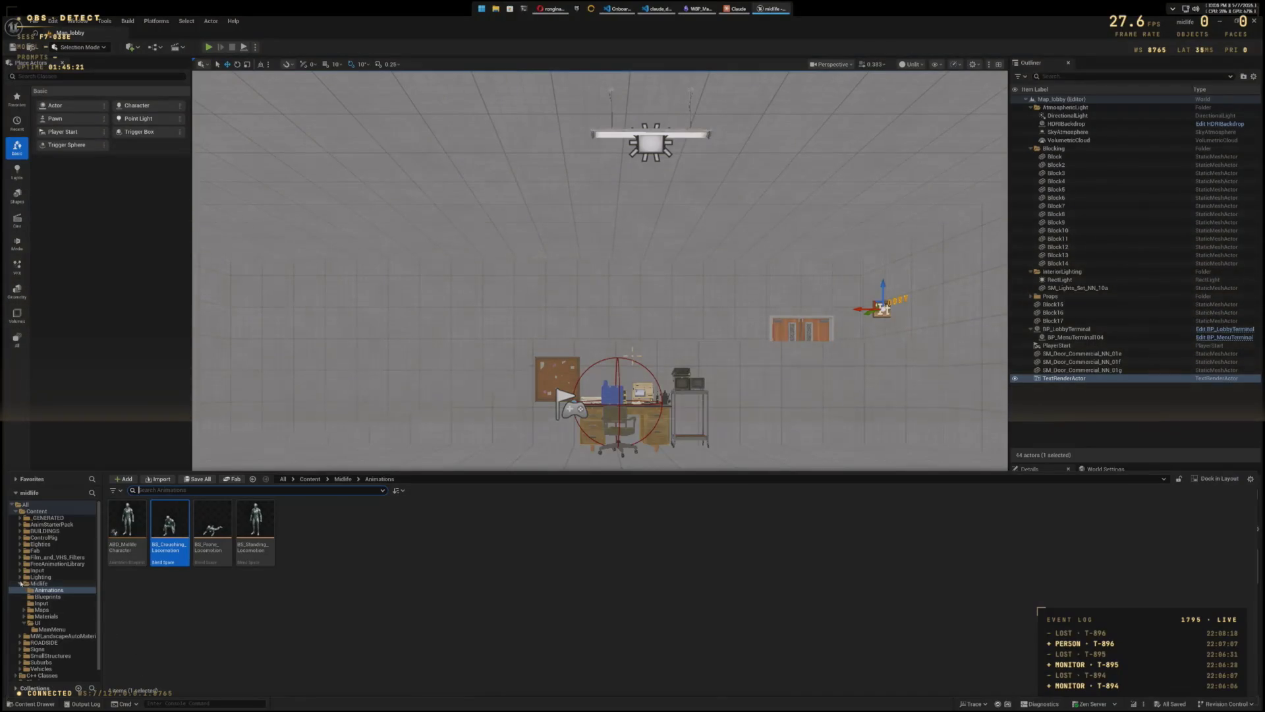
pyautogui.click(21, 583)
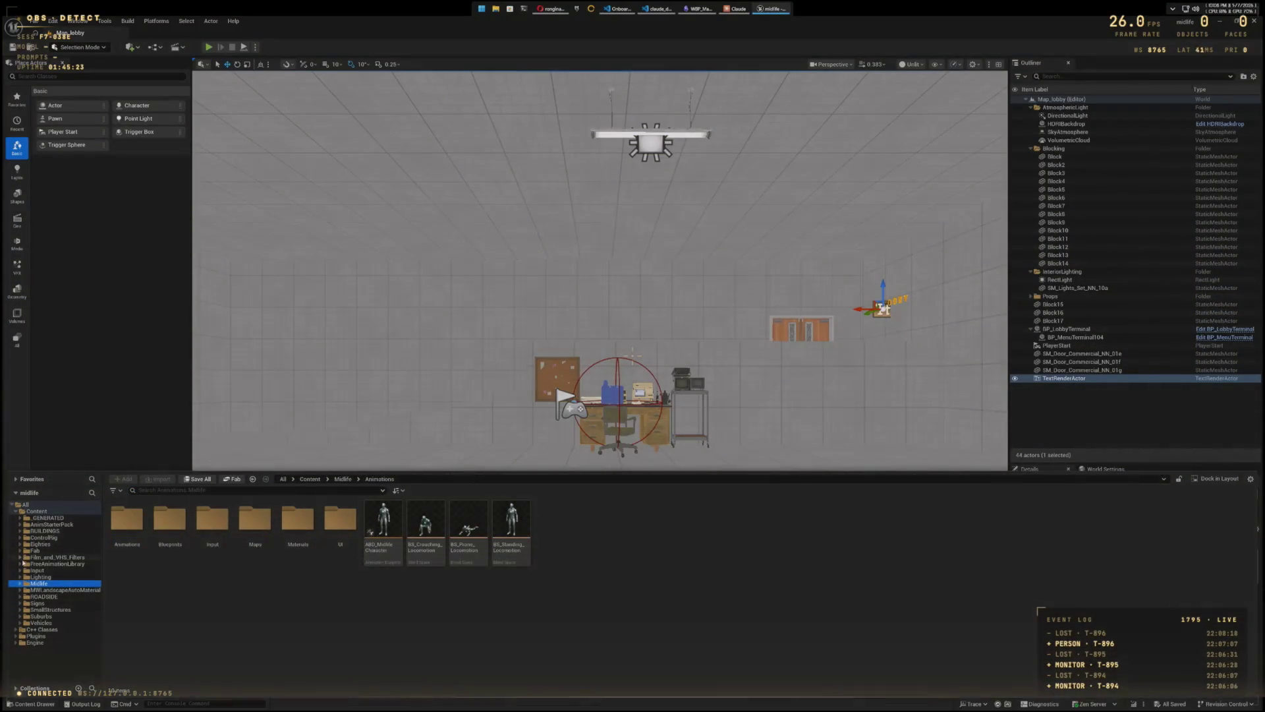
pyautogui.scroll(-1, 54, 618)
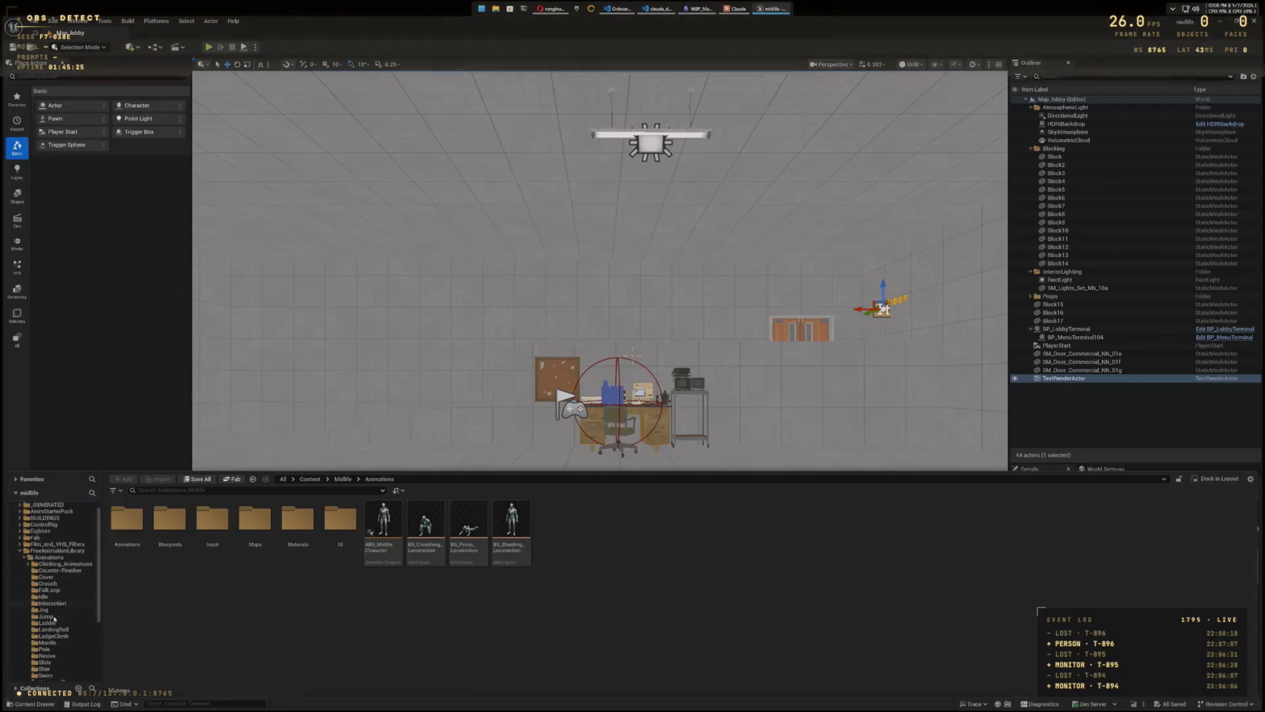
pyautogui.click(45, 669)
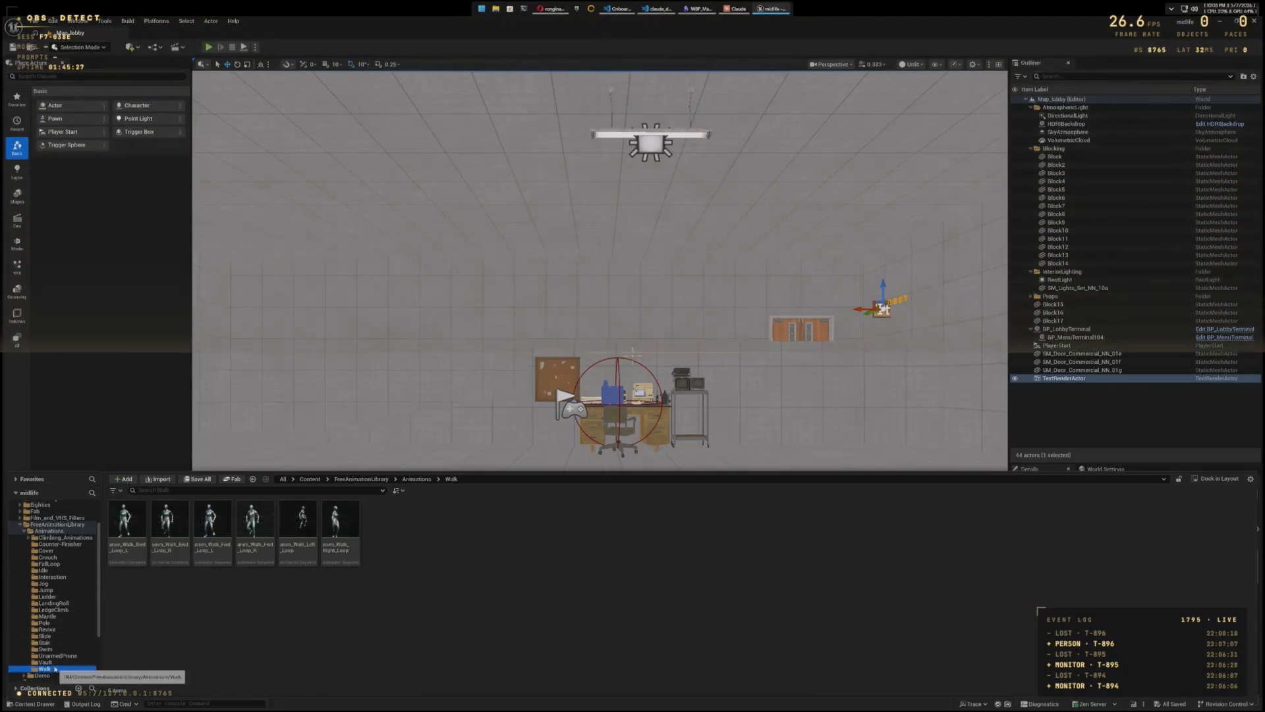
# Step: Select all six anim_Walk animations and open them together in the Property Matrix
pyautogui.keyDown('shift'); pyautogui.click(334, 532); pyautogui.keyUp('shift')
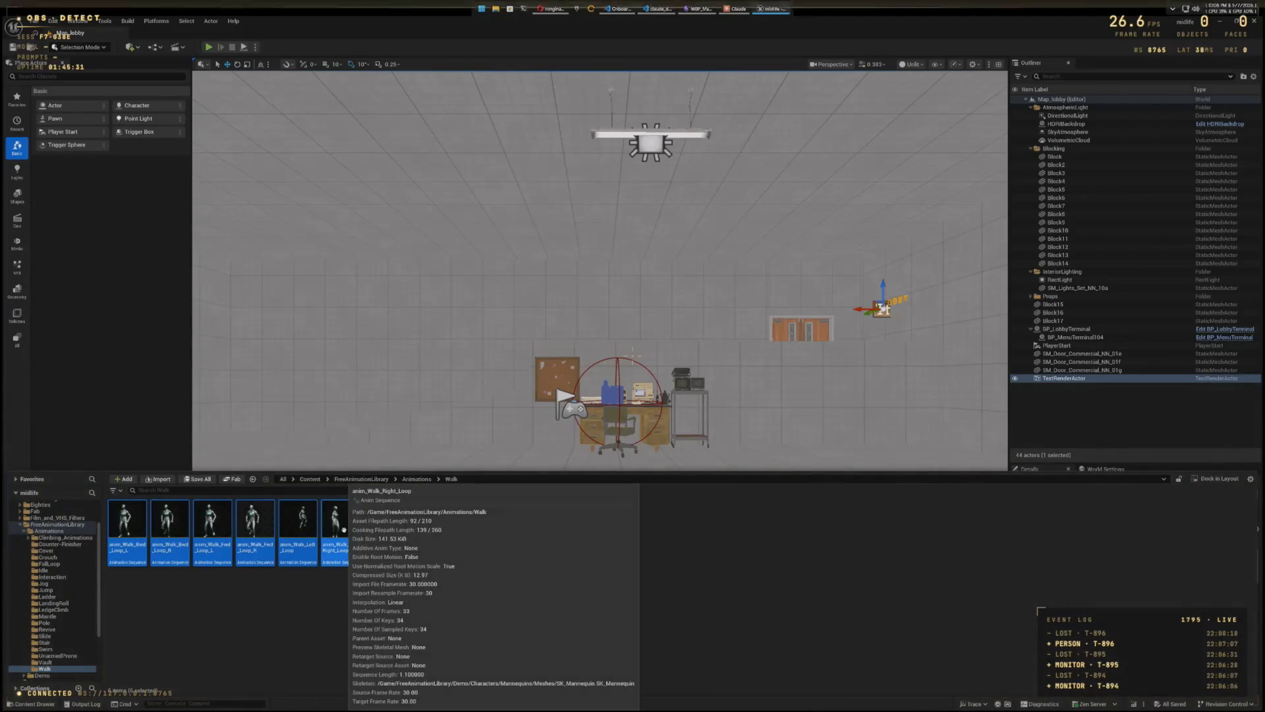
pyautogui.rightClick(334, 532)
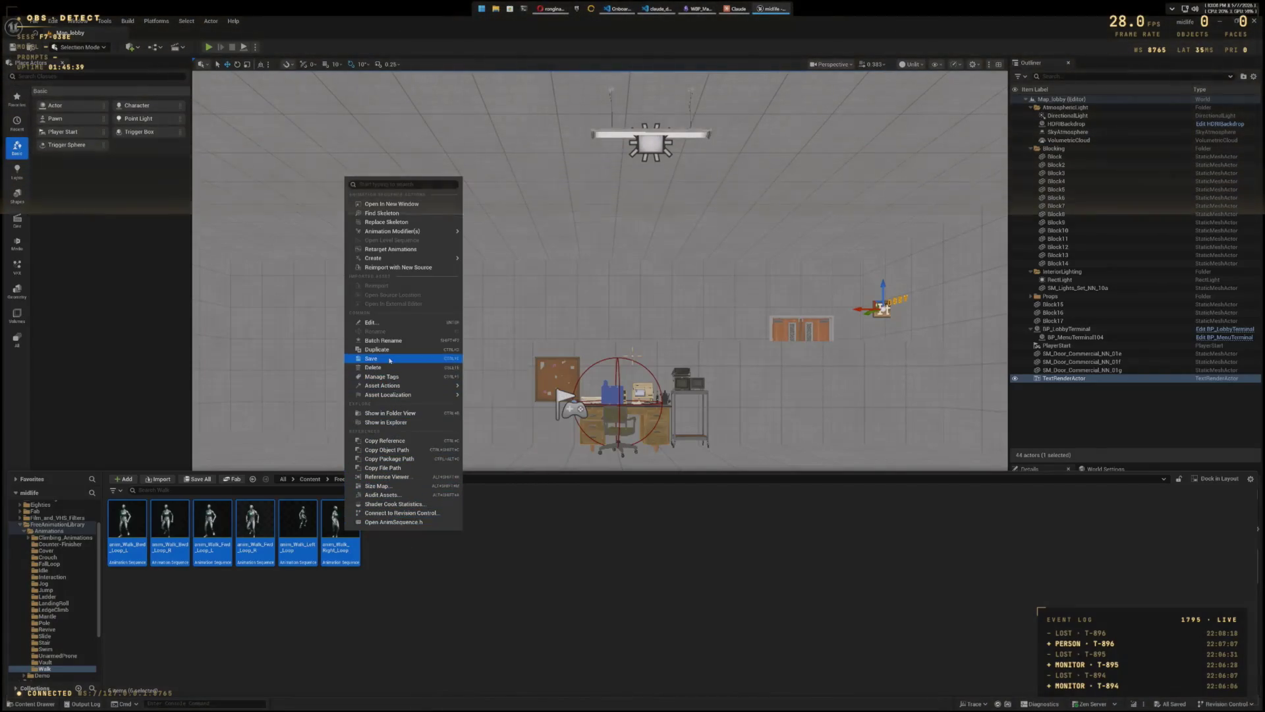
pyautogui.moveTo(398, 387)
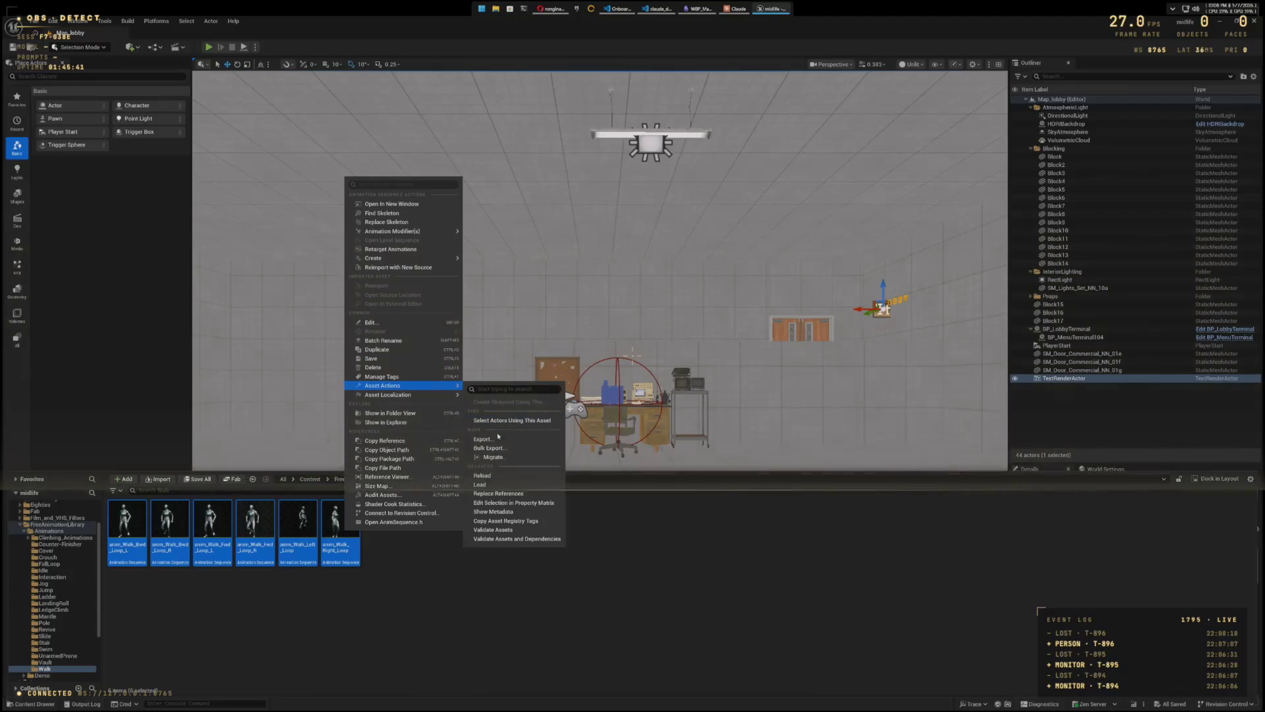
pyautogui.click(505, 504)
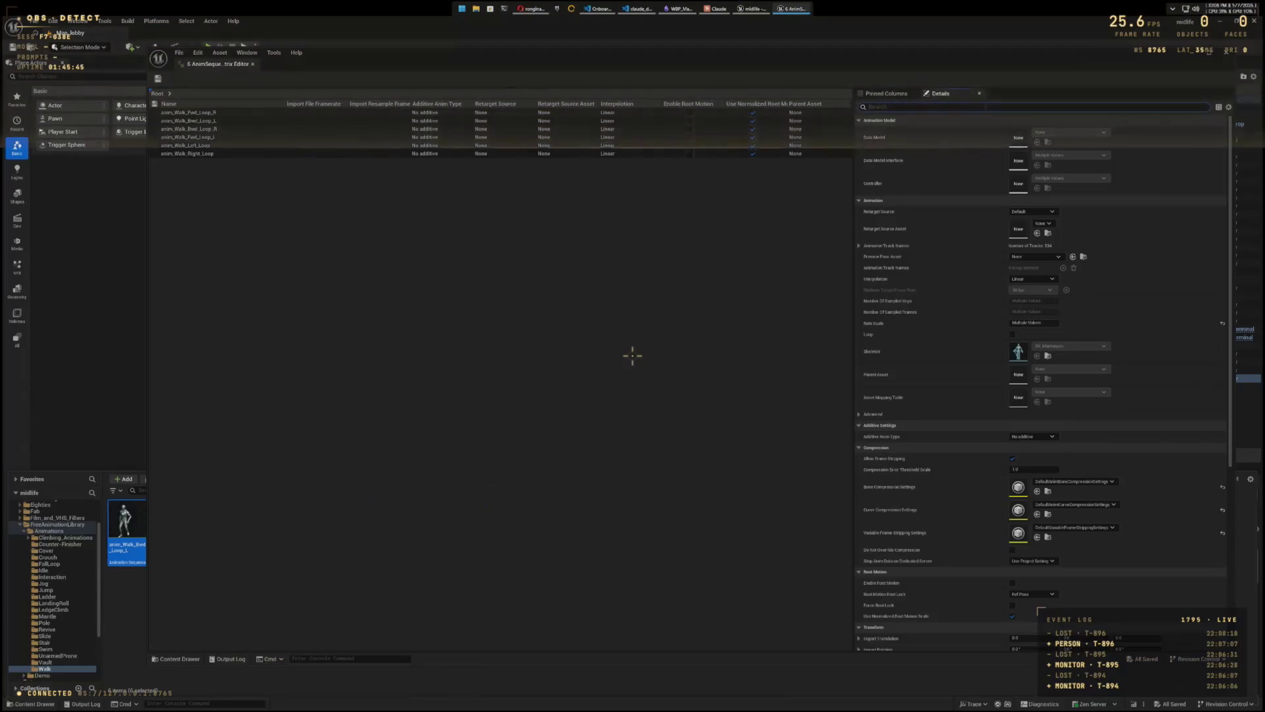
# Step: Filter details by 'Root', turn on Enable Root Motion and Force Root Lock, save, and close the matrix
pyautogui.write('Root')
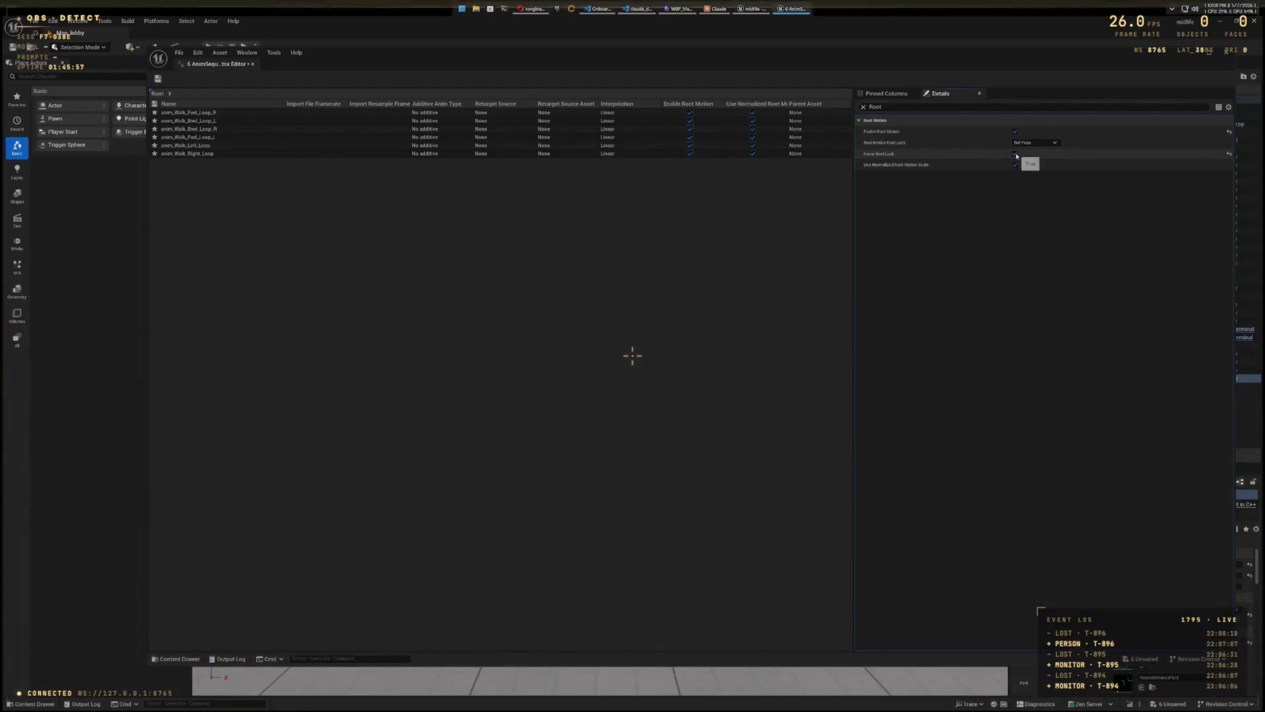
pyautogui.click(158, 78)
pyautogui.hotkey('alt', 'F4')
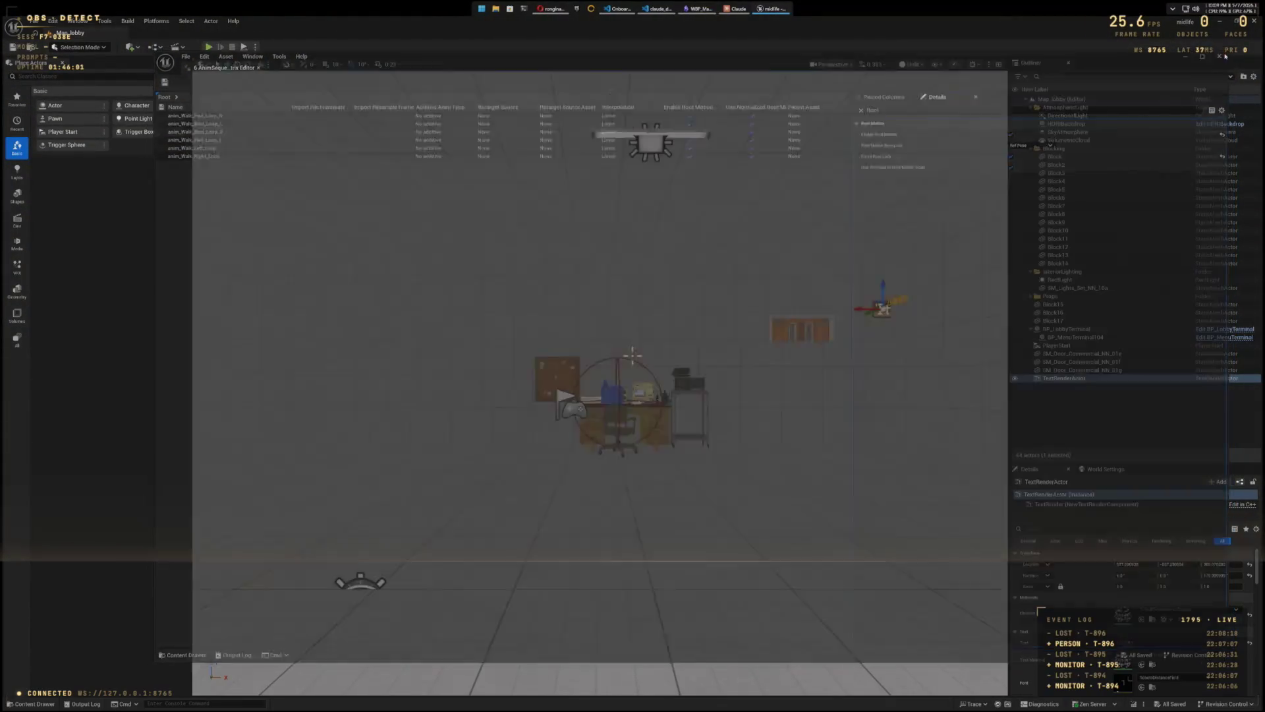
# Step: Open the six Jog animations from the Jog folder together in the Property Matrix
pyautogui.hotkey('ctrl', 'space')
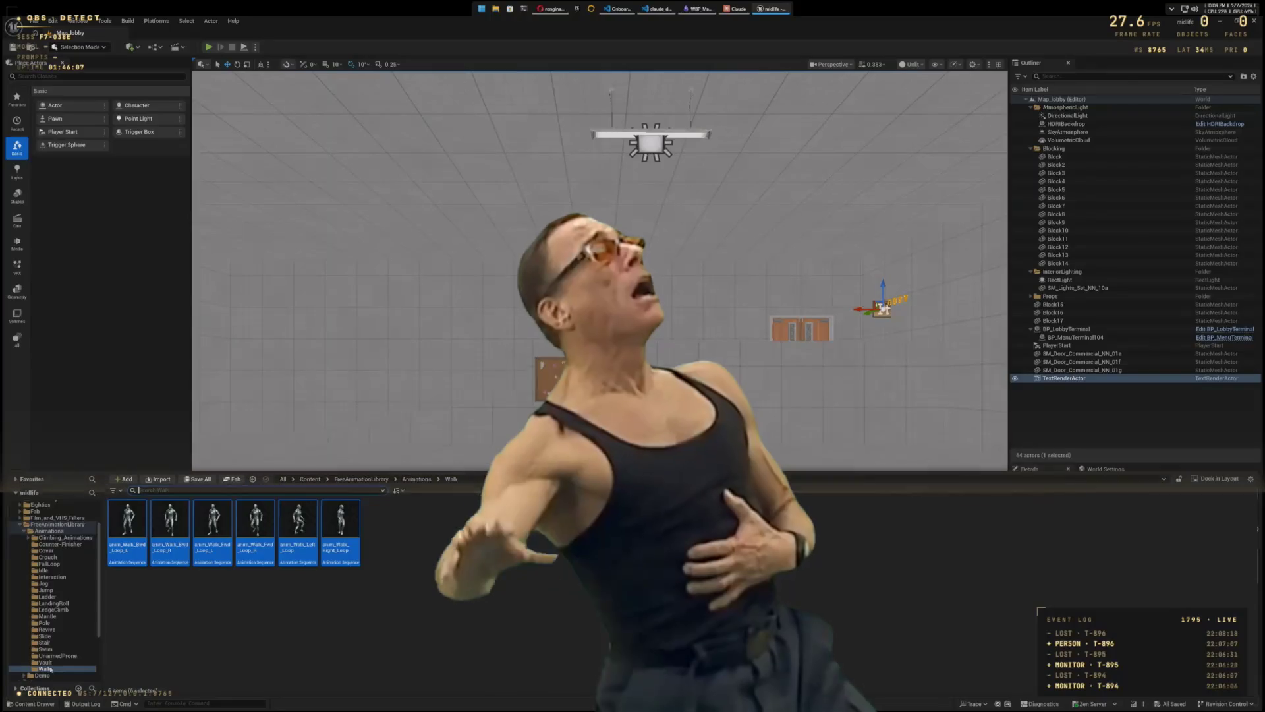
pyautogui.click(35, 584)
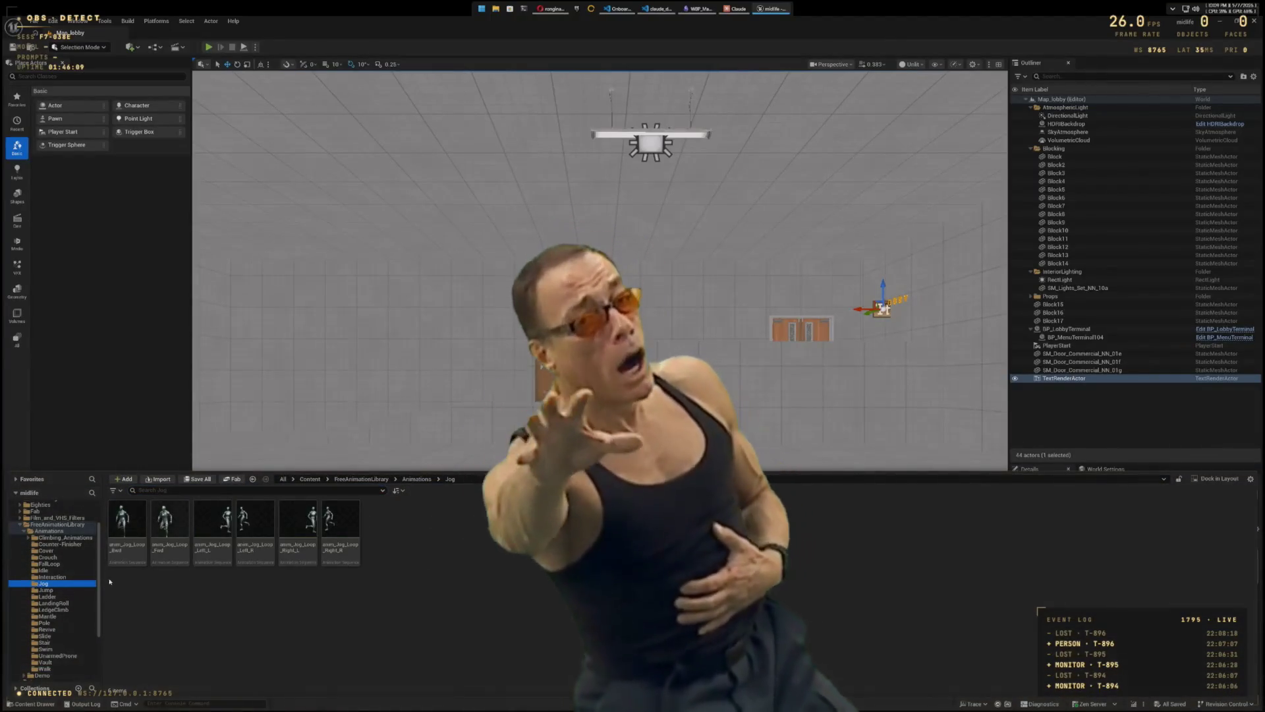
pyautogui.click(127, 520)
pyautogui.keyDown('shift'); pyautogui.click(348, 522); pyautogui.keyUp('shift')
pyautogui.rightClick(347, 522)
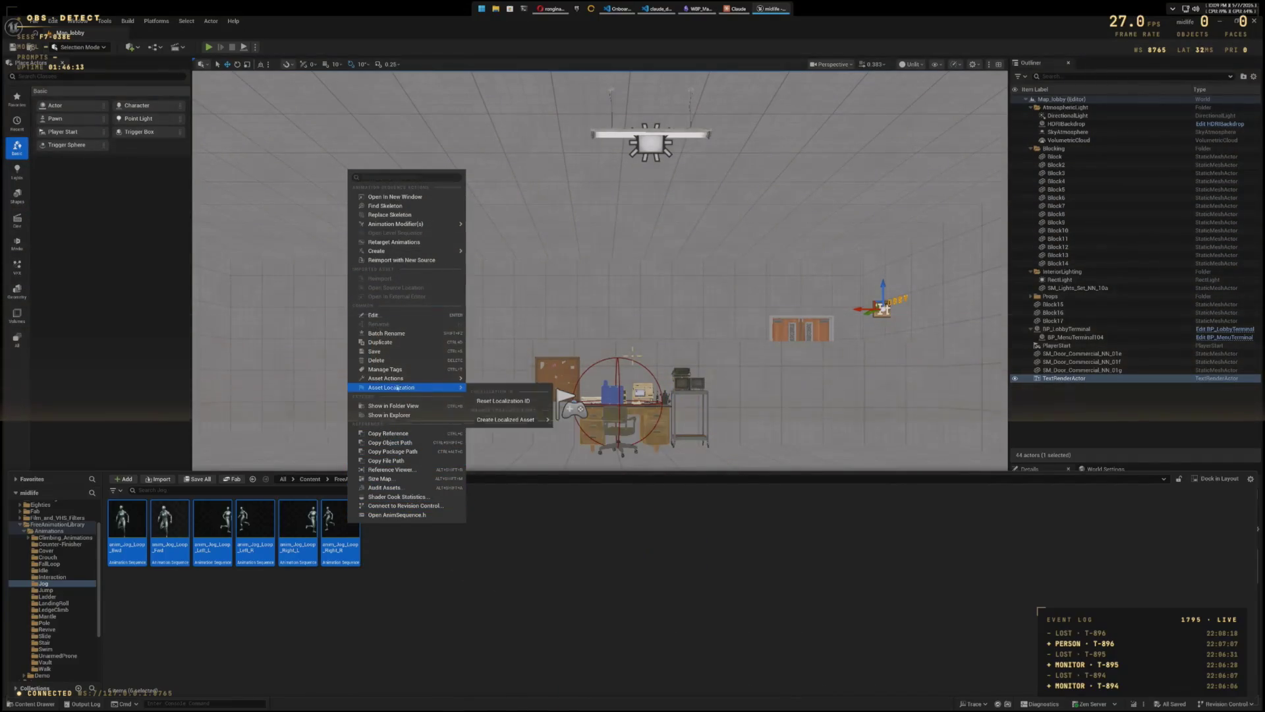
pyautogui.moveTo(396, 379)
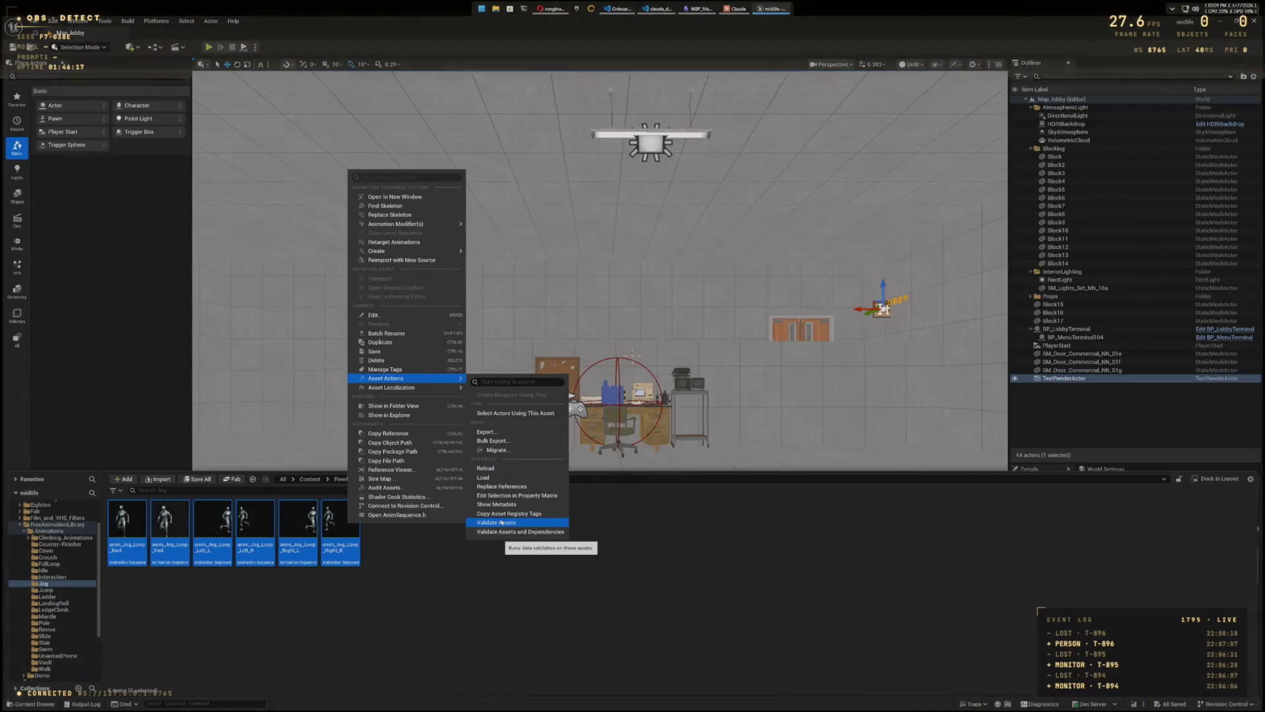
pyautogui.click(517, 495)
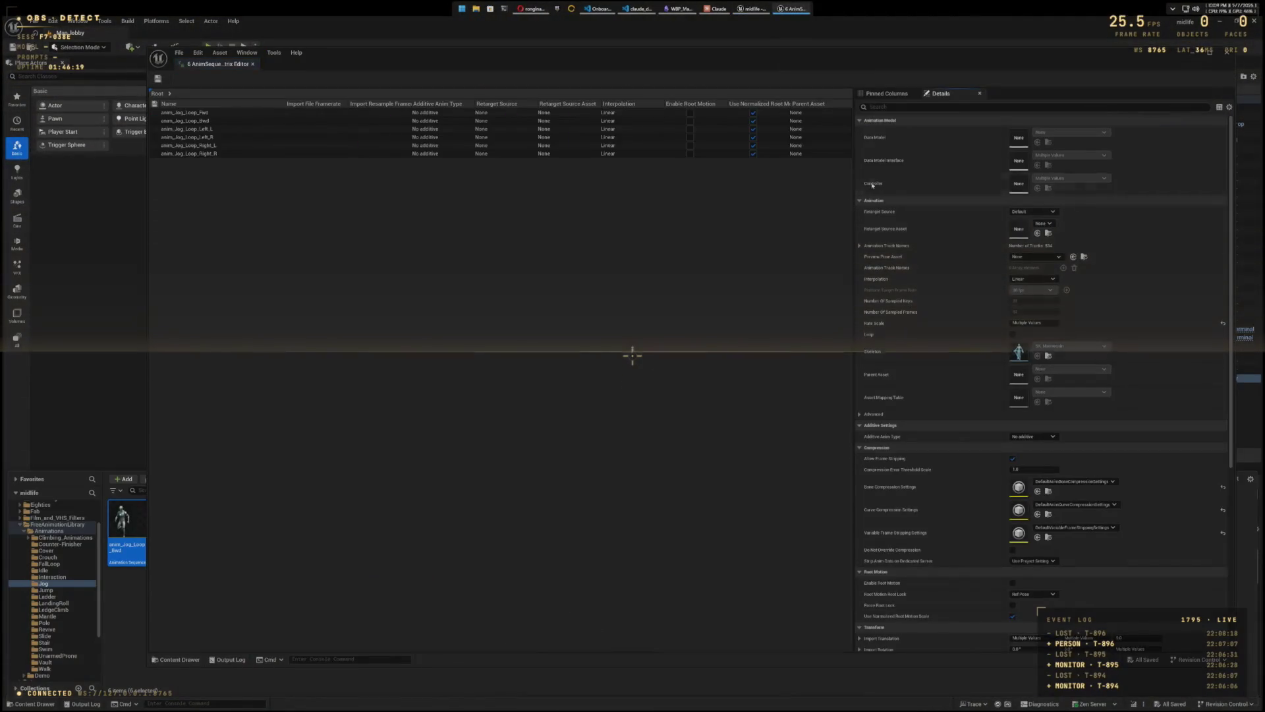
# Step: Enable root motion on each of the six Jog animations
pyautogui.click(690, 113)
pyautogui.click(690, 120)
pyautogui.click(690, 129)
pyautogui.click(690, 137)
pyautogui.click(690, 145)
pyautogui.click(690, 153)
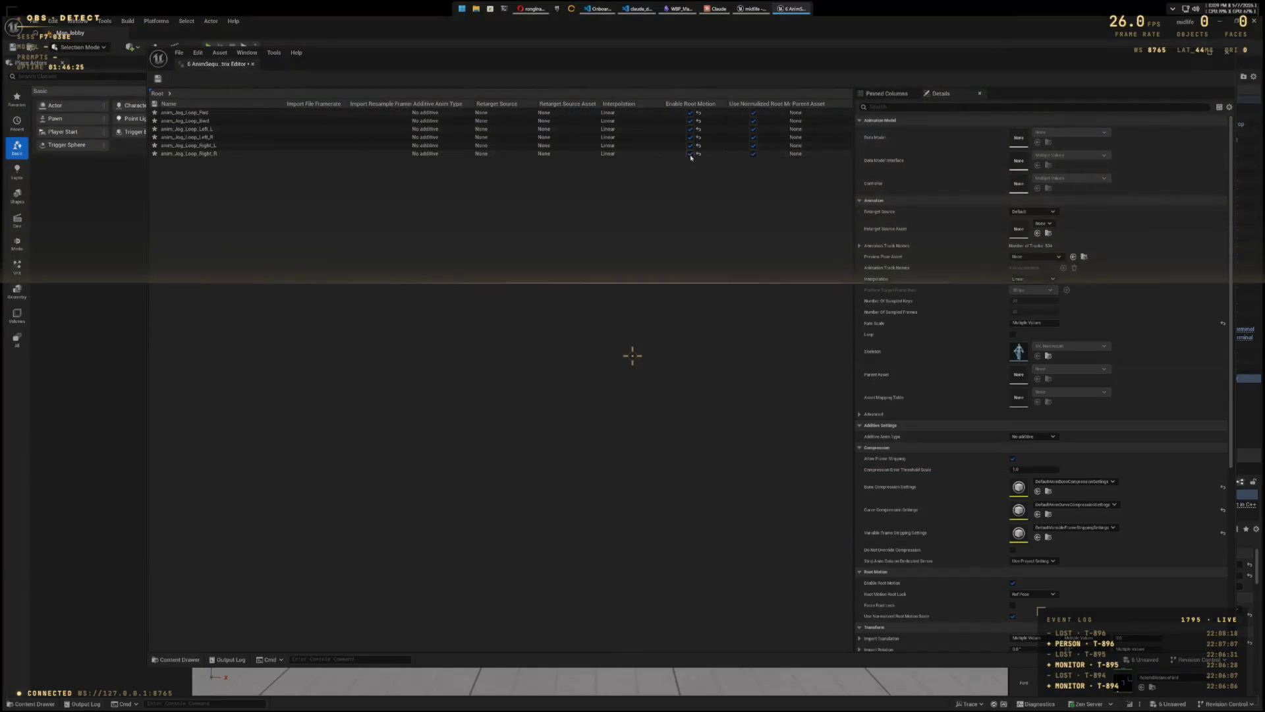
# Step: Filter the details by 'Root', save the Jog changes, and close the property matrix
pyautogui.click(912, 107)
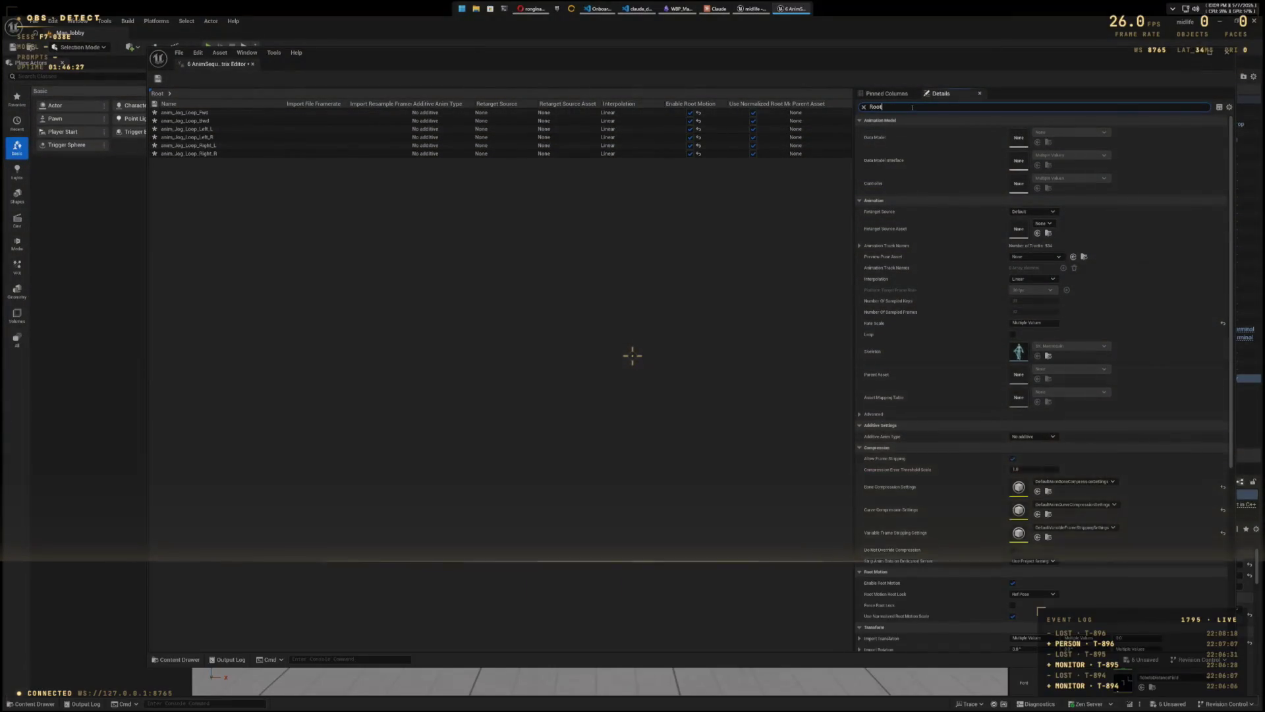
pyautogui.write('Root')
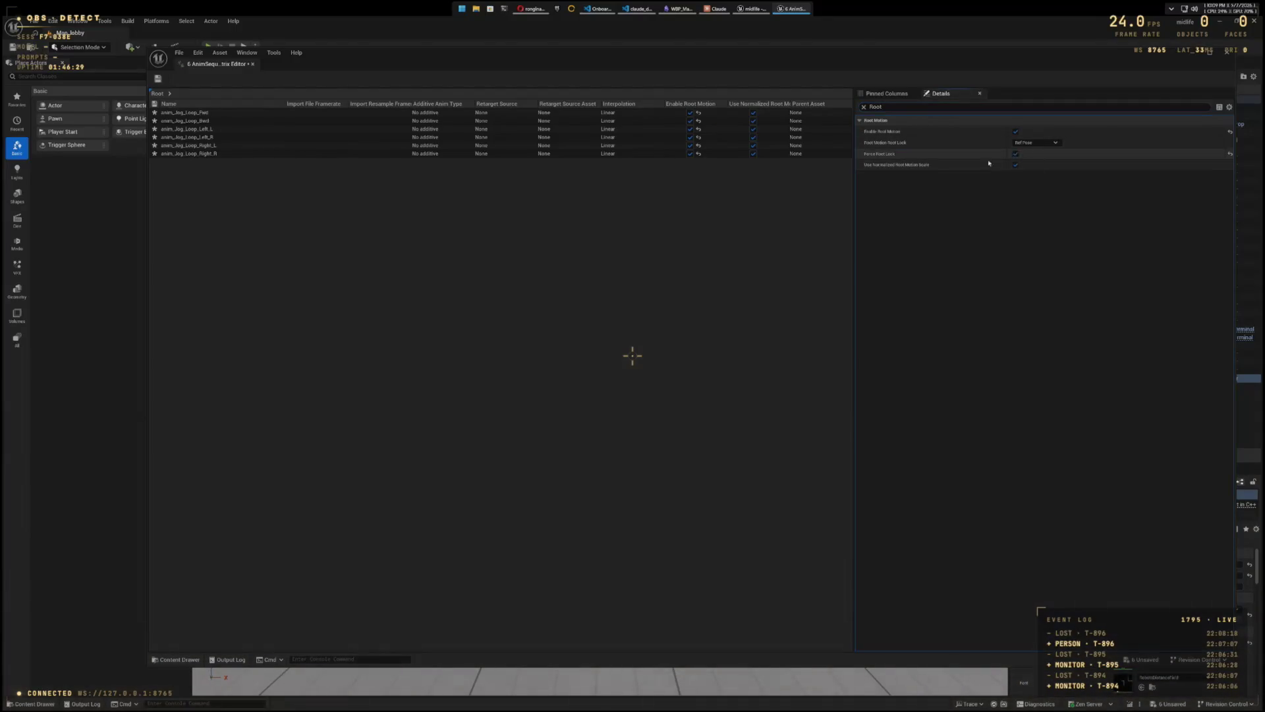
pyautogui.hotkey('ctrl', 's')
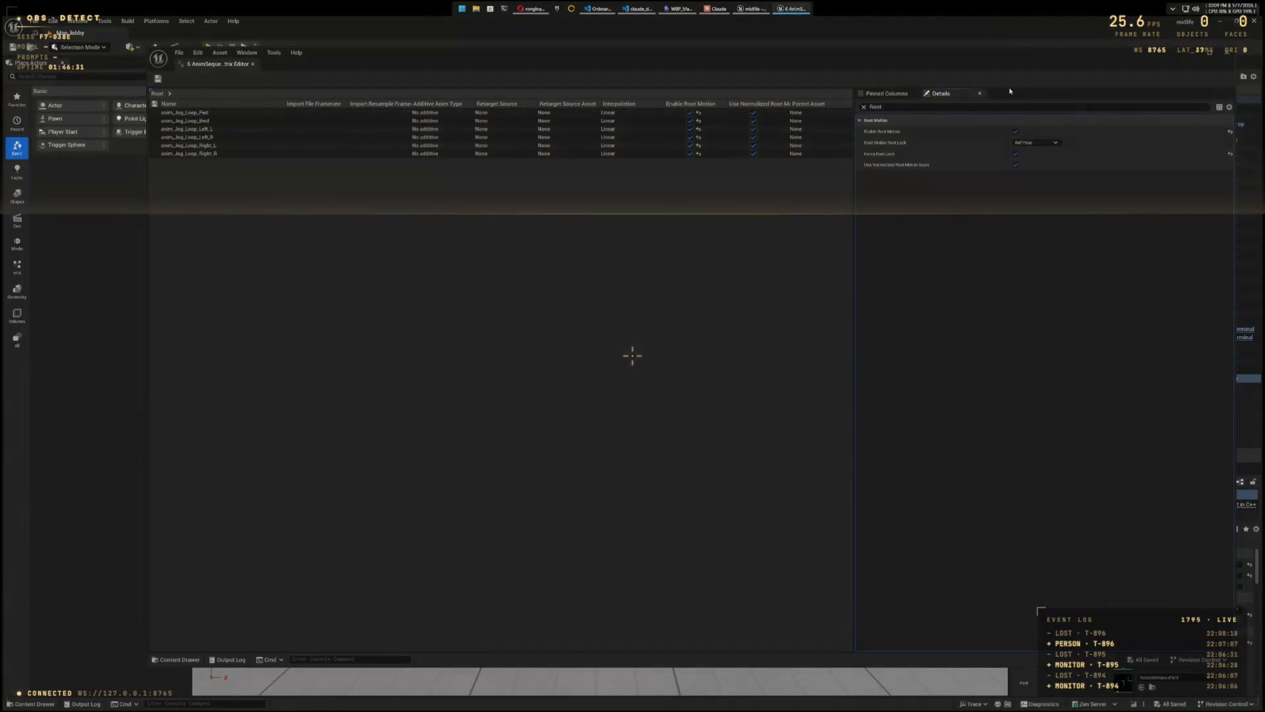
pyautogui.click(1226, 53)
pyautogui.hotkey('ctrl', 'space')
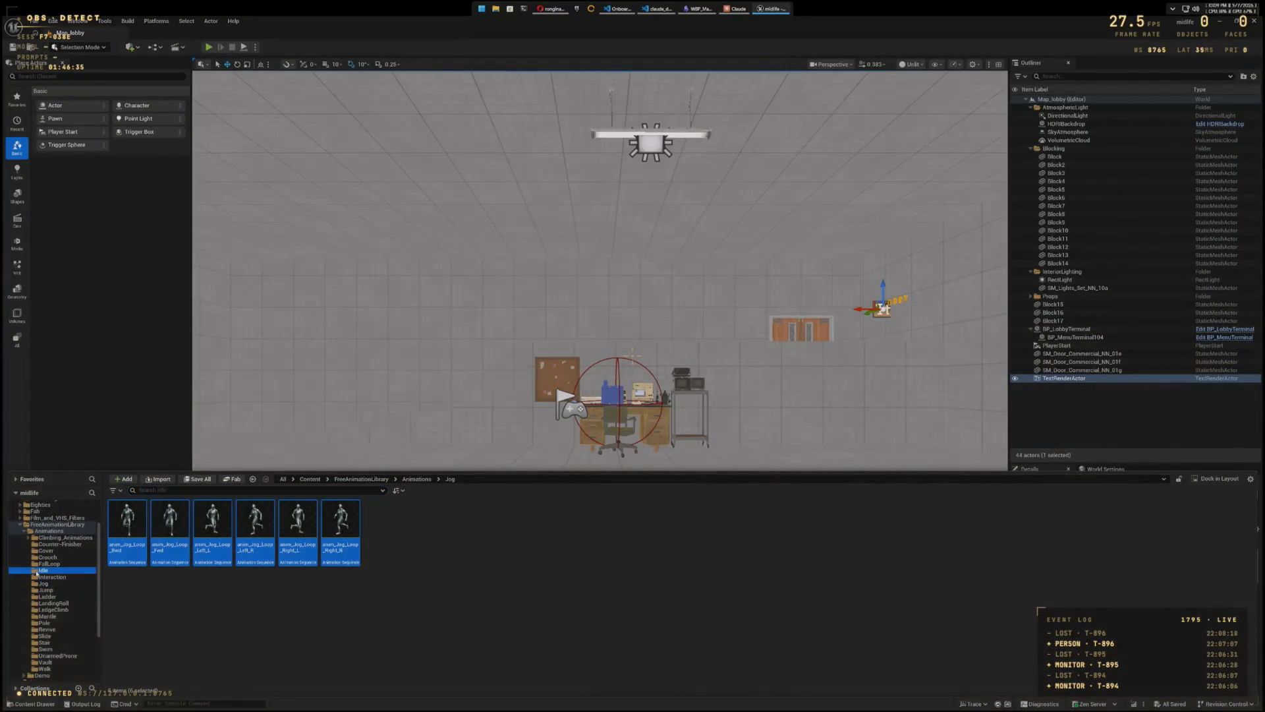
# Step: Open anim_Idle in the animation editor
pyautogui.moveTo(131, 513)
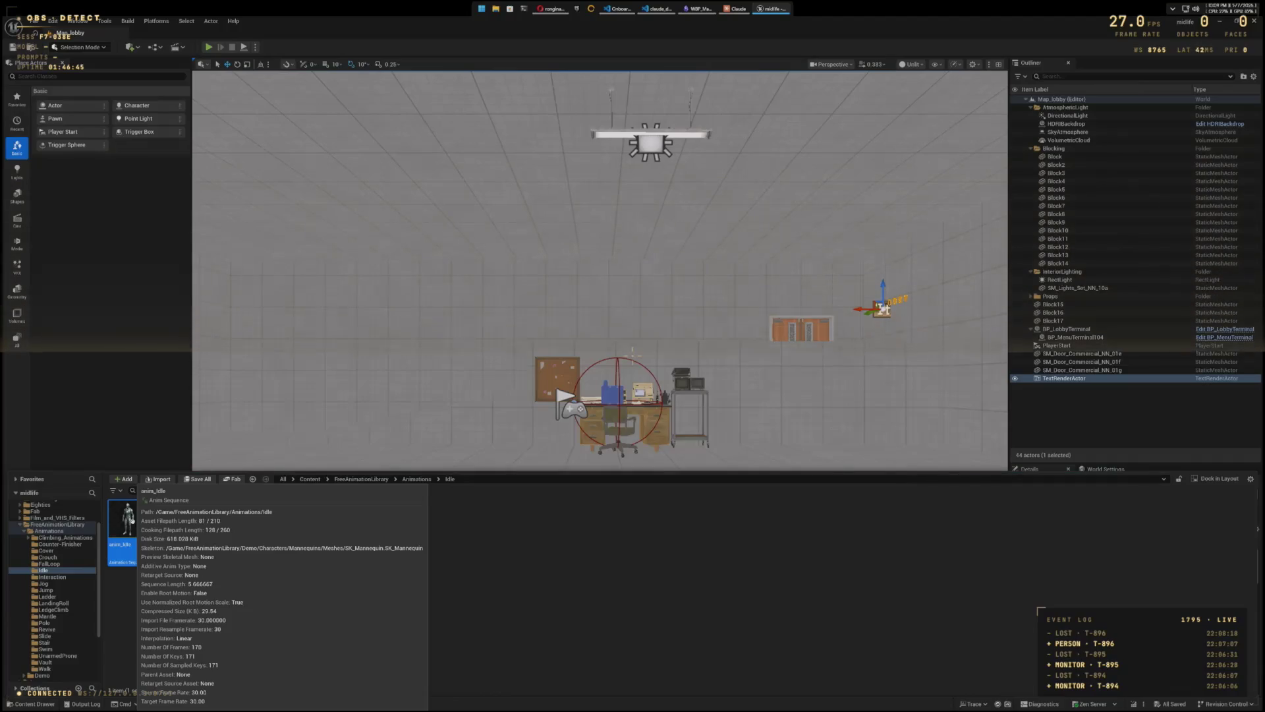
pyautogui.rightClick(131, 520)
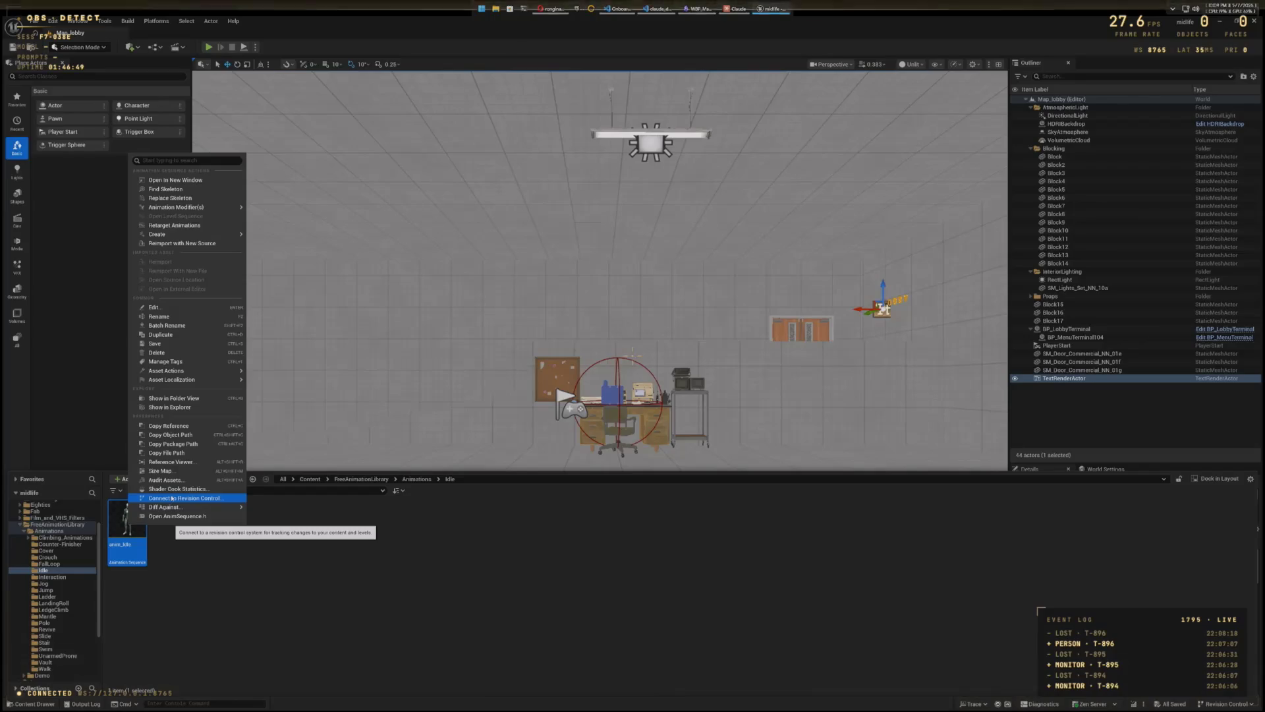
pyautogui.click(393, 566)
pyautogui.doubleClick(136, 525)
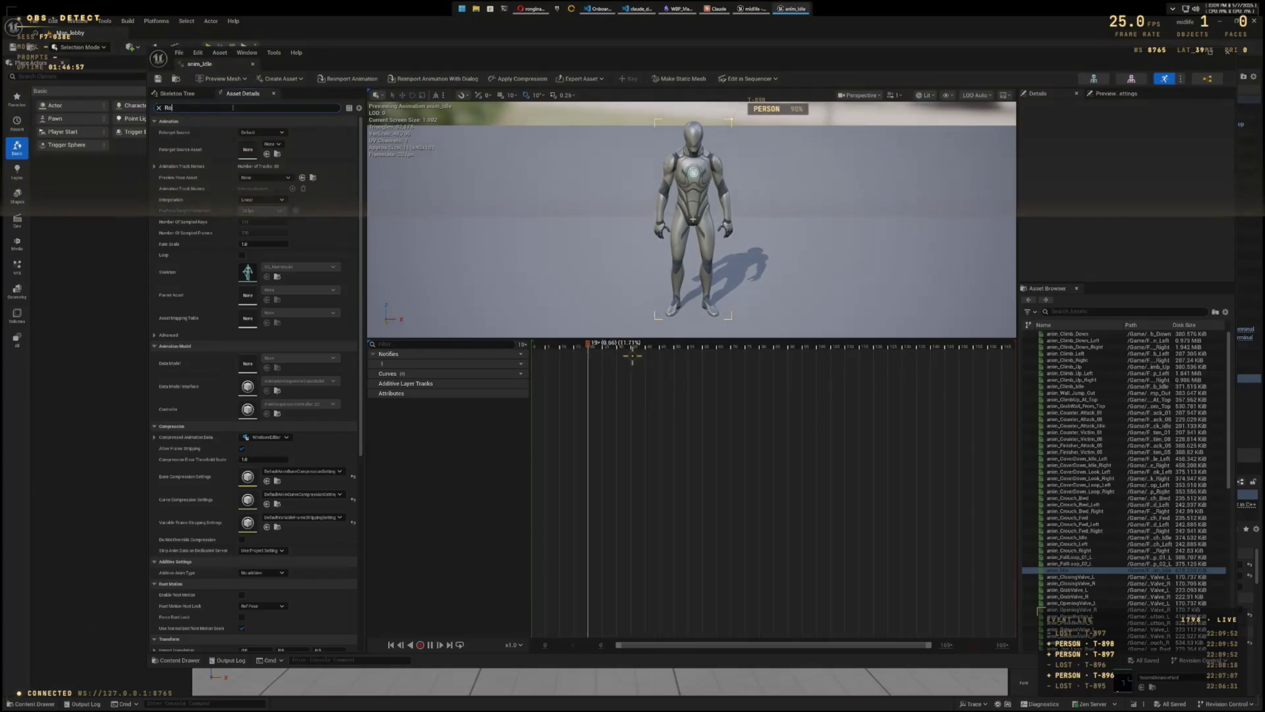
# Step: Turn on Enable Root Motion and Force Root Lock for anim_Idle, then close its editor
pyautogui.write('ot')
pyautogui.click(244, 133)
pyautogui.click(245, 154)
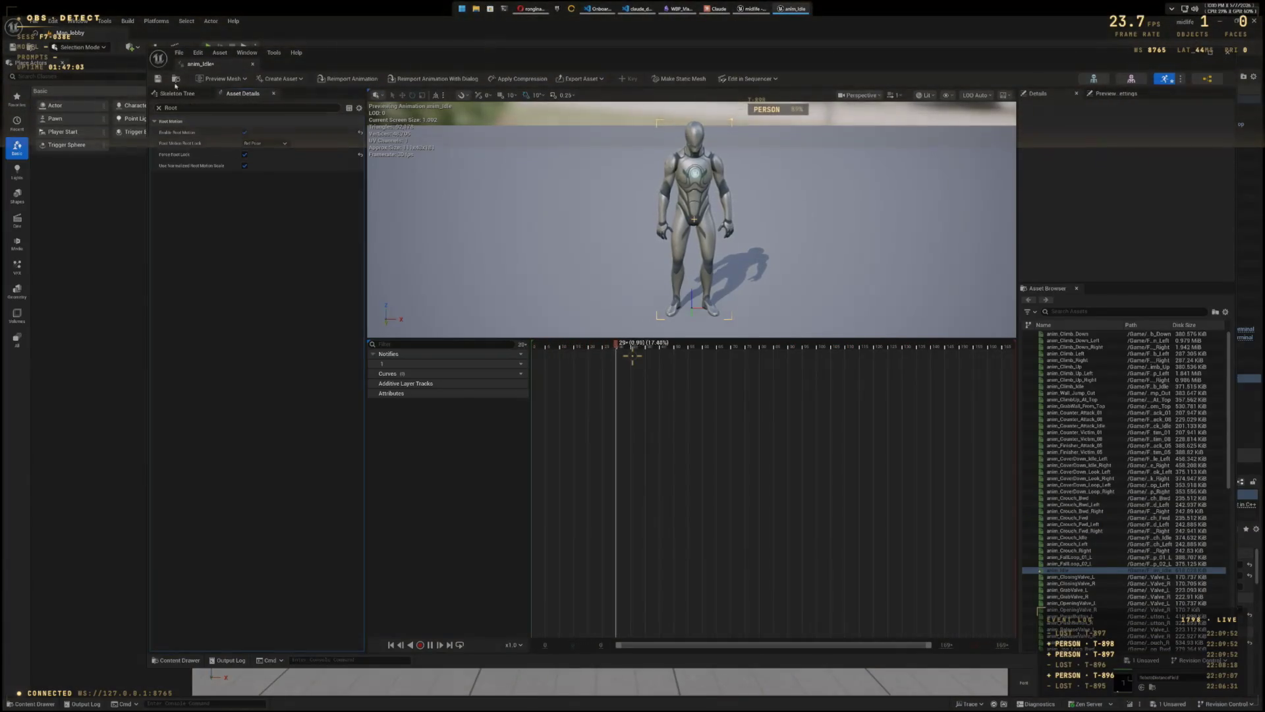
pyautogui.click(1227, 53)
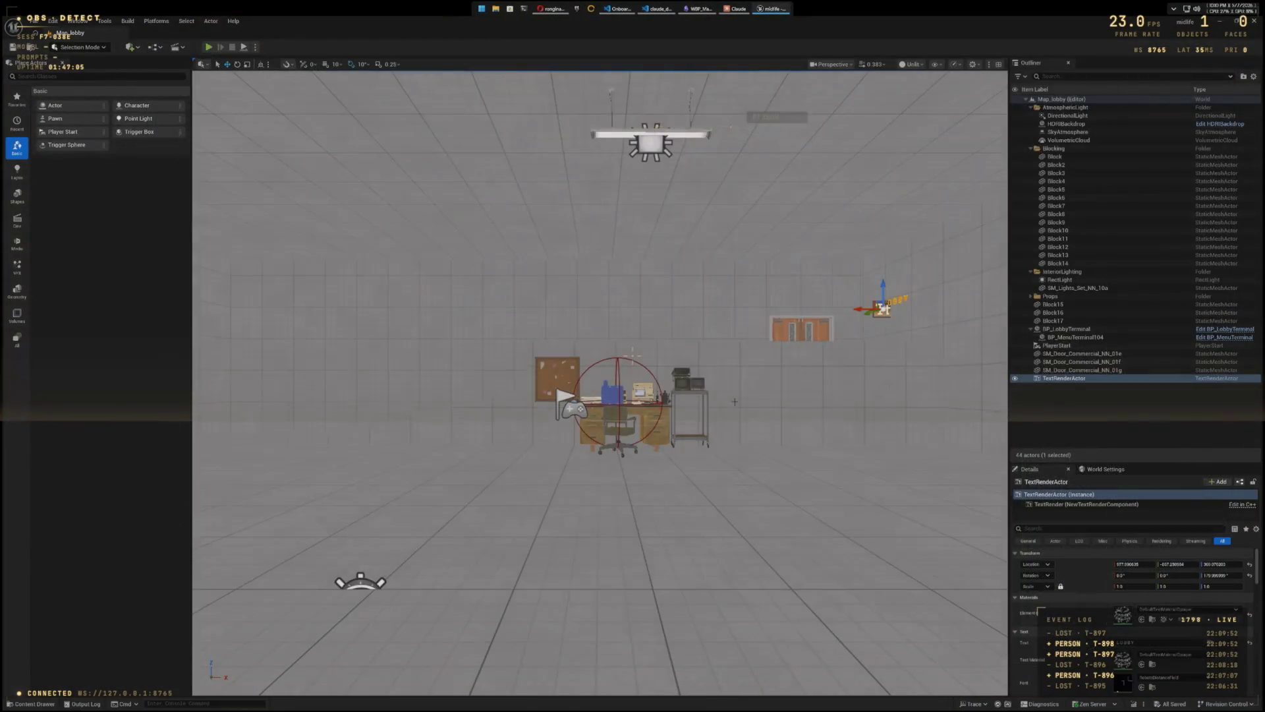
# Step: Play-test the level, stop it, and show the Crouch animations folder in the Content Drawer
pyautogui.click(208, 47)
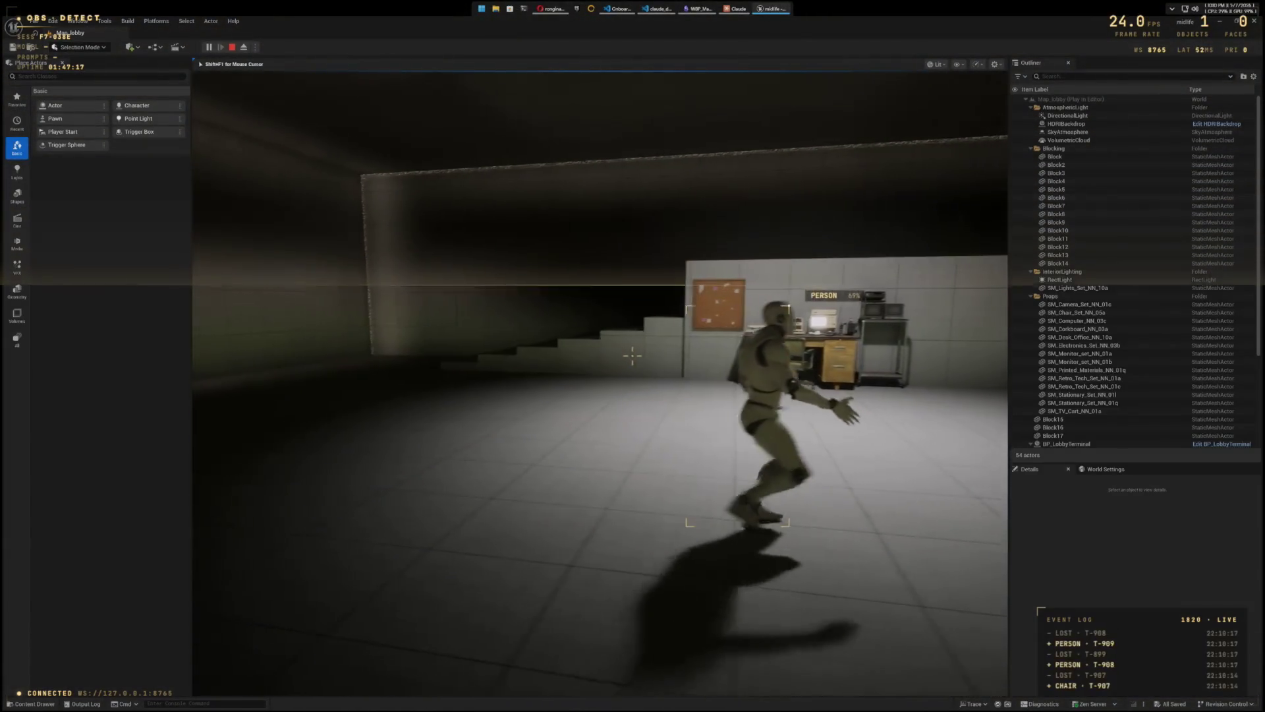
pyautogui.press('Escape')
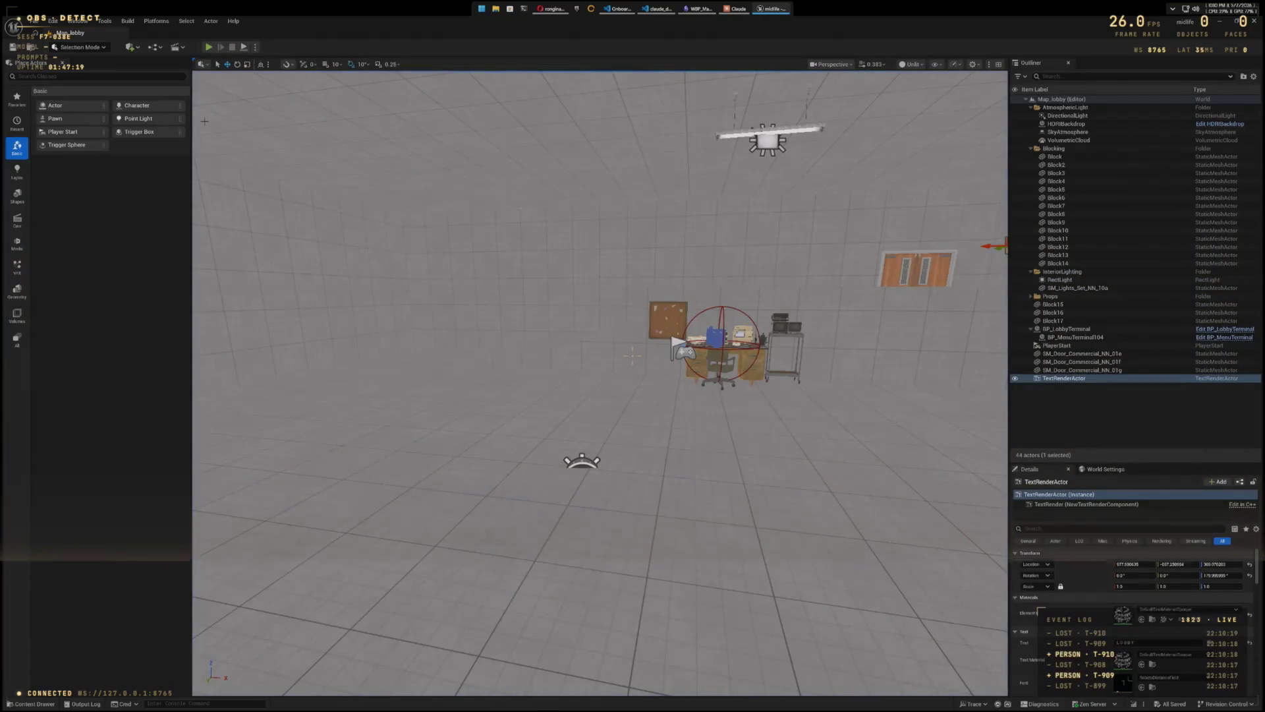
pyautogui.hotkey('ctrl', 'space')
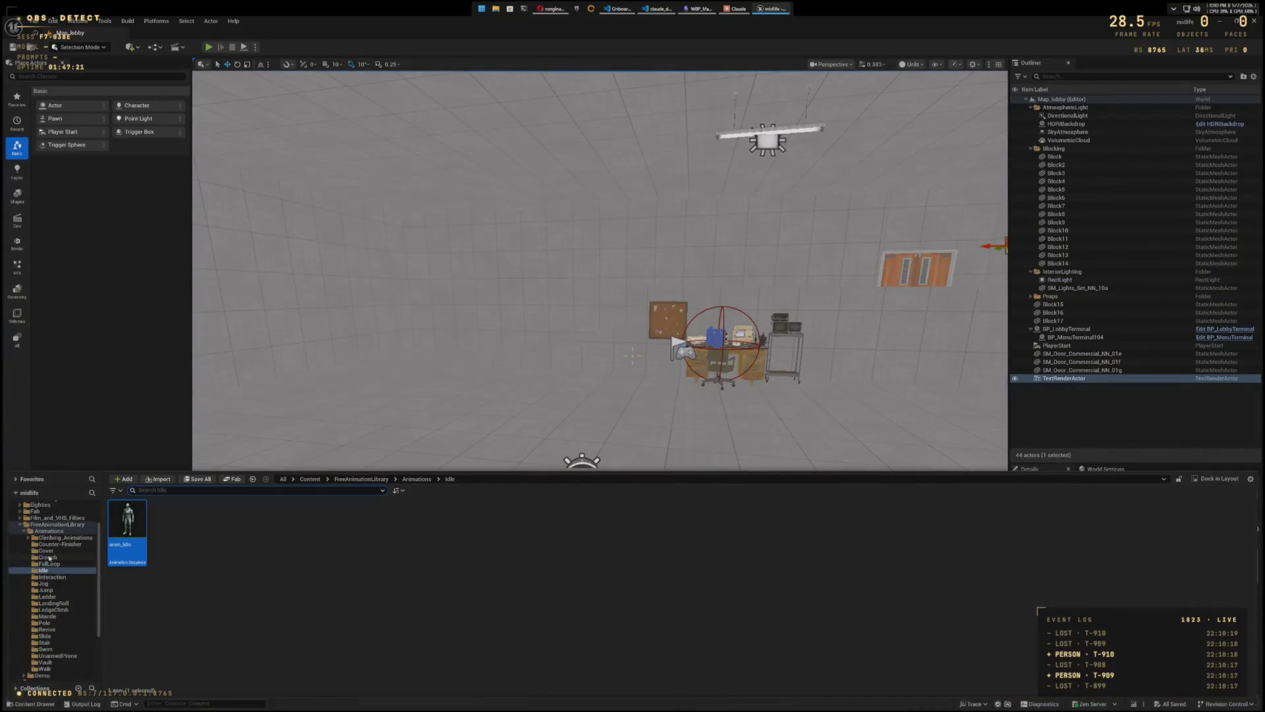
pyautogui.click(49, 557)
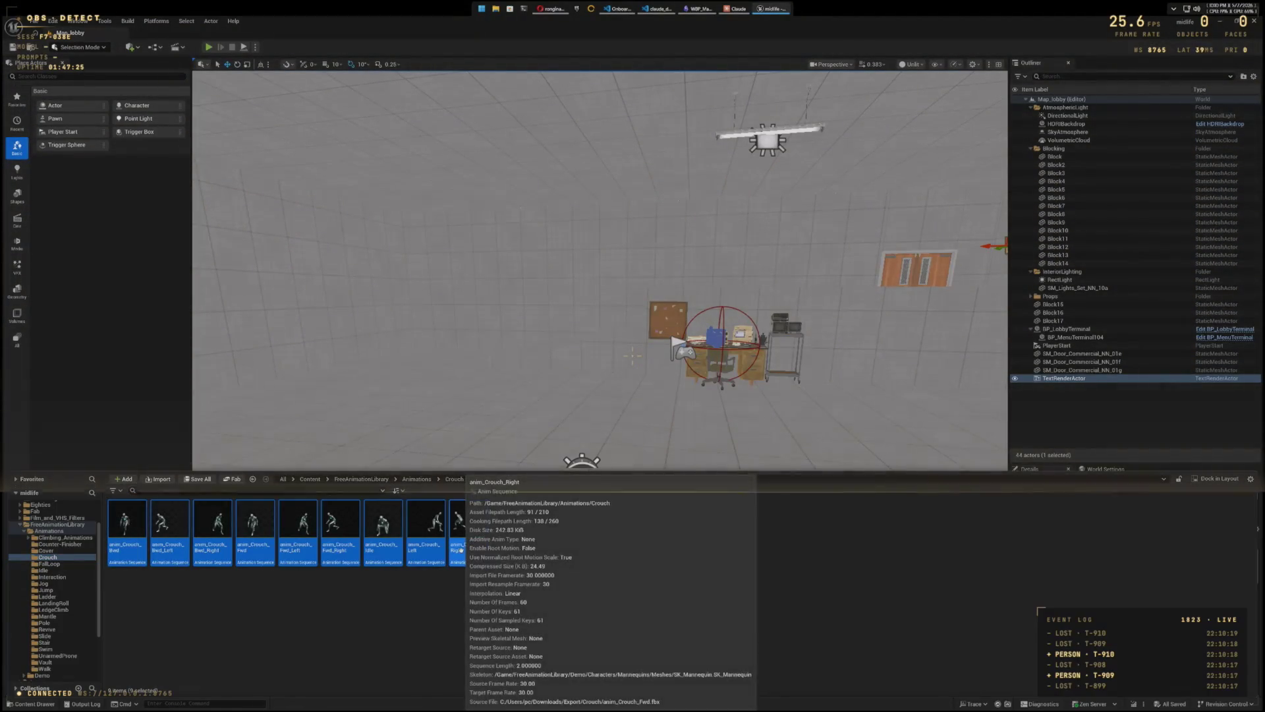
# Step: Bulk-edit the nine crouch animations: filter by 'root', enable root motion, save, and close the matrix
pyautogui.rightClick(461, 548)
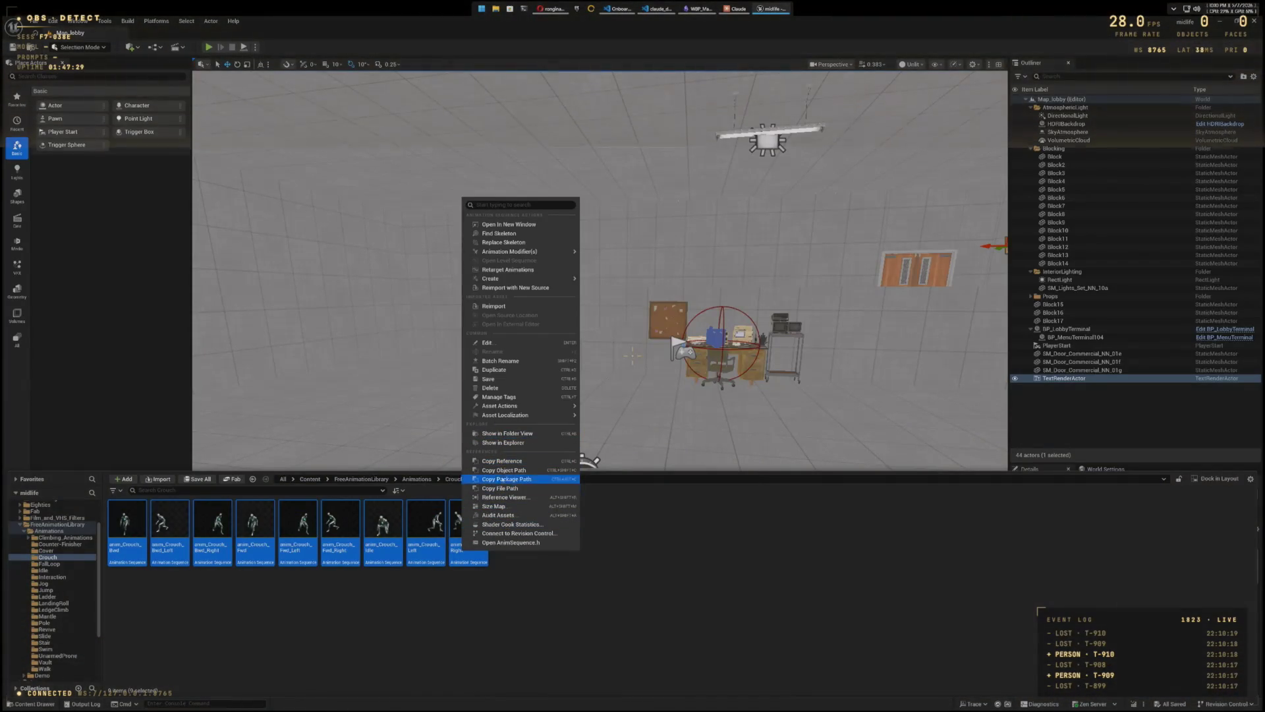
pyautogui.moveTo(508, 408)
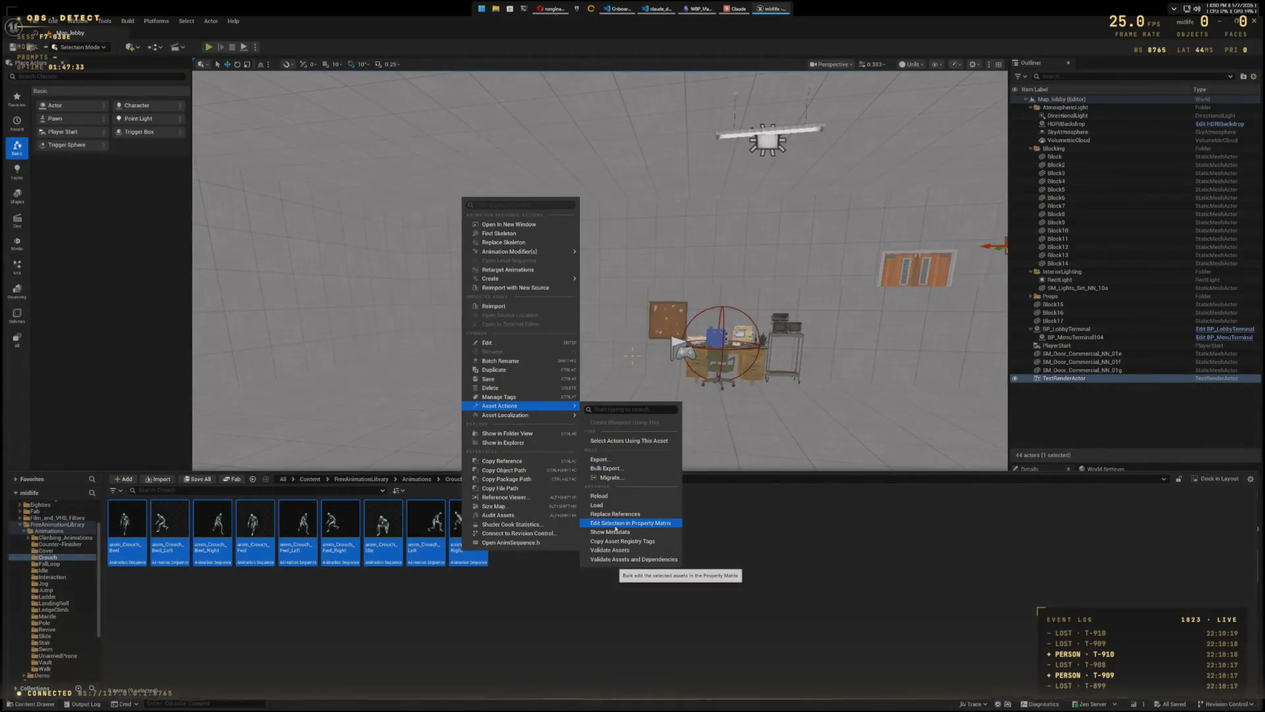
pyautogui.click(615, 524)
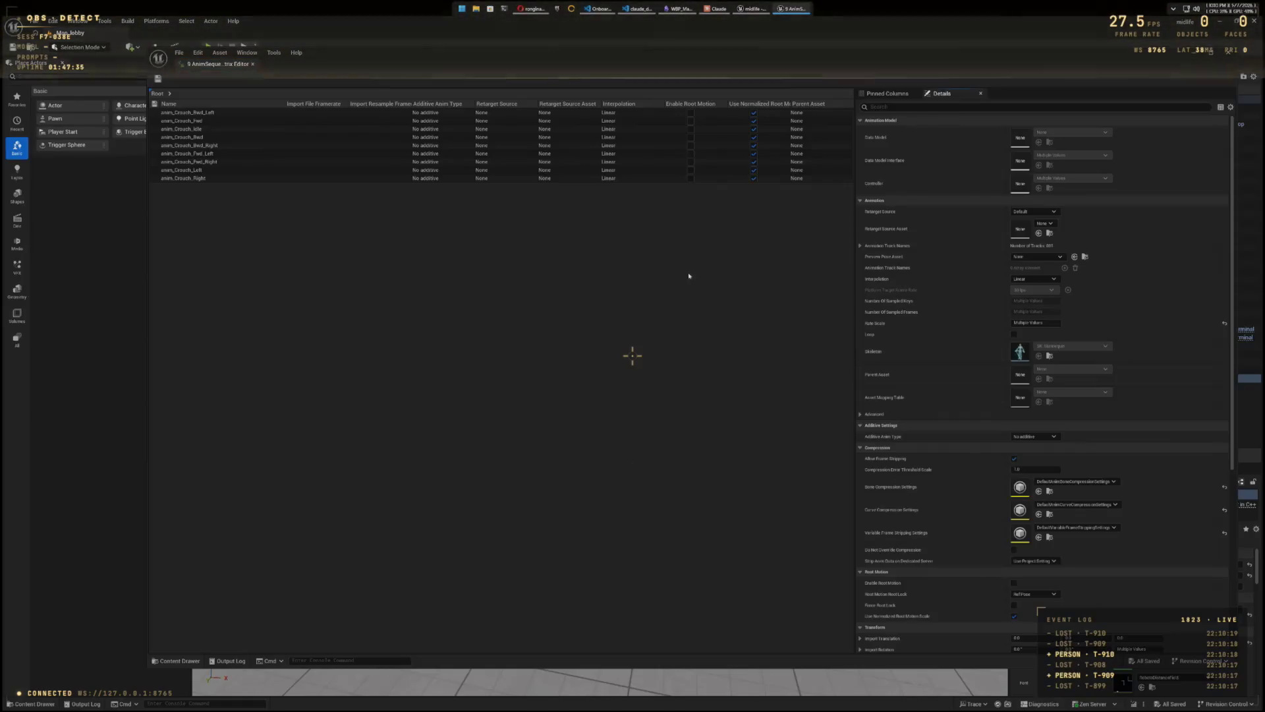
pyautogui.click(954, 107)
pyautogui.write('root')
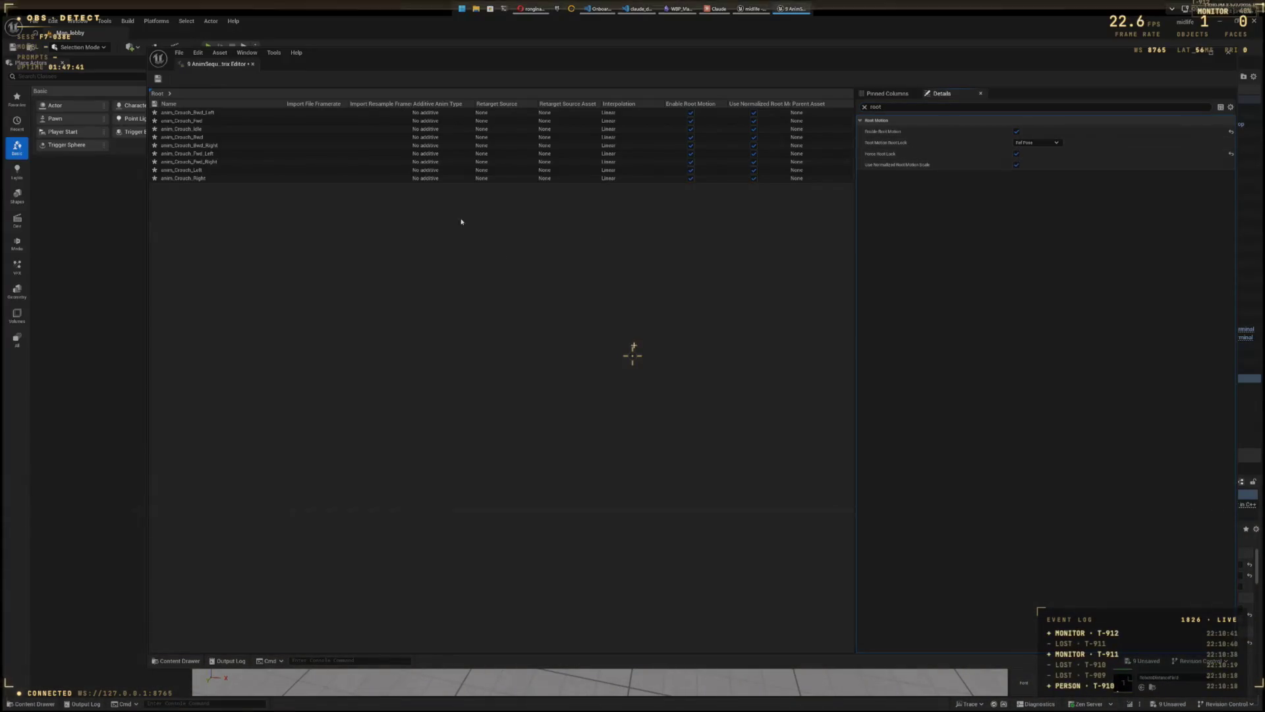
pyautogui.click(158, 78)
pyautogui.click(1252, 53)
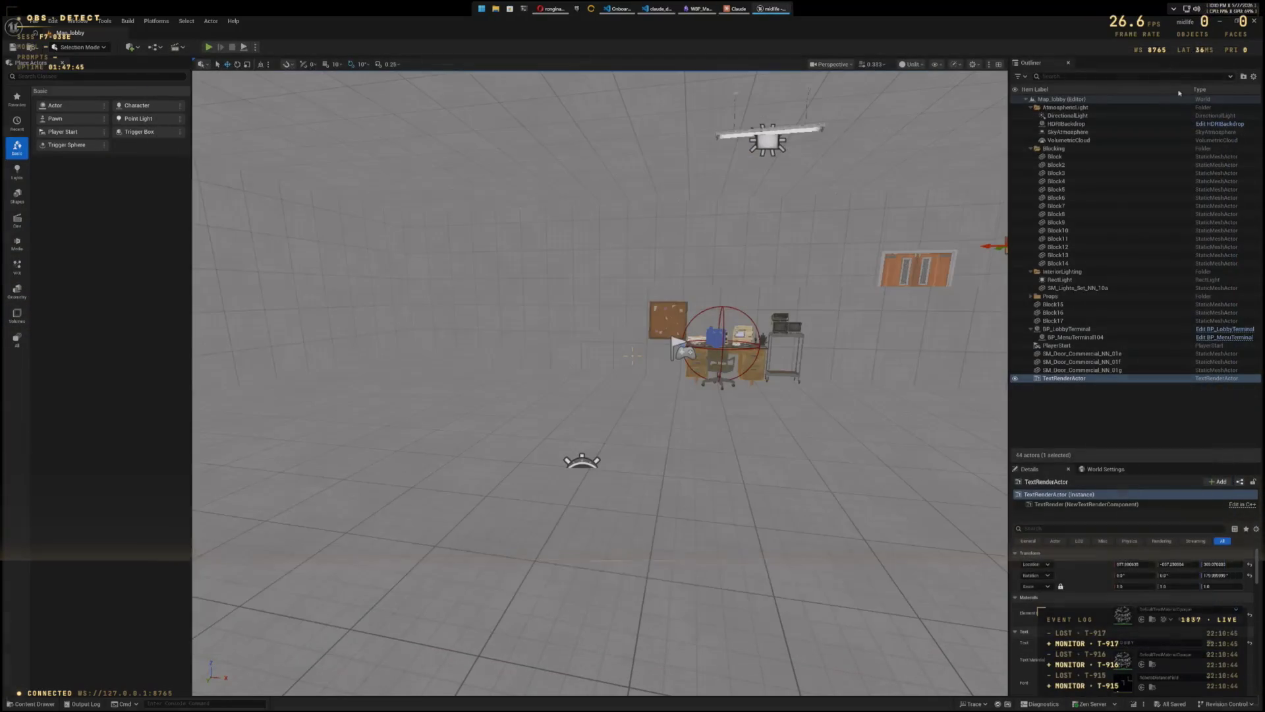
pyautogui.click(209, 47)
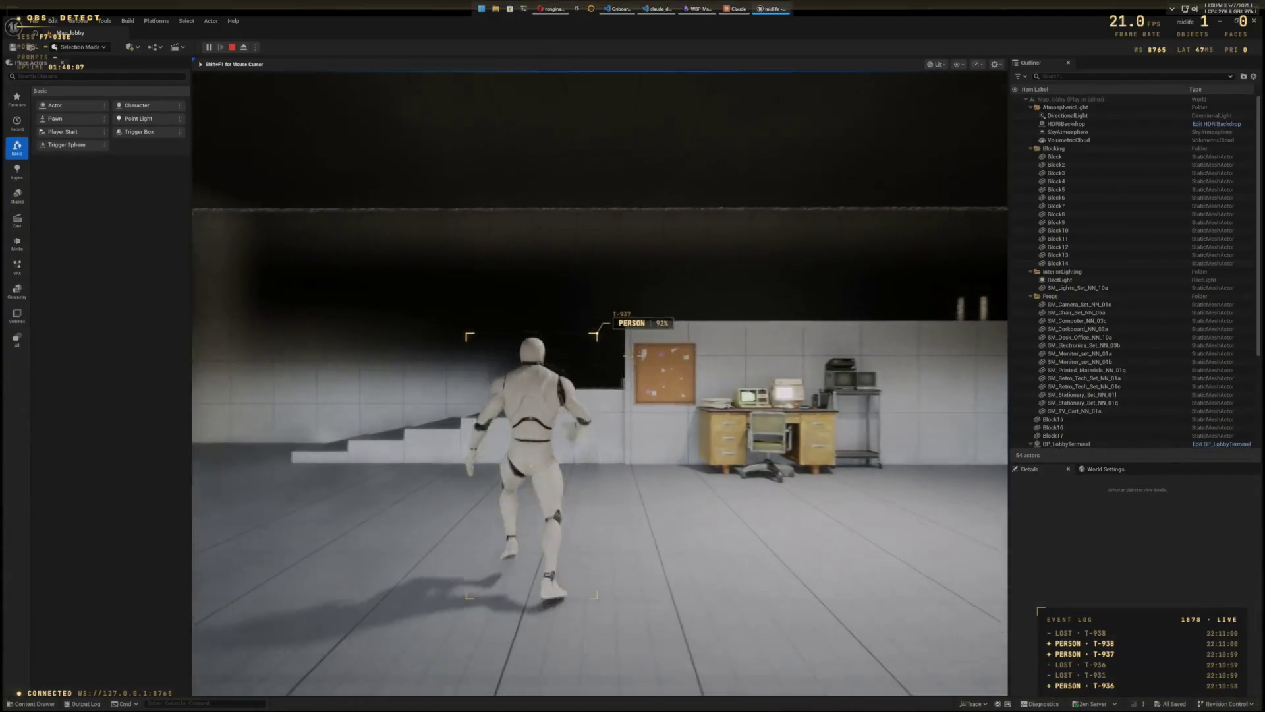
pyautogui.press('Escape')
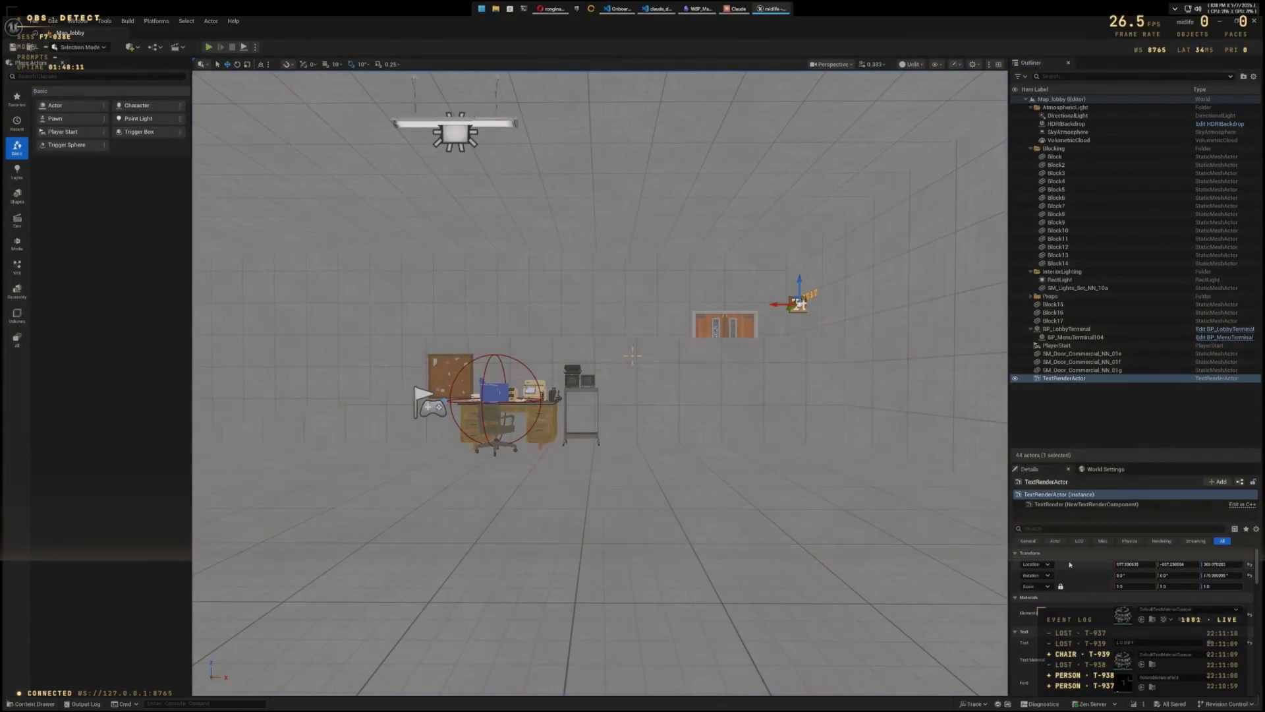
pyautogui.hotkey('ctrl', 'space')
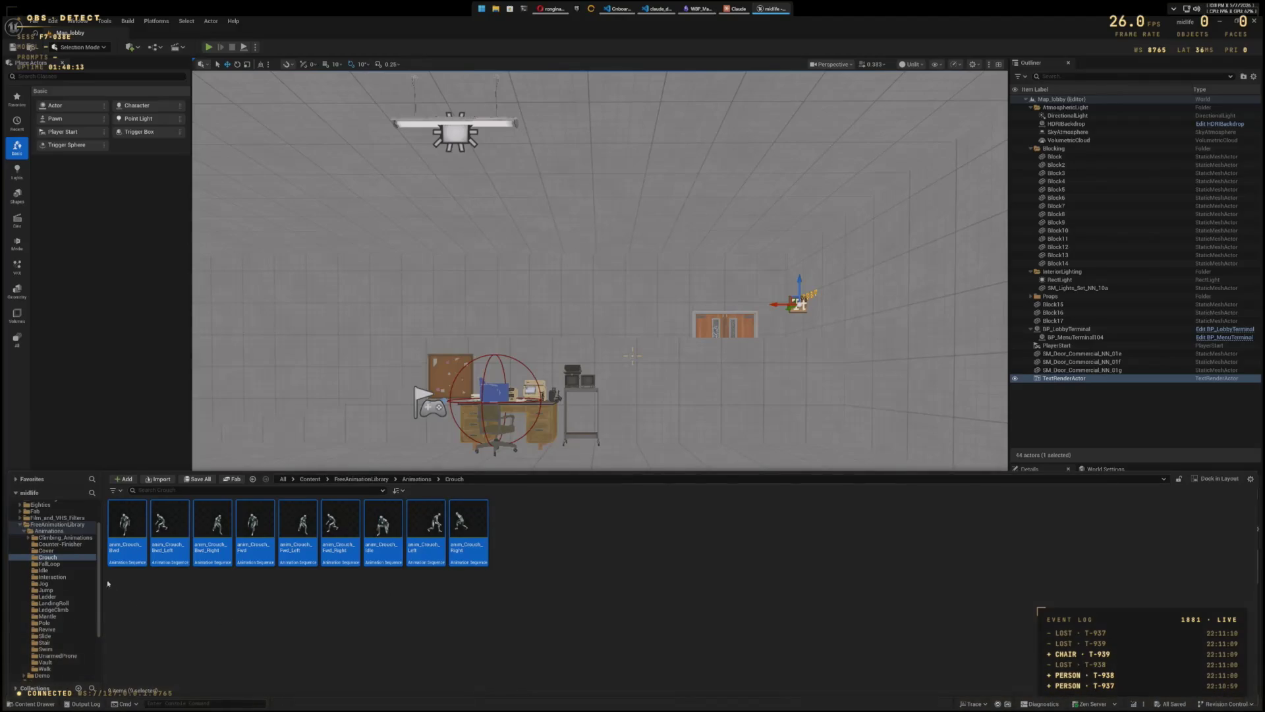
# Step: Open the nine crouch animations in the Property Matrix and filter its details by 'root'
pyautogui.rightClick(131, 552)
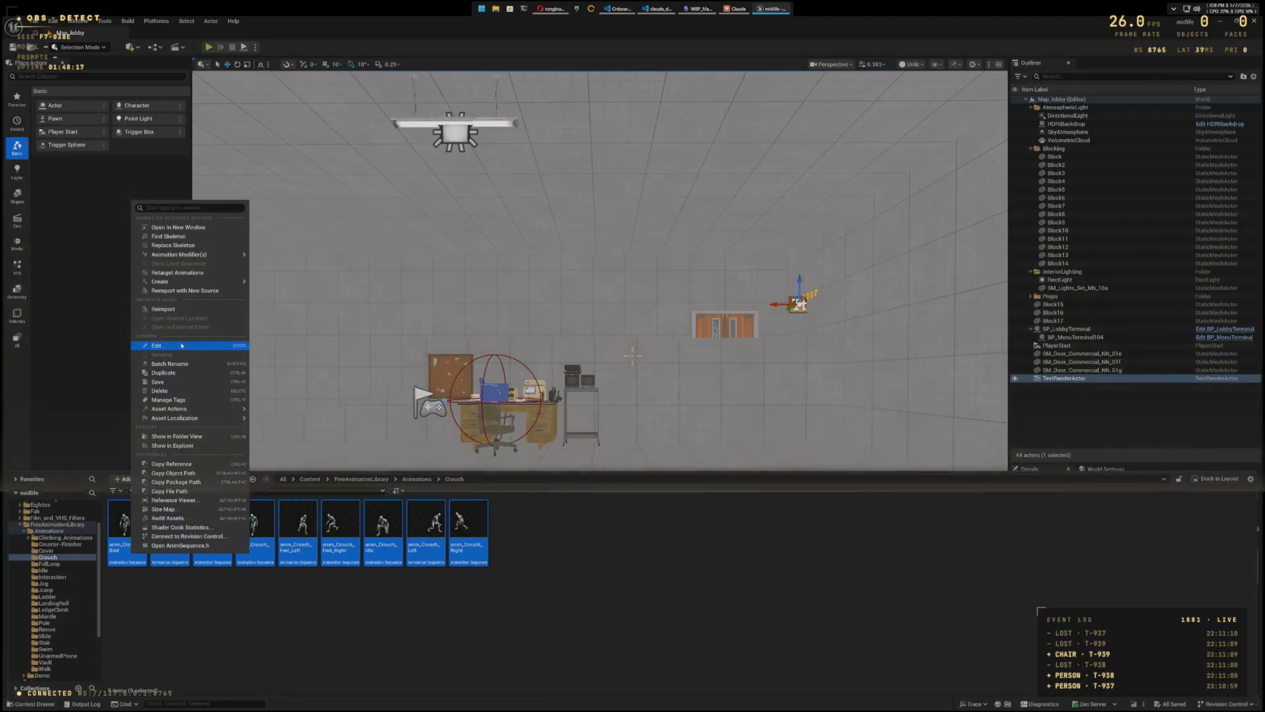
pyautogui.moveTo(191, 411)
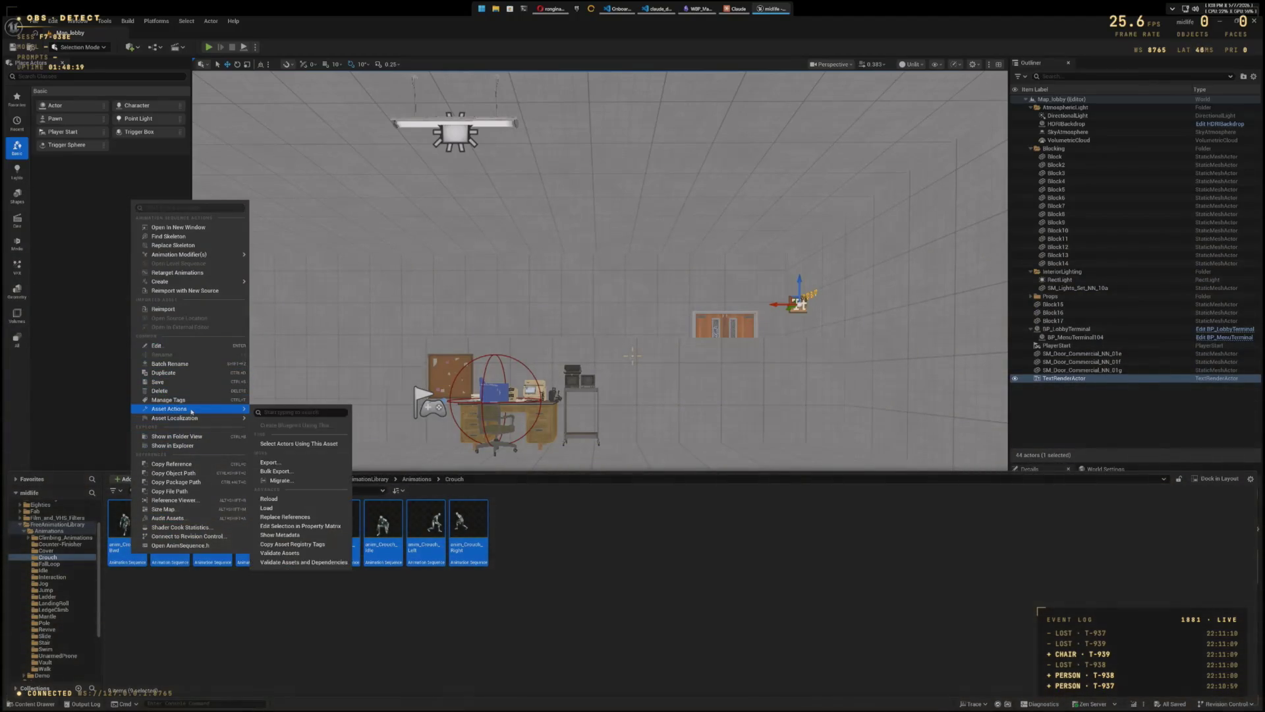
pyautogui.click(285, 526)
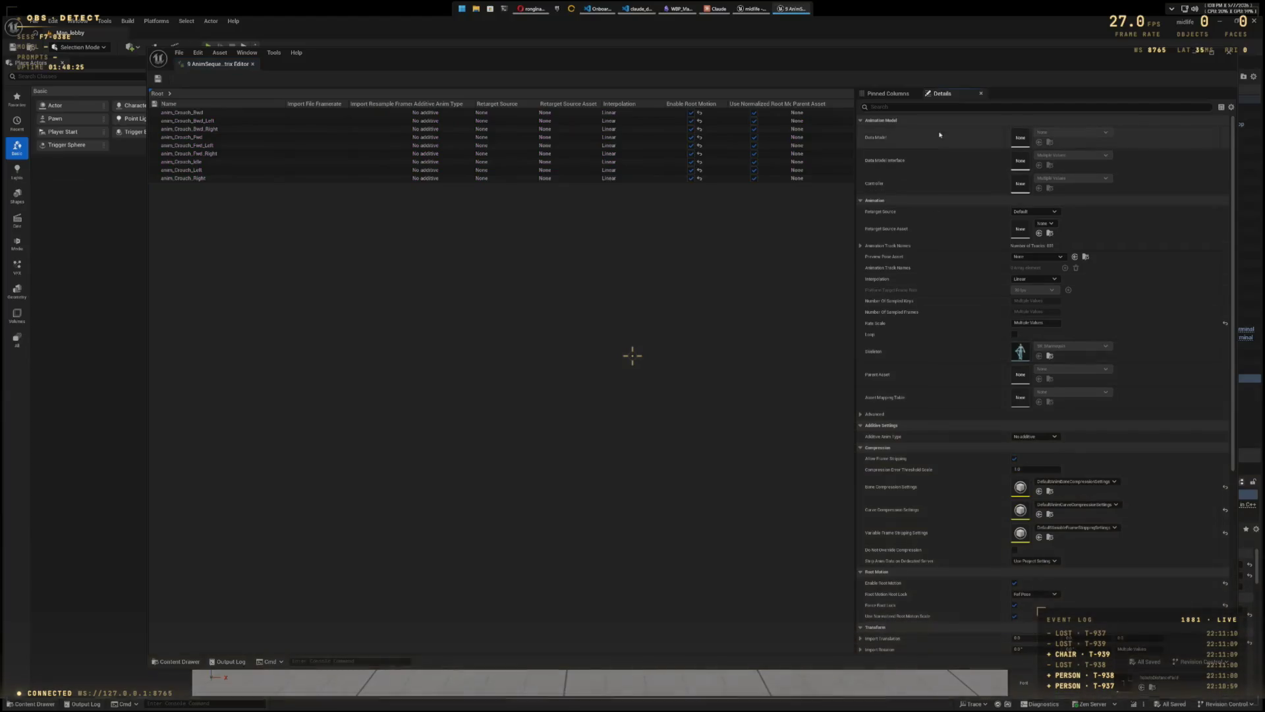
pyautogui.click(892, 94)
pyautogui.click(942, 94)
pyautogui.click(939, 106)
pyautogui.write('root')
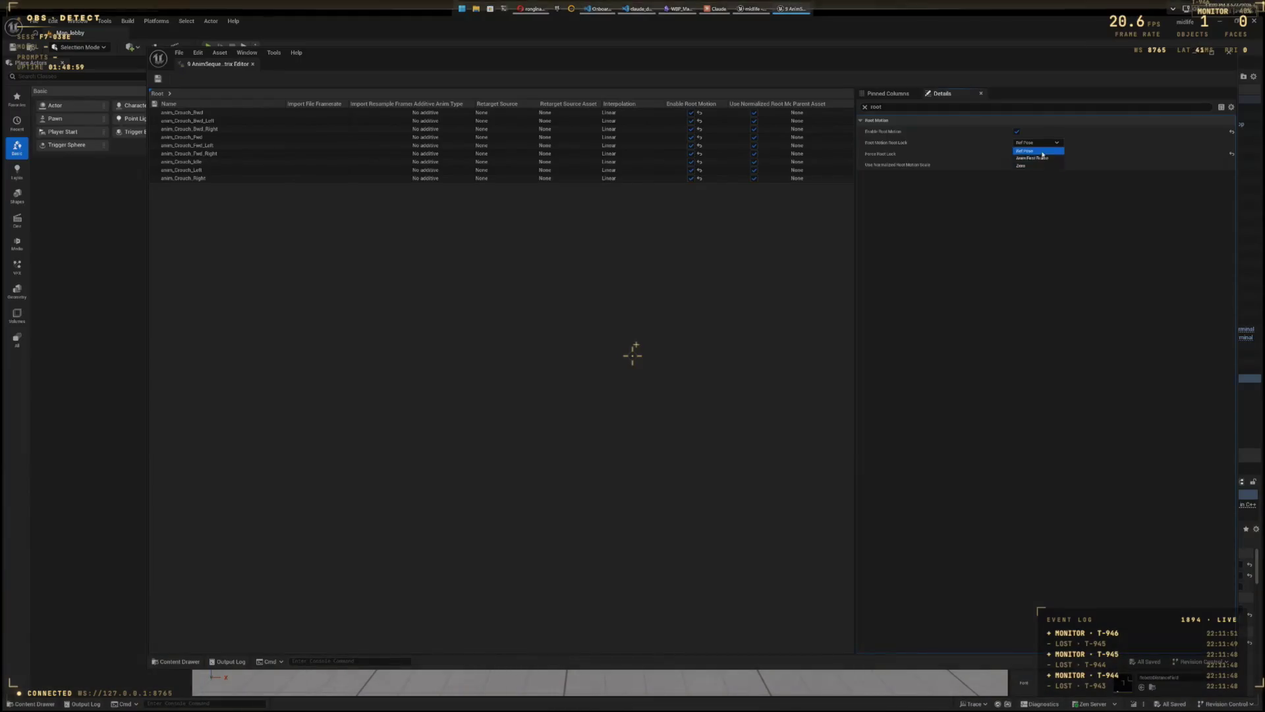
# Step: Set Root Motion Root Lock to Anim First Frame, save, close the matrix, and play the level
pyautogui.click(1039, 158)
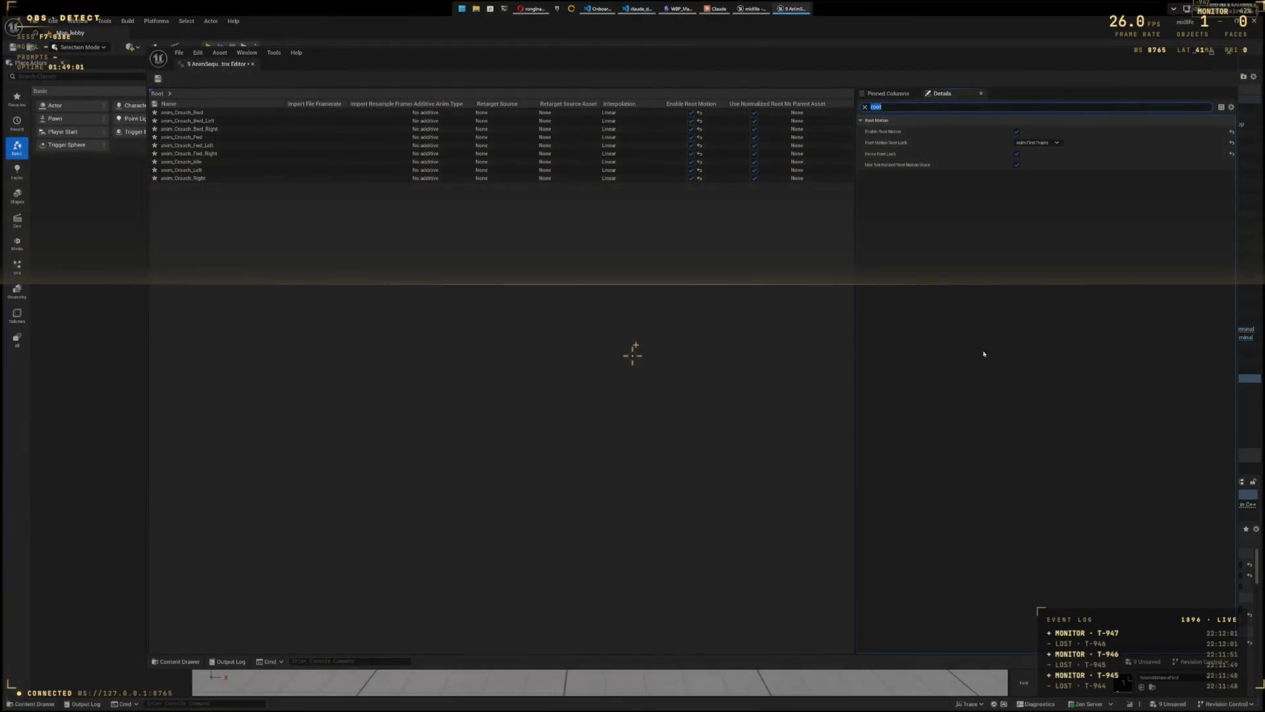
pyautogui.hotkey('ctrl', 's')
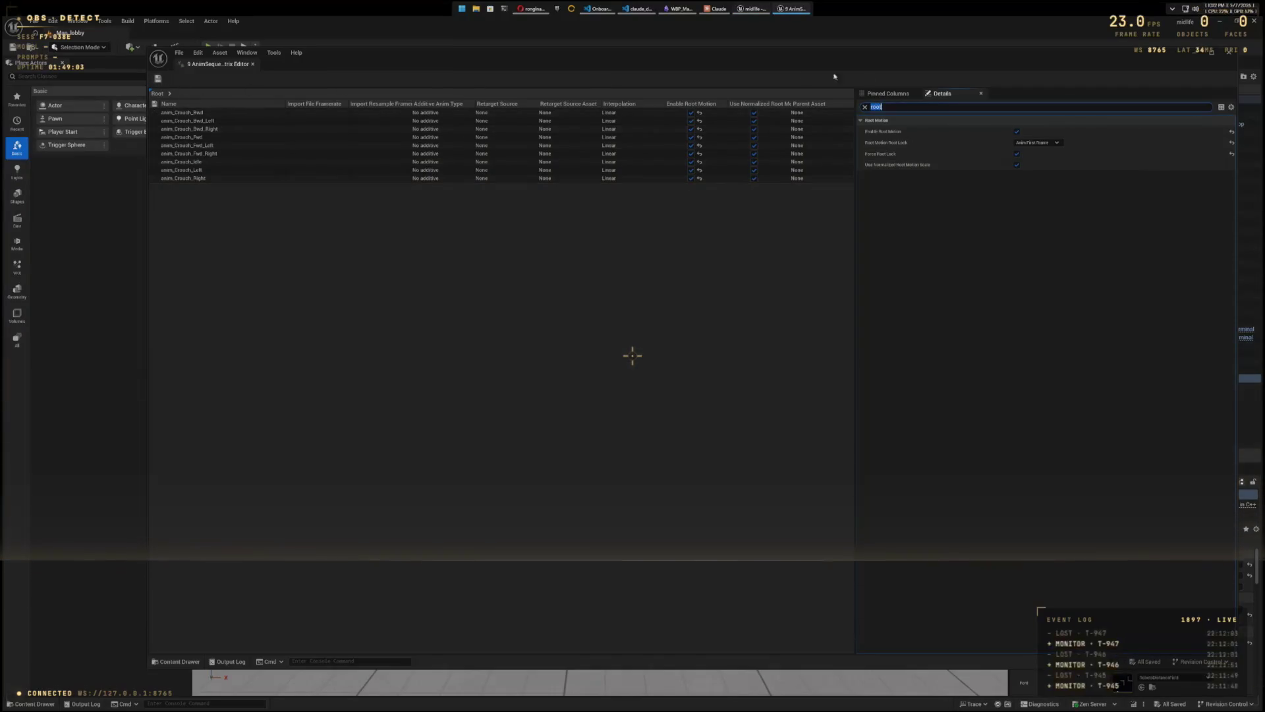
pyautogui.click(1230, 56)
pyautogui.click(208, 47)
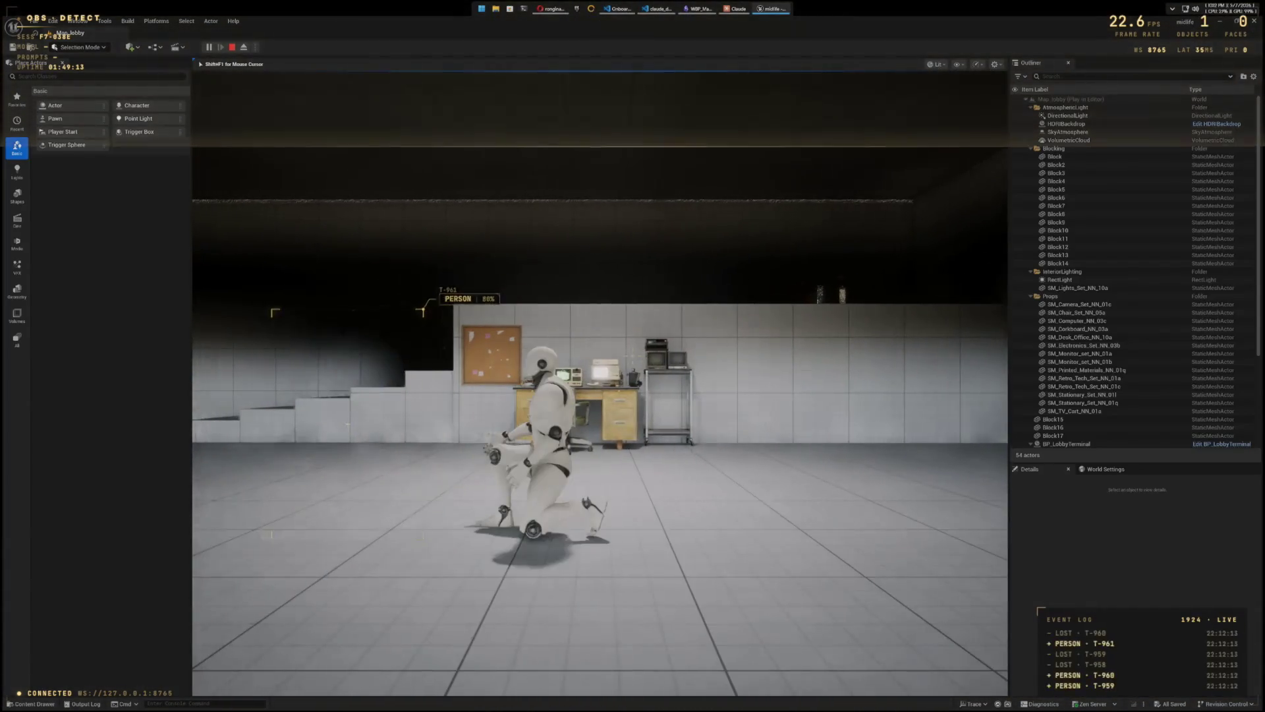
# Step: Stop the play test and bring up the crouch animations' actions in the Content Drawer
pyautogui.press('Escape')
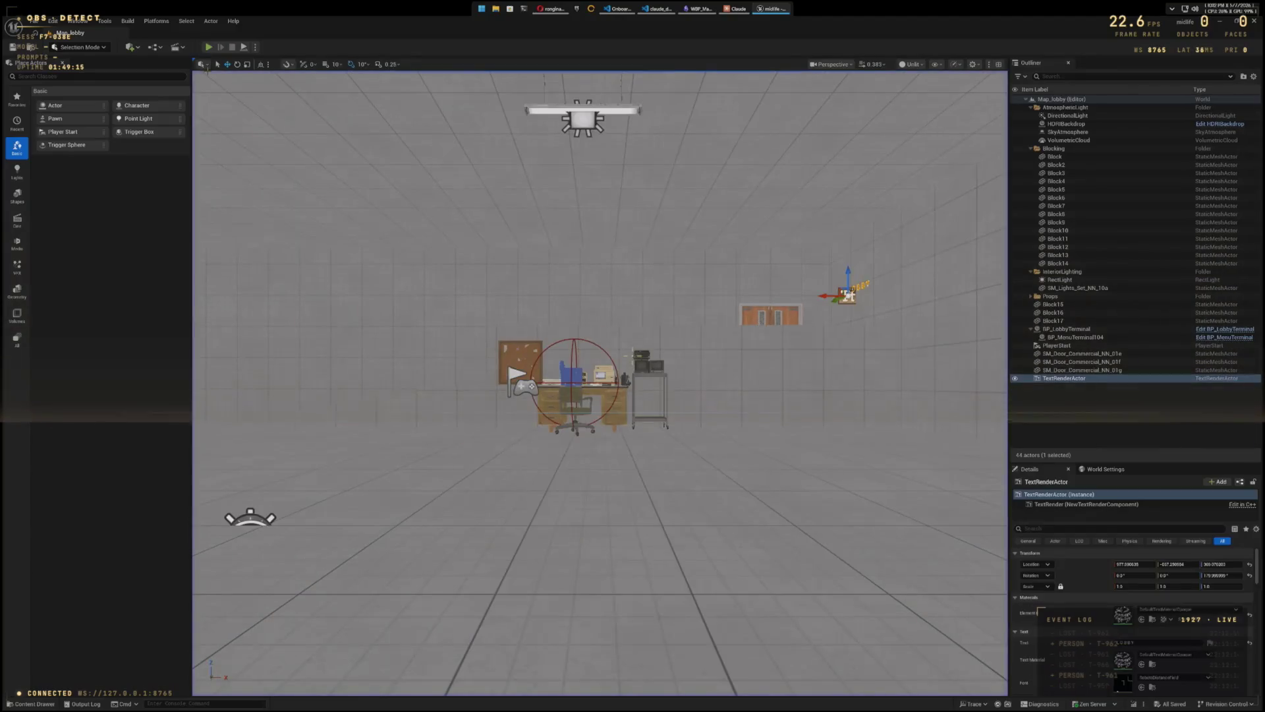
pyautogui.hotkey('ctrl', 'space')
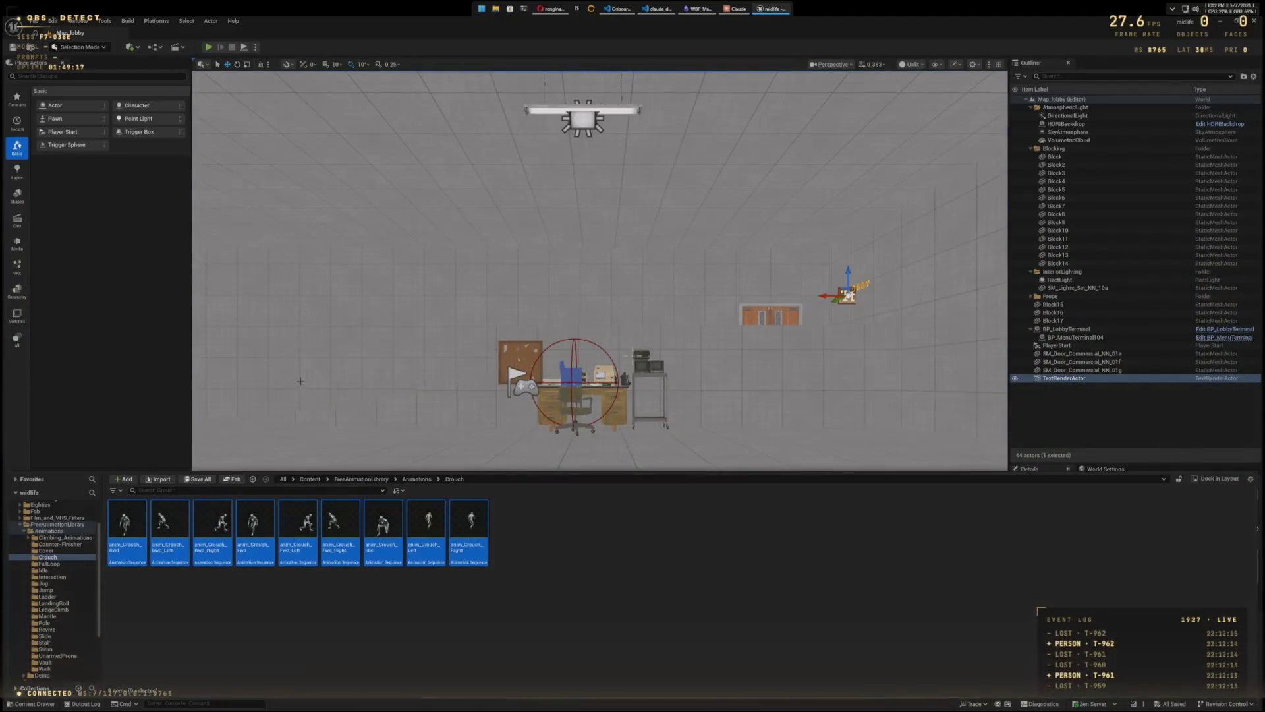
pyautogui.rightClick(385, 531)
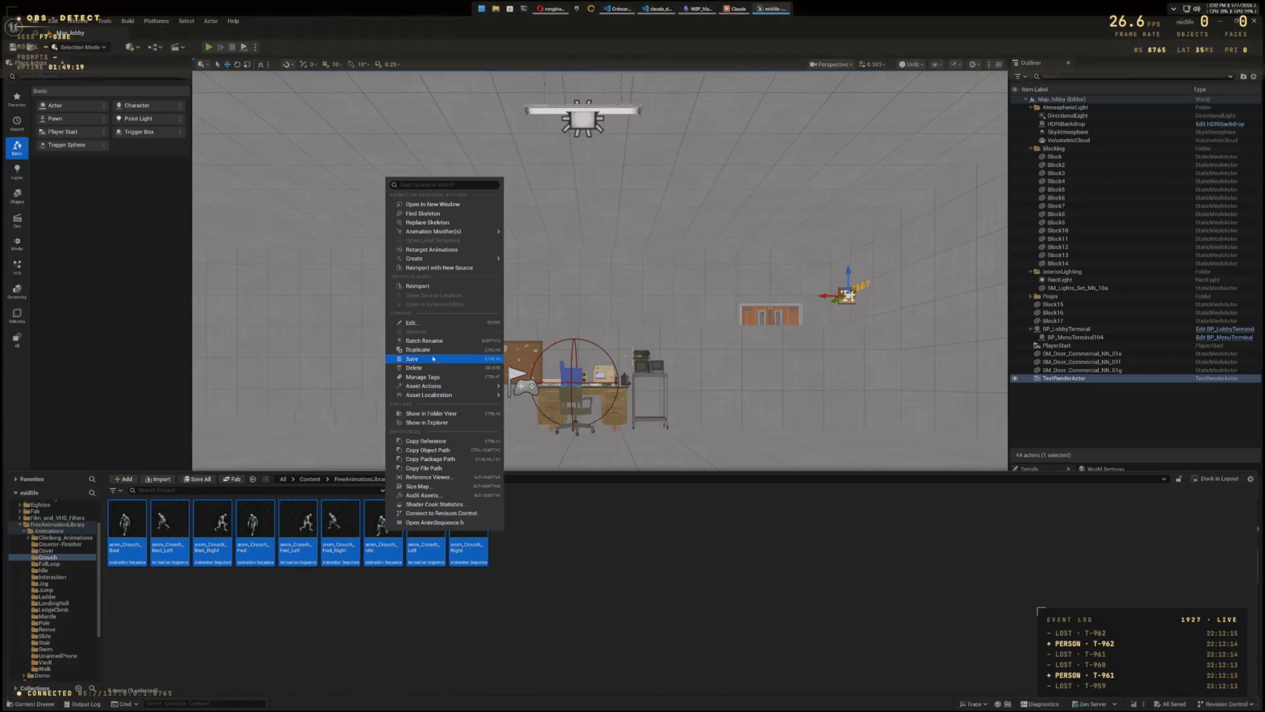
# Step: Open the nine crouch animations in the Property Matrix and filter details by 'roo'
pyautogui.moveTo(435, 387)
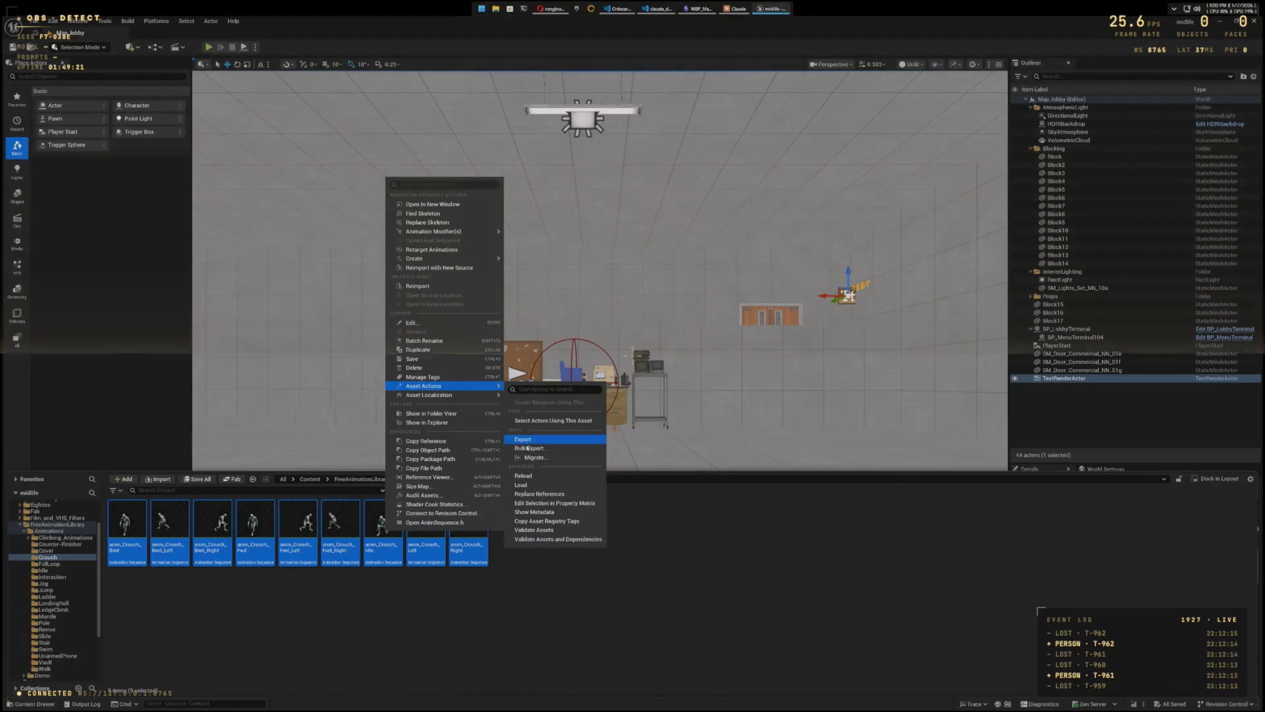
pyautogui.click(533, 503)
pyautogui.click(924, 106)
pyautogui.write('ro')
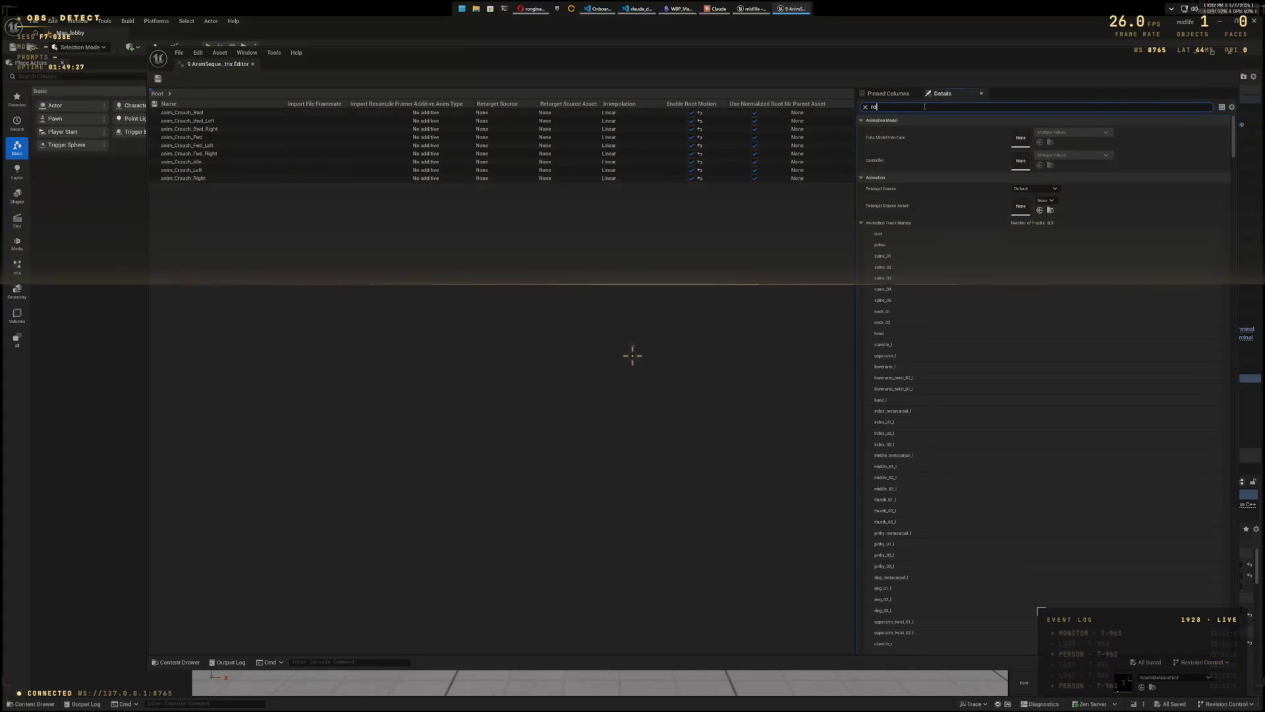
pyautogui.write('o')
# Step: Set Root Motion Root Lock to Zero, save the crouch animations, and play the level
pyautogui.click(1047, 142)
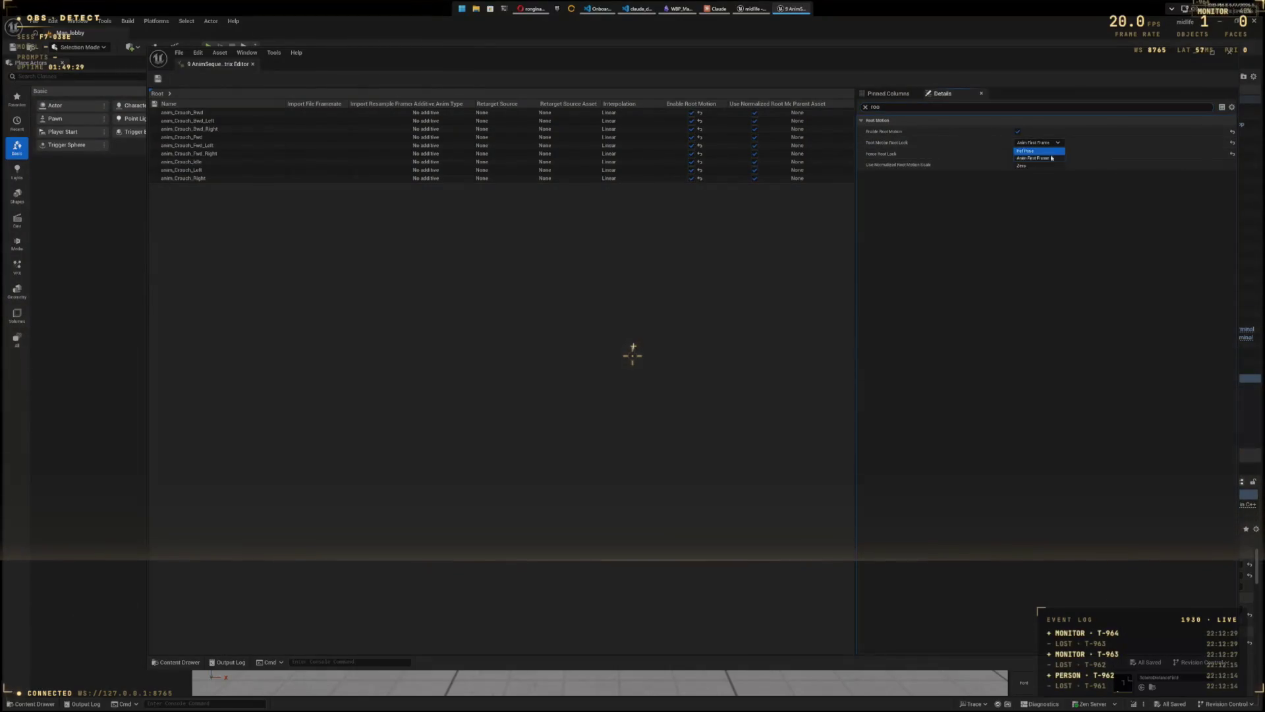
pyautogui.click(1046, 165)
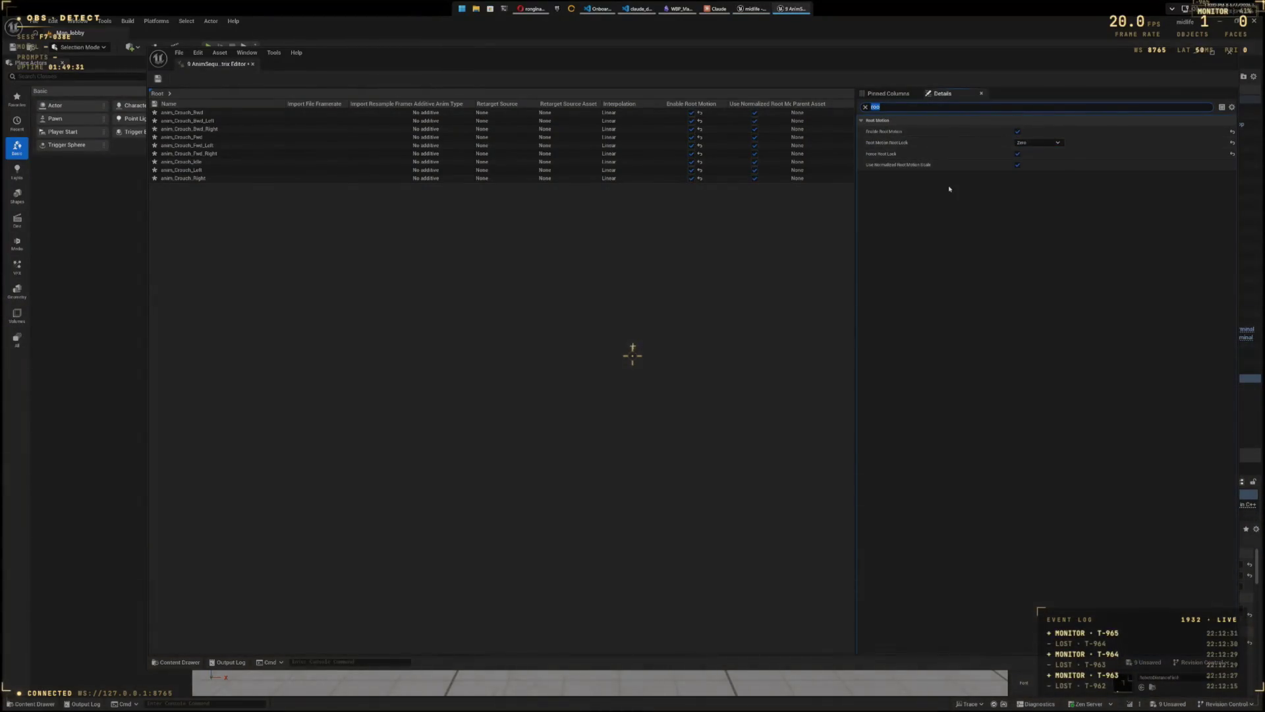
pyautogui.hotkey('ctrl', 's')
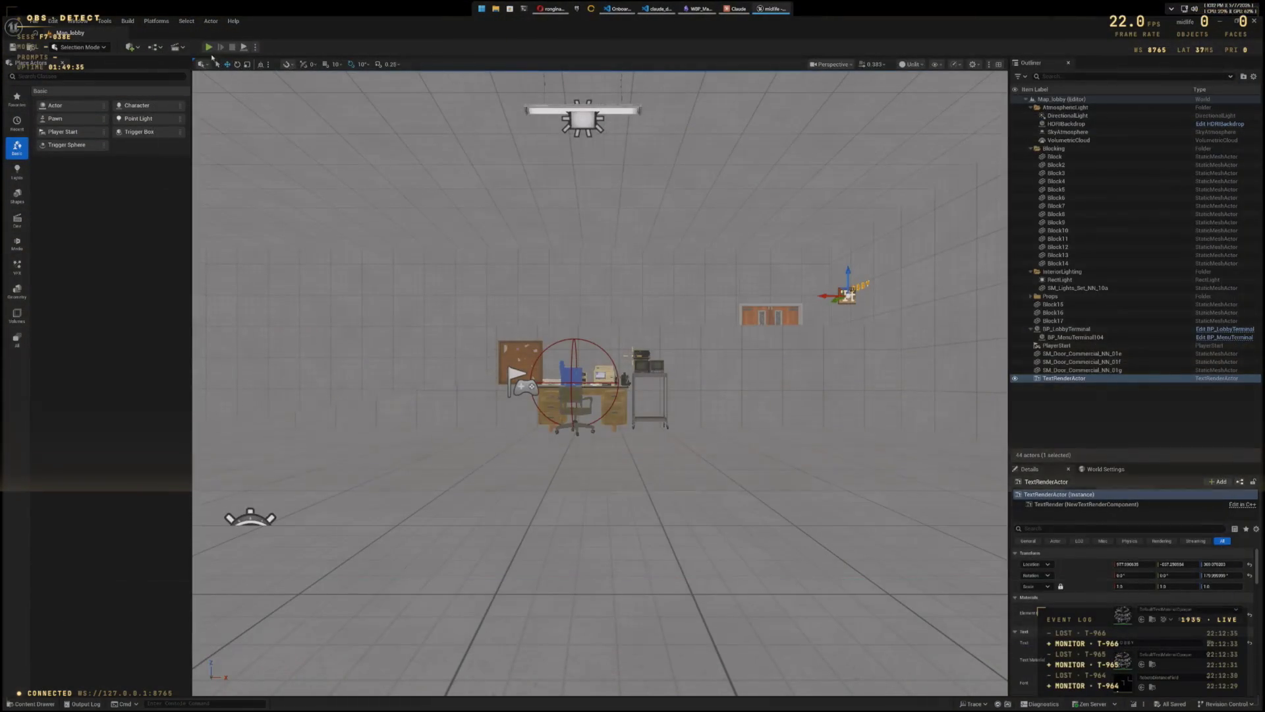
pyautogui.click(208, 47)
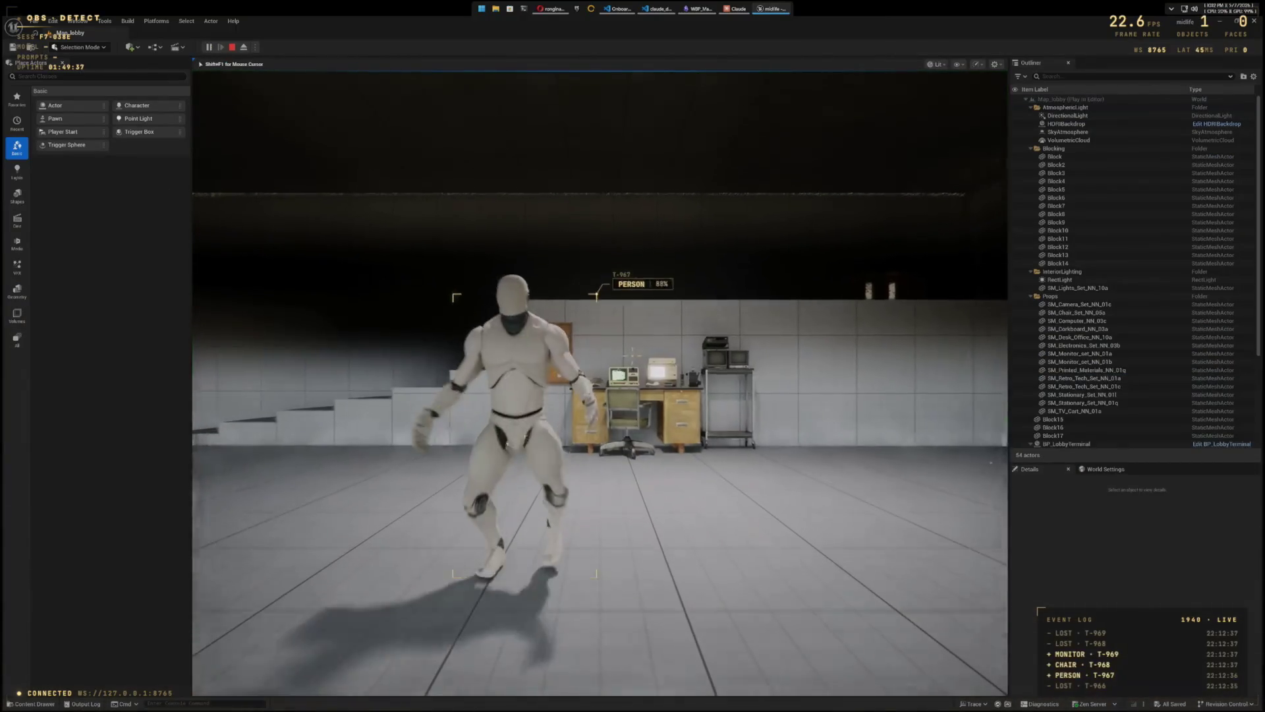
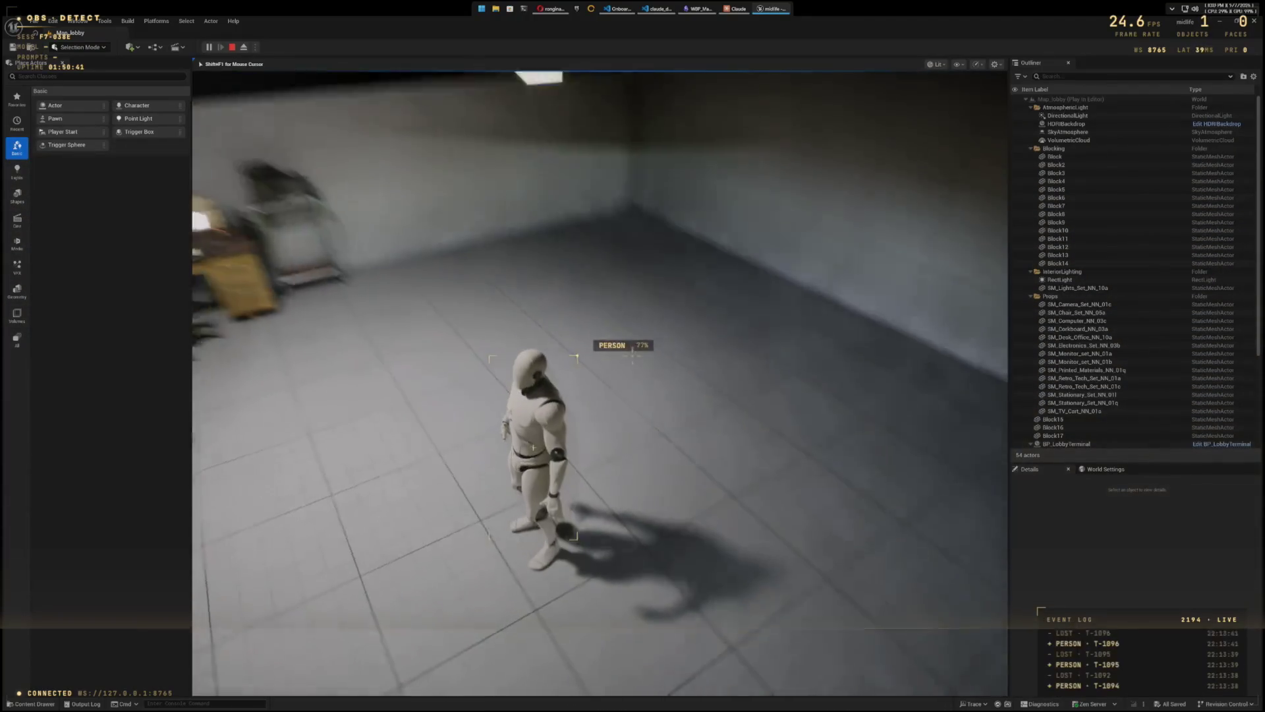
# Step: Stop Play-in-Editor with Esc and bring up the project's Content Drawer
pyautogui.press('Escape')
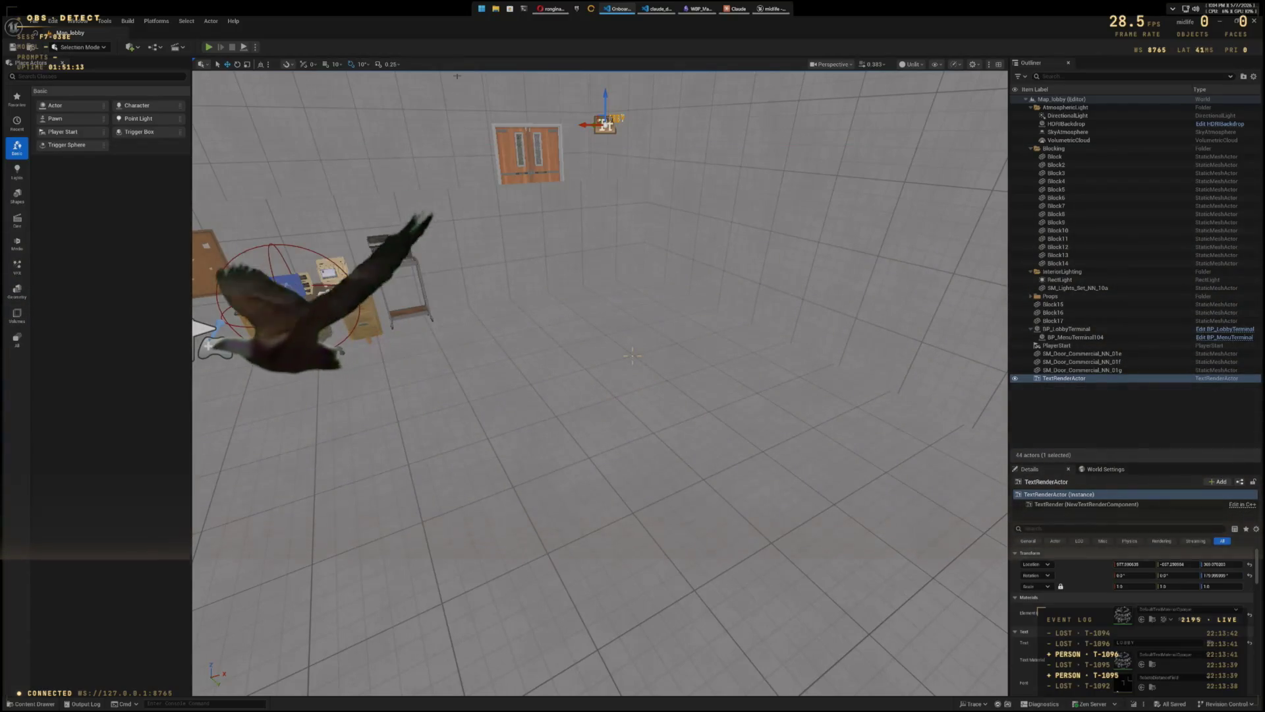
pyautogui.hotkey('ctrl', 'space')
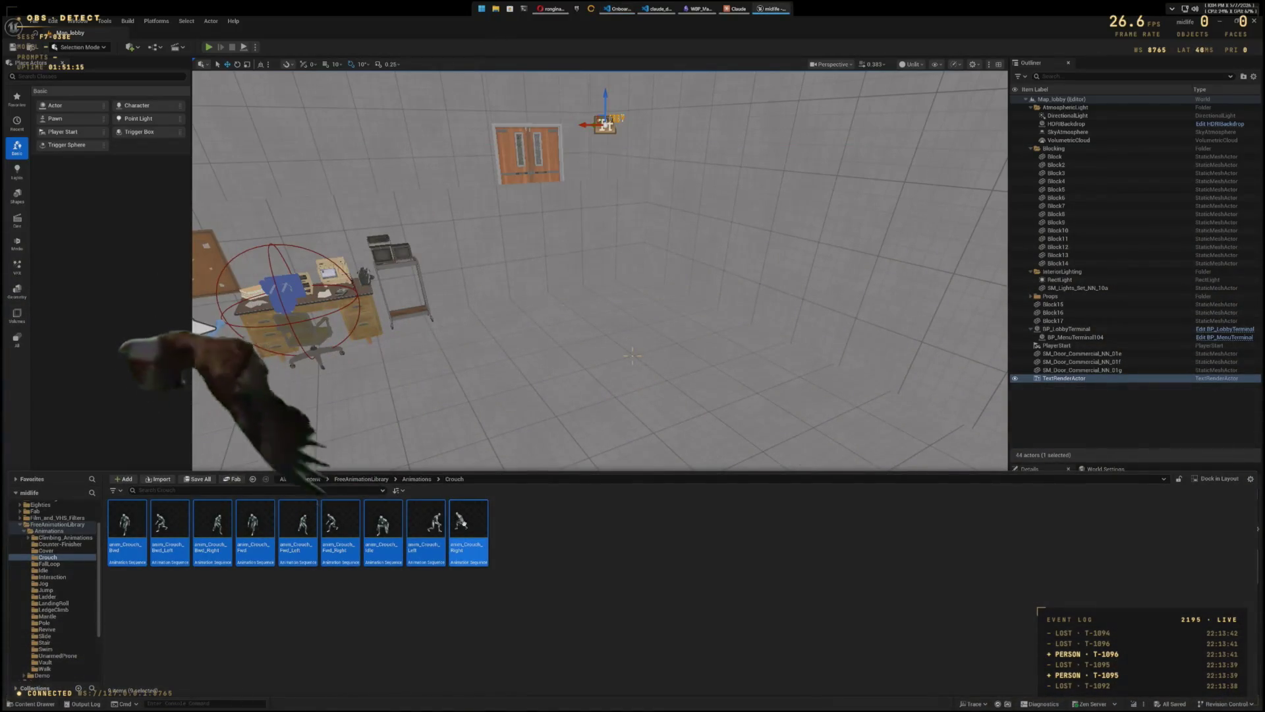
# Step: Open the nine selected Crouch animation sequences together in the Property Matrix
pyautogui.rightClick(463, 522)
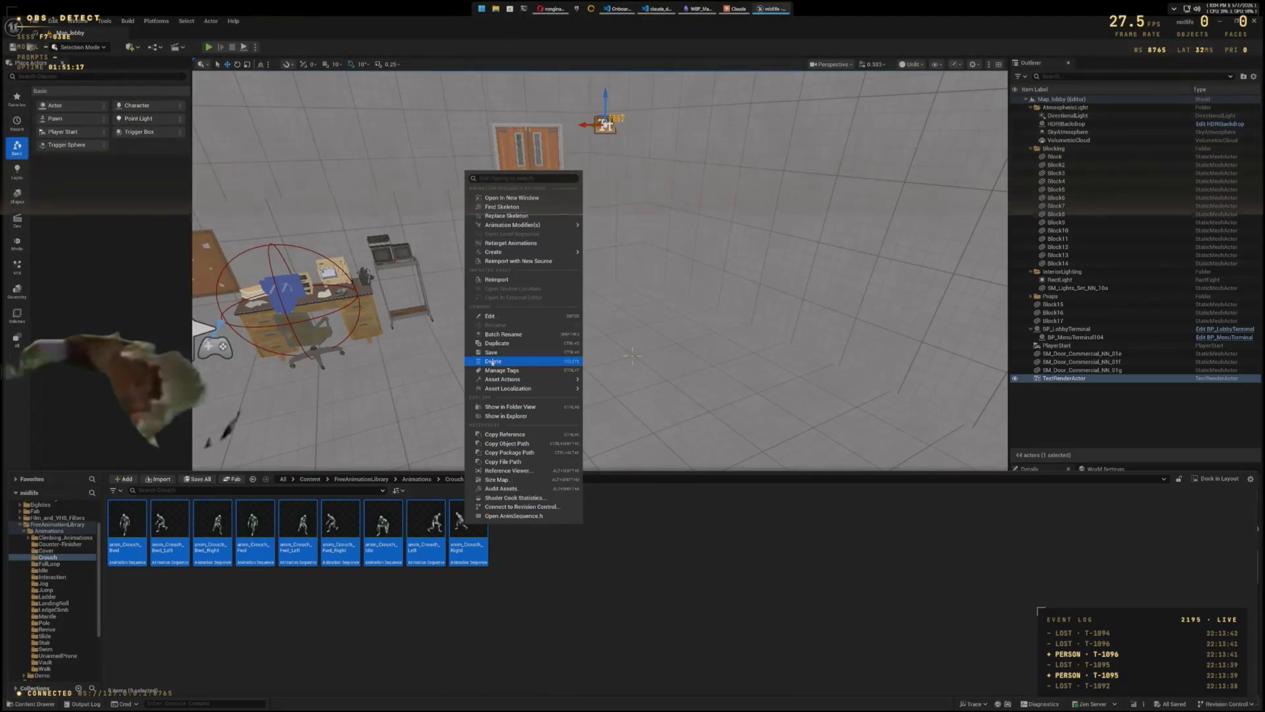
pyautogui.moveTo(522, 380)
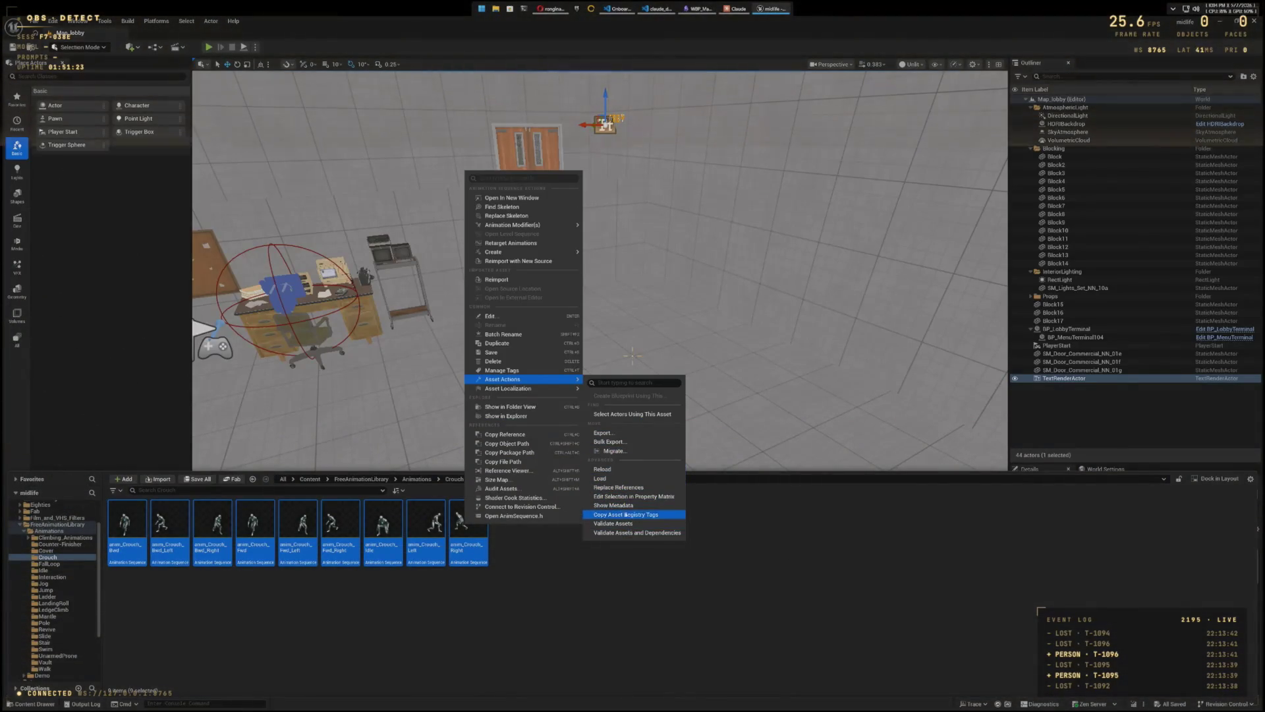
pyautogui.click(625, 498)
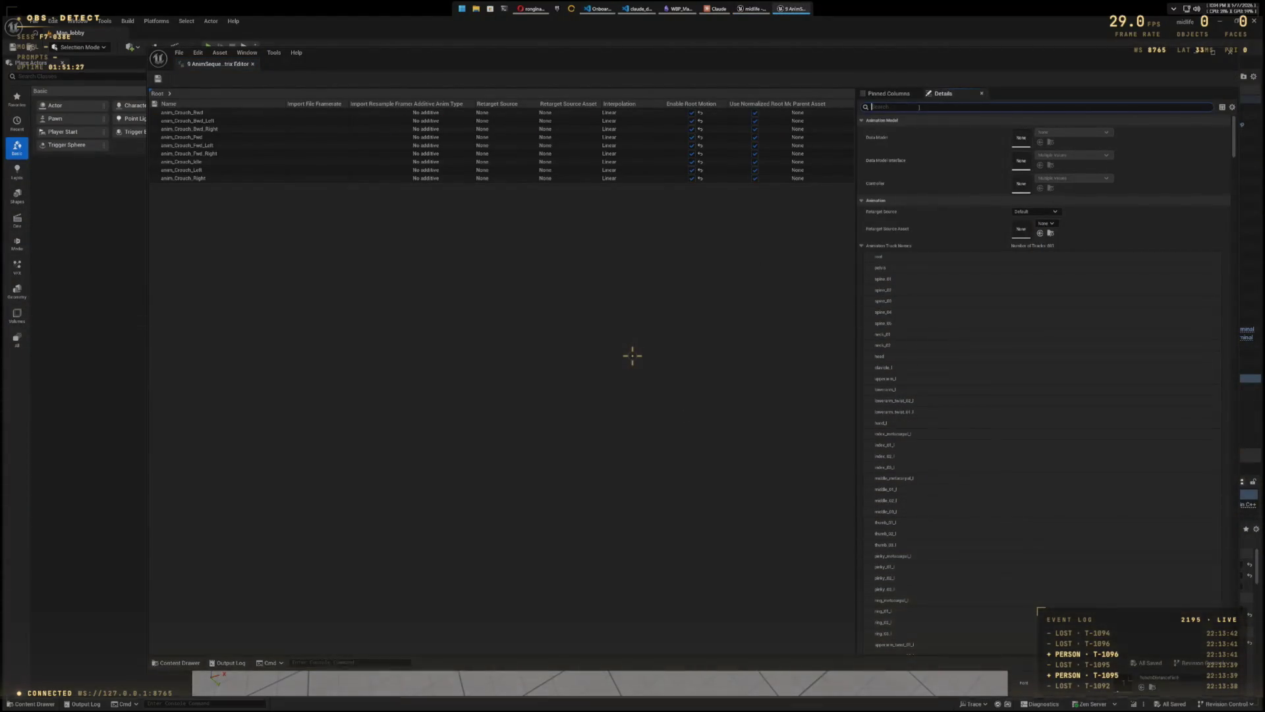
pyautogui.write('root')
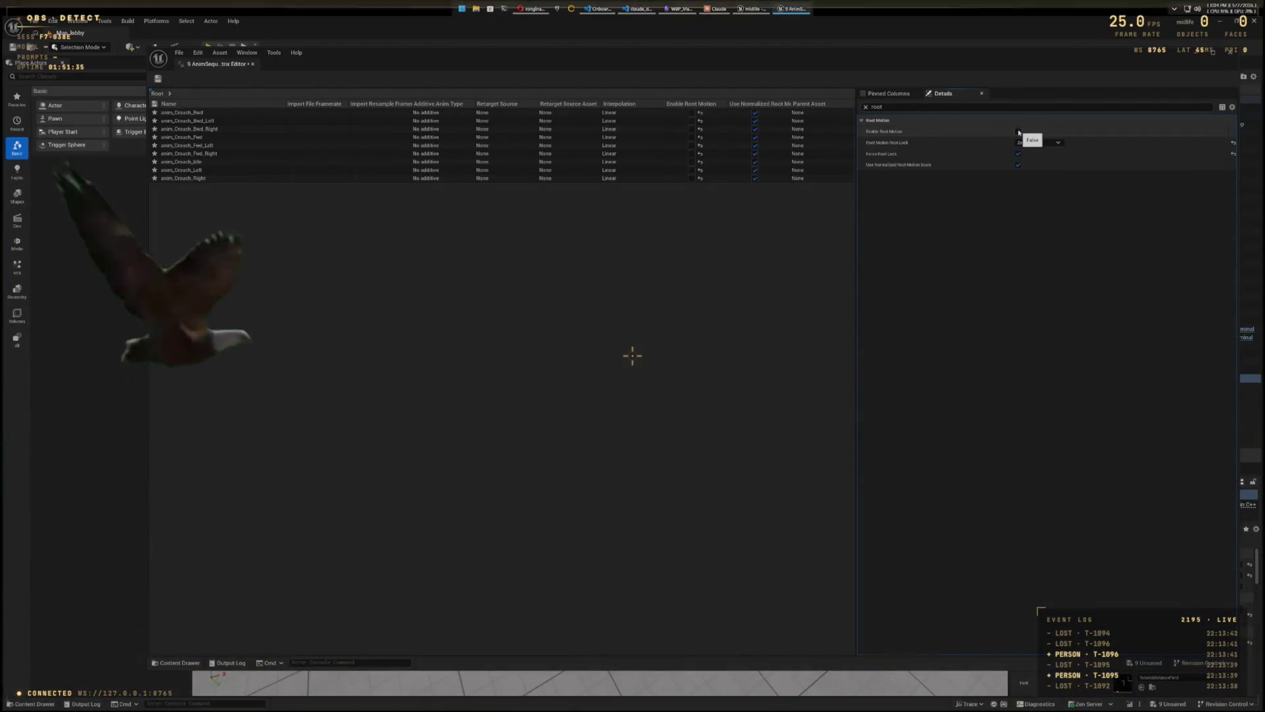
# Step: Set Root Motion Root Lock to Anim First Frame, turn off Force Root Lock, then close the matrix
pyautogui.click(1058, 143)
pyautogui.click(1052, 156)
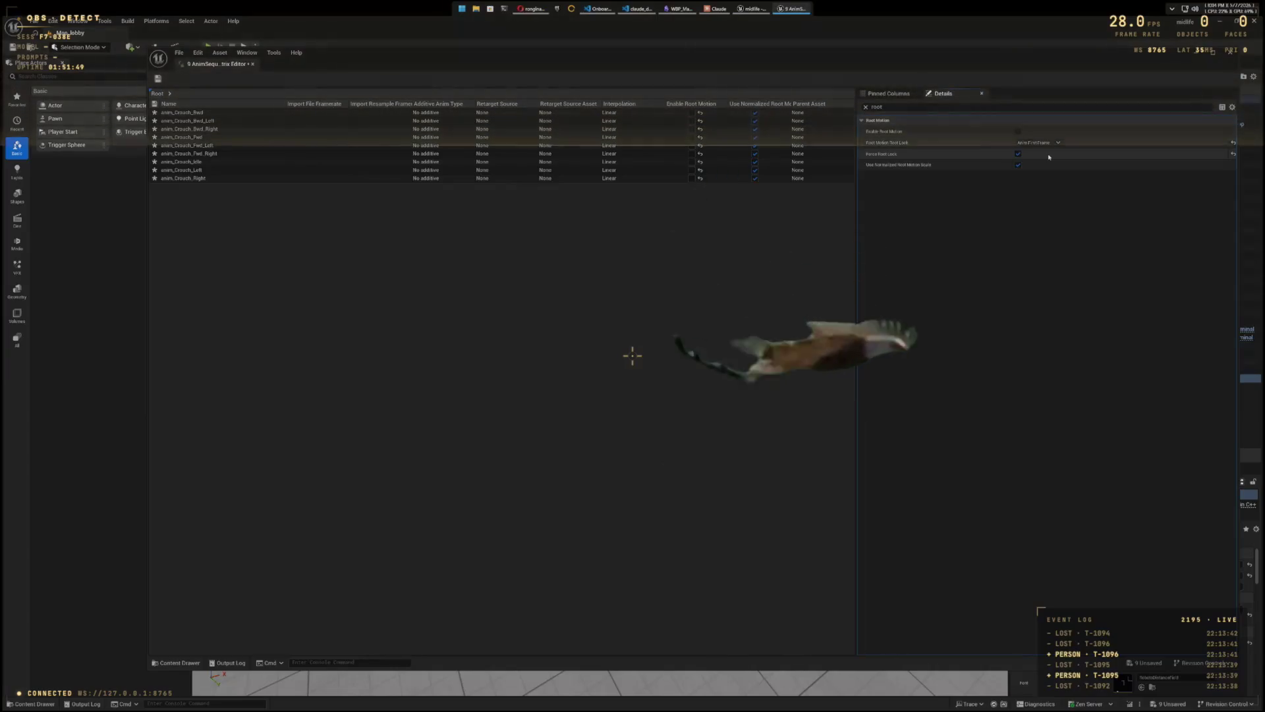
pyautogui.click(1018, 154)
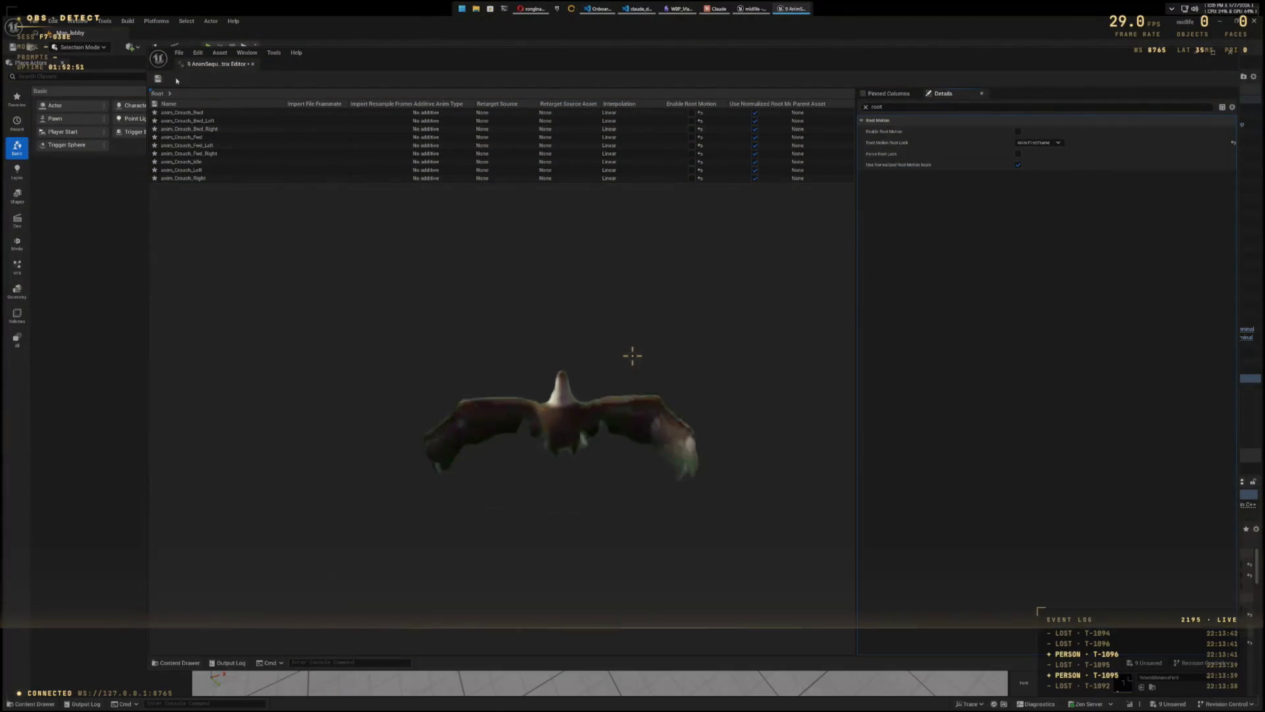
pyautogui.click(1228, 52)
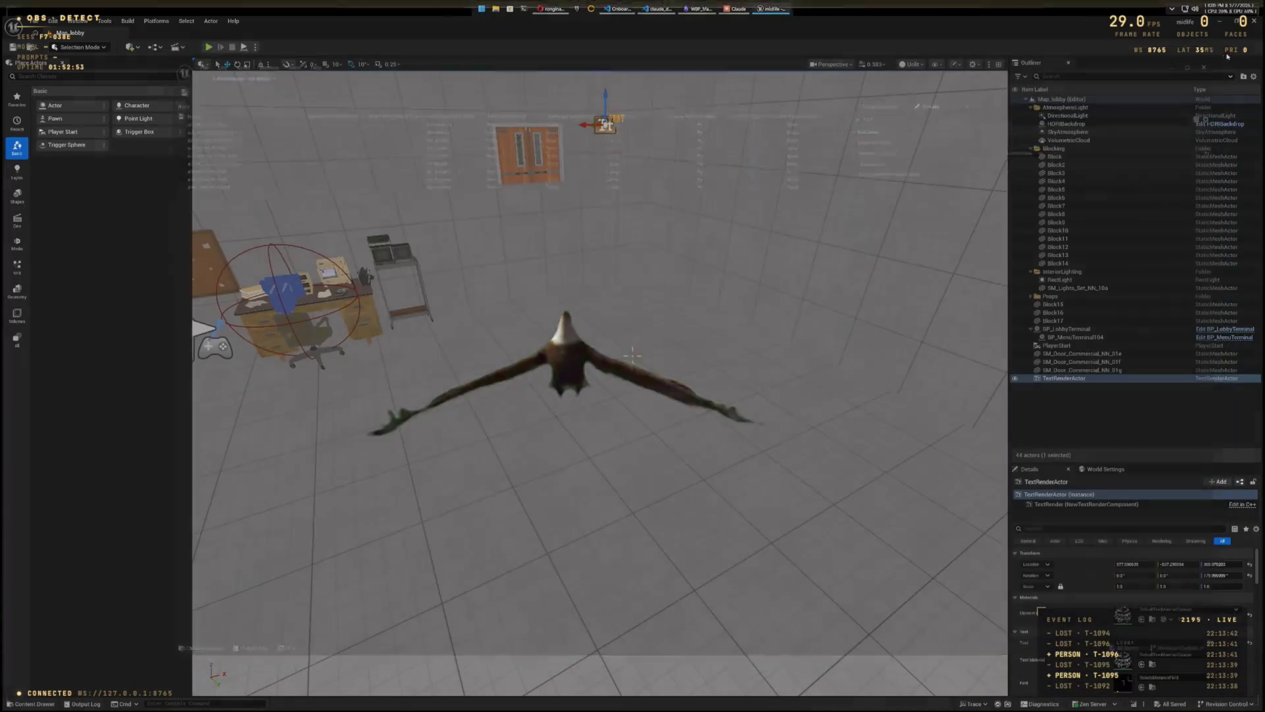
pyautogui.click(212, 50)
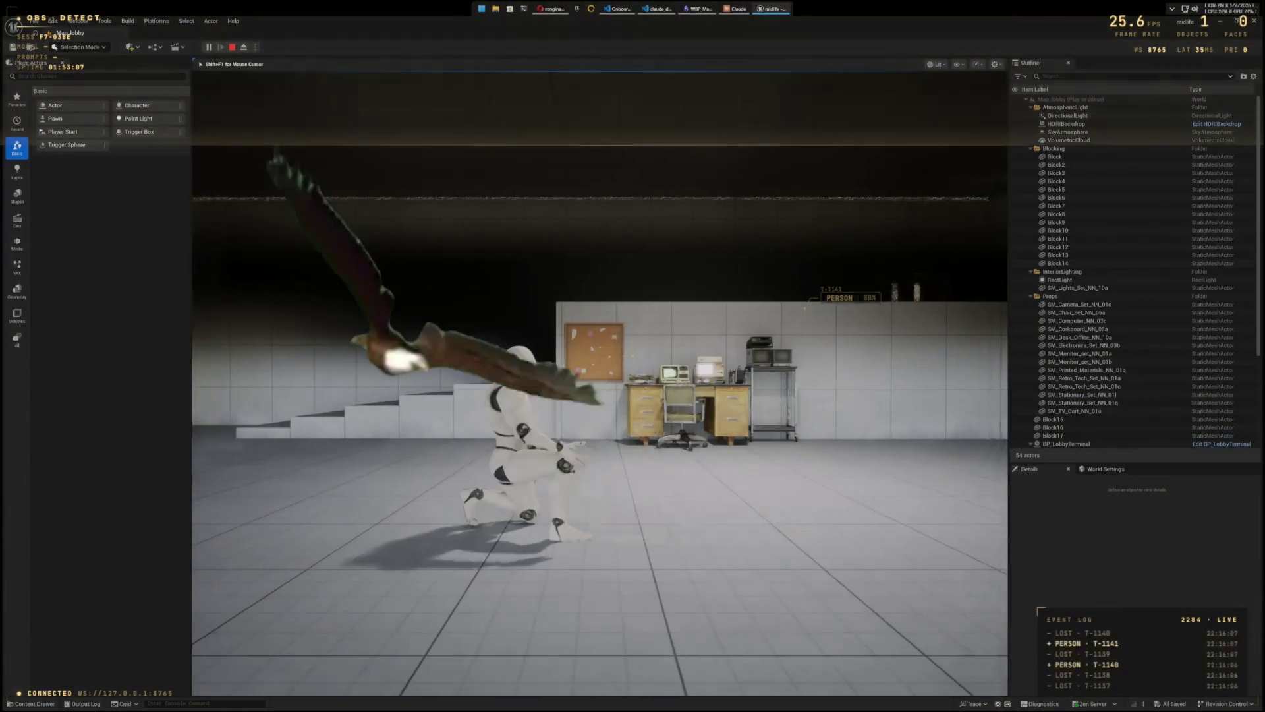
pyautogui.press('Escape')
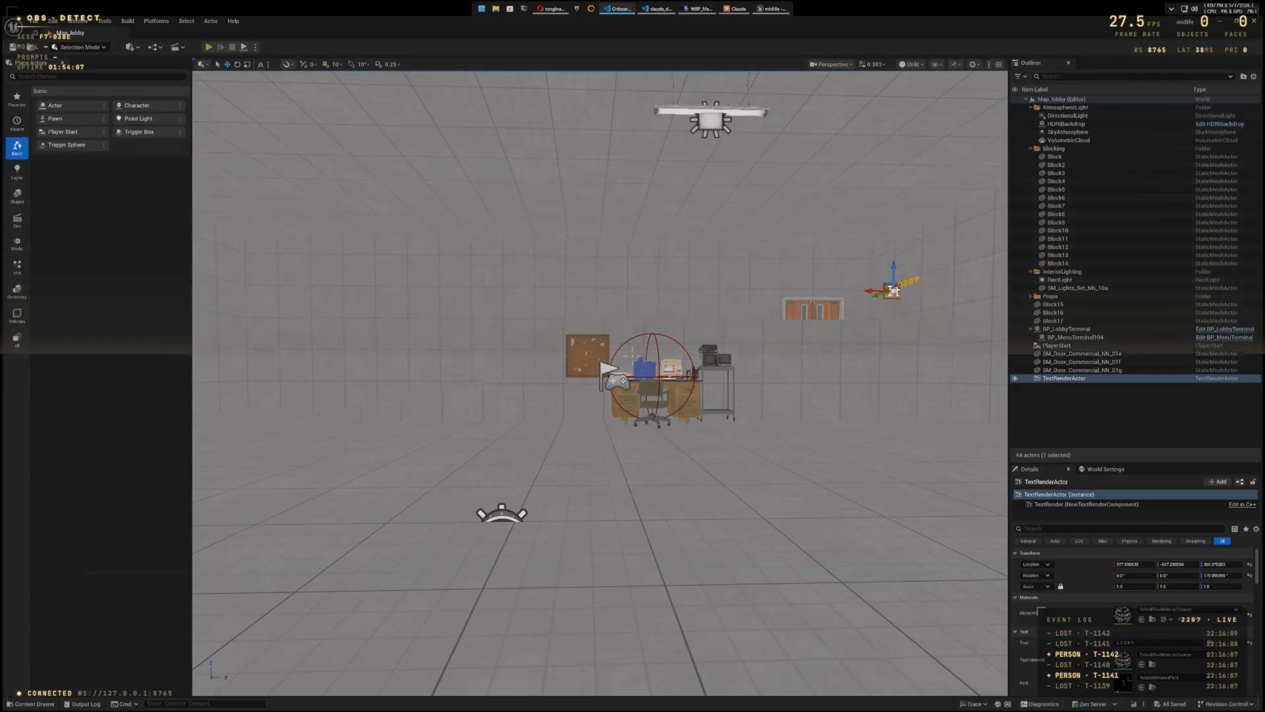
pyautogui.hotkey('ctrl', 'space')
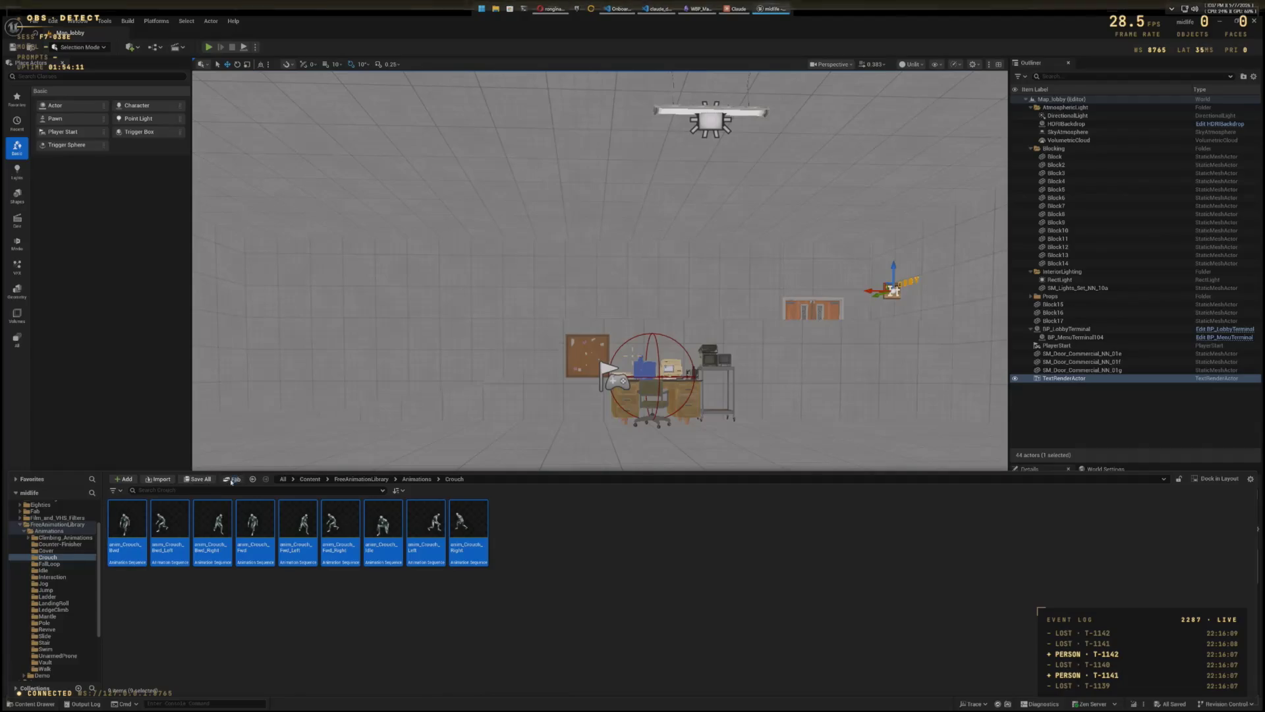
# Step: Open Fab's My Library and search it for animations
pyautogui.click(231, 481)
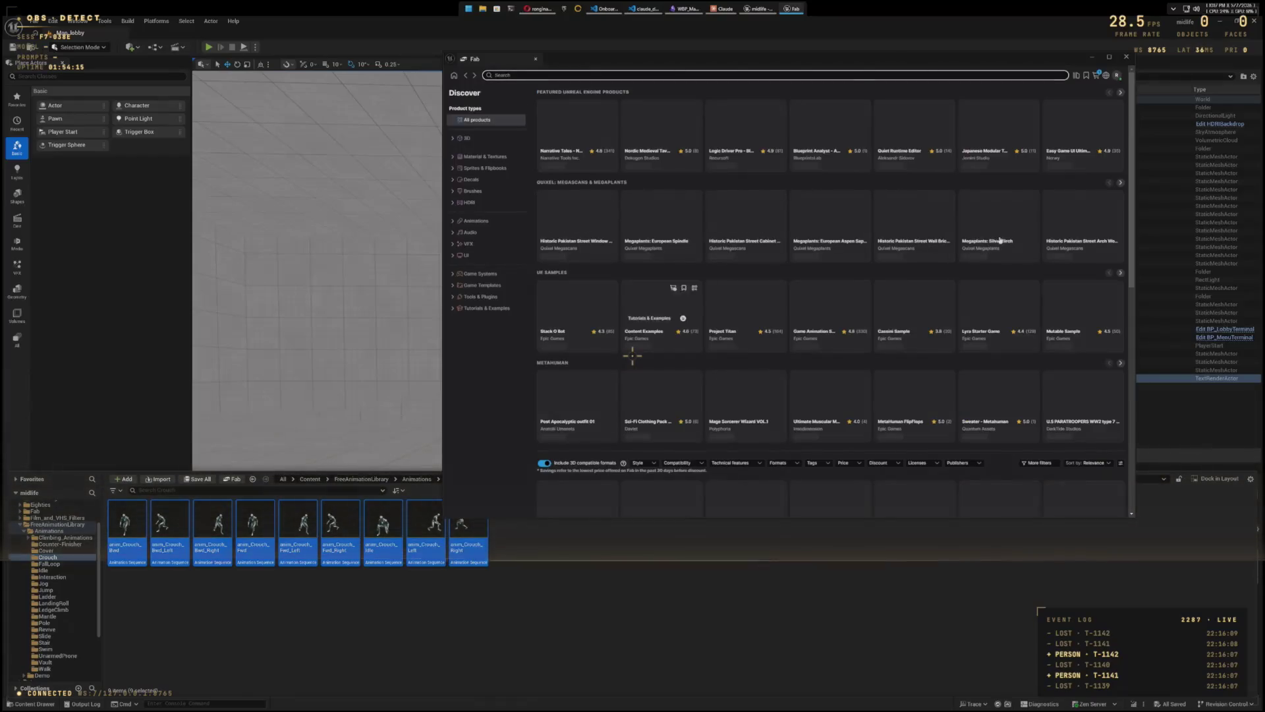
pyautogui.click(1076, 75)
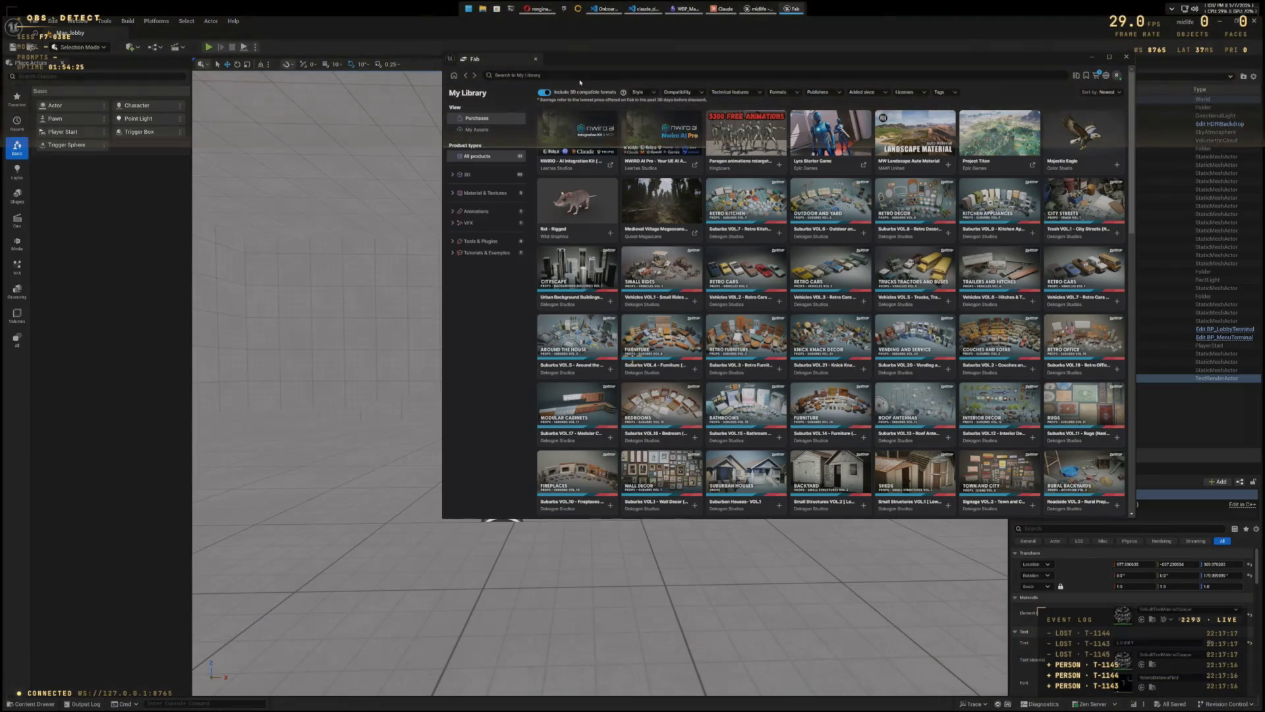
pyautogui.write('f')
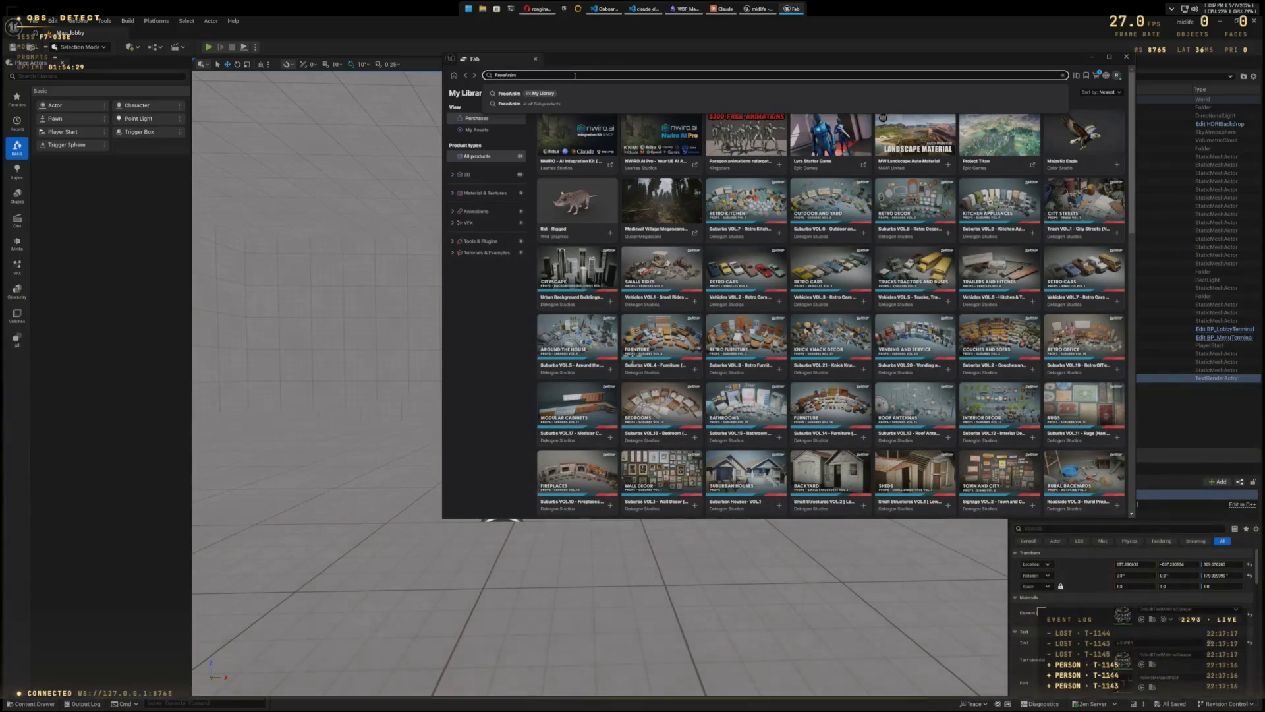
pyautogui.press('BackSpace')
pyautogui.press('BackSpace')
pyautogui.press('BackSpace')
pyautogui.write('Ani')
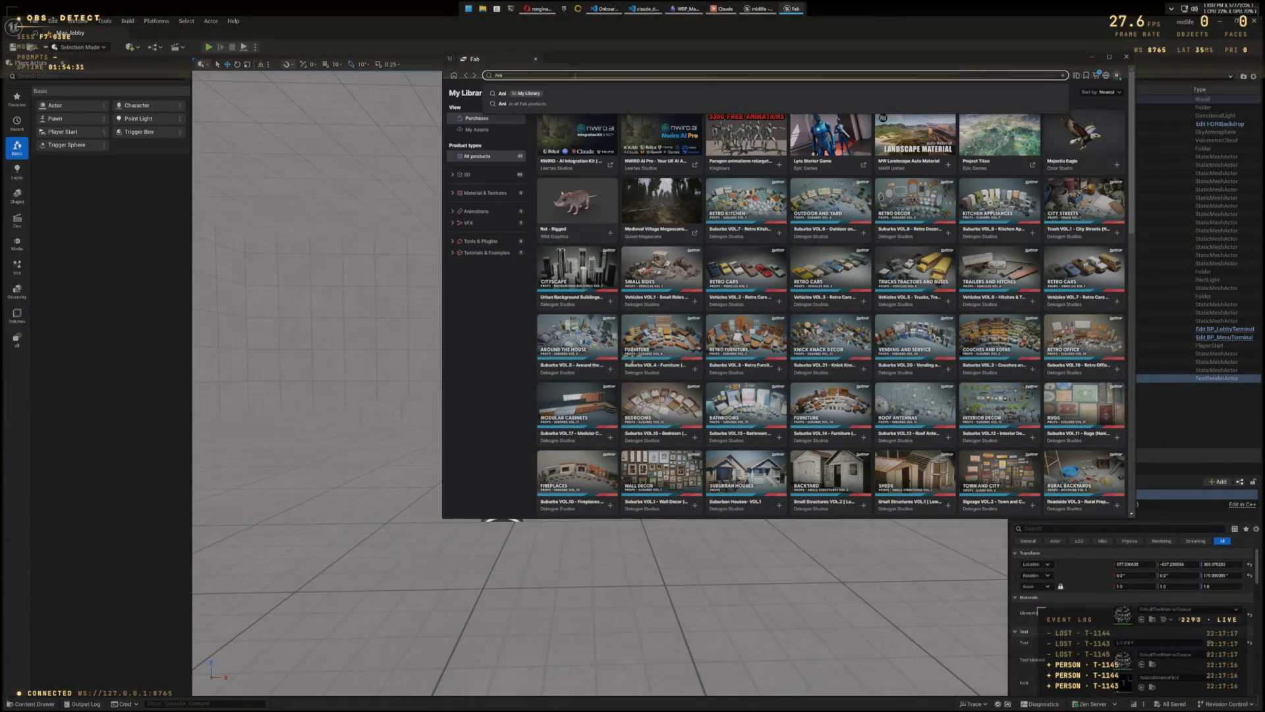
pyautogui.write('mations')
pyautogui.press('Return')
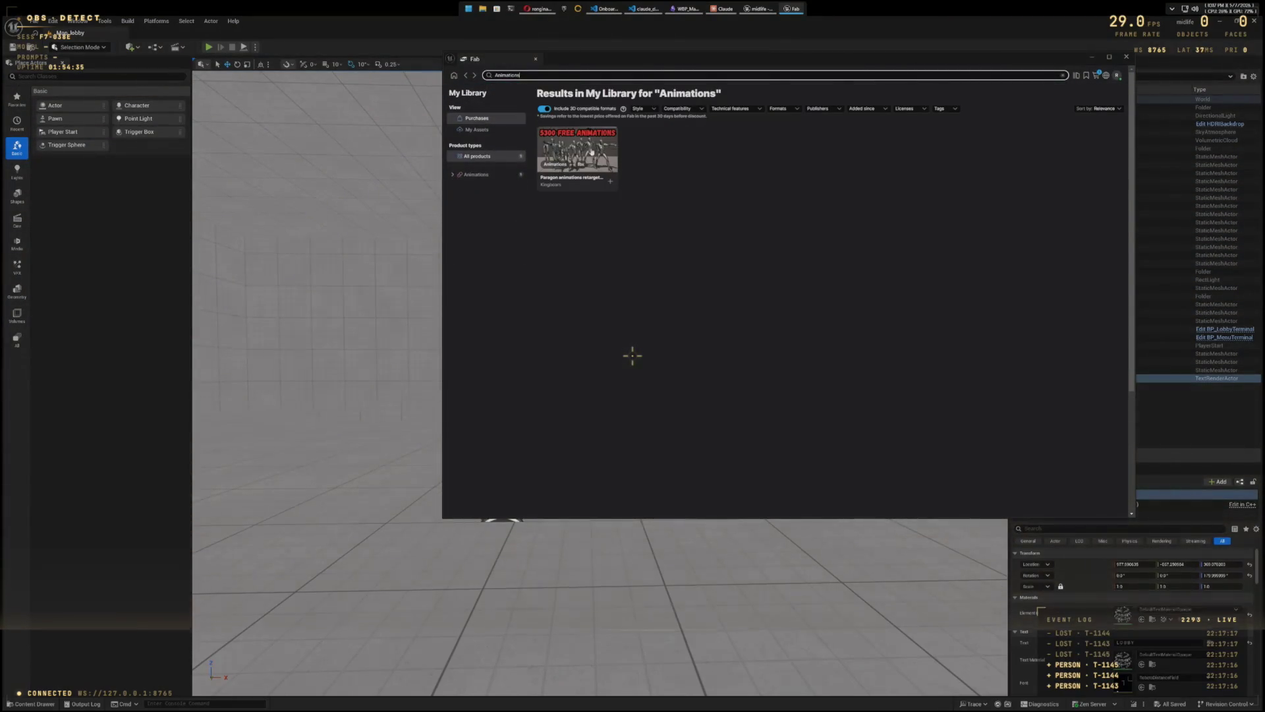
# Step: Review the Paragon animations product page, then return to the full My Library grid
pyautogui.click(592, 153)
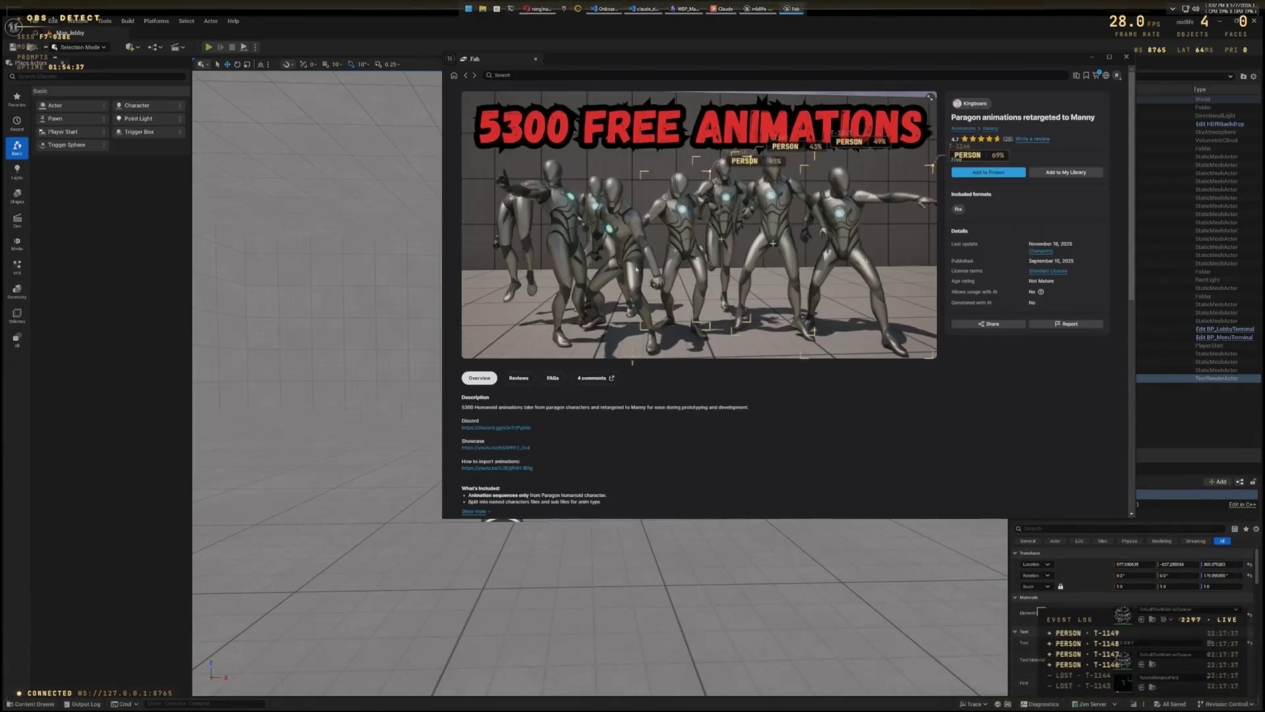
pyautogui.scroll(-3, 662, 275)
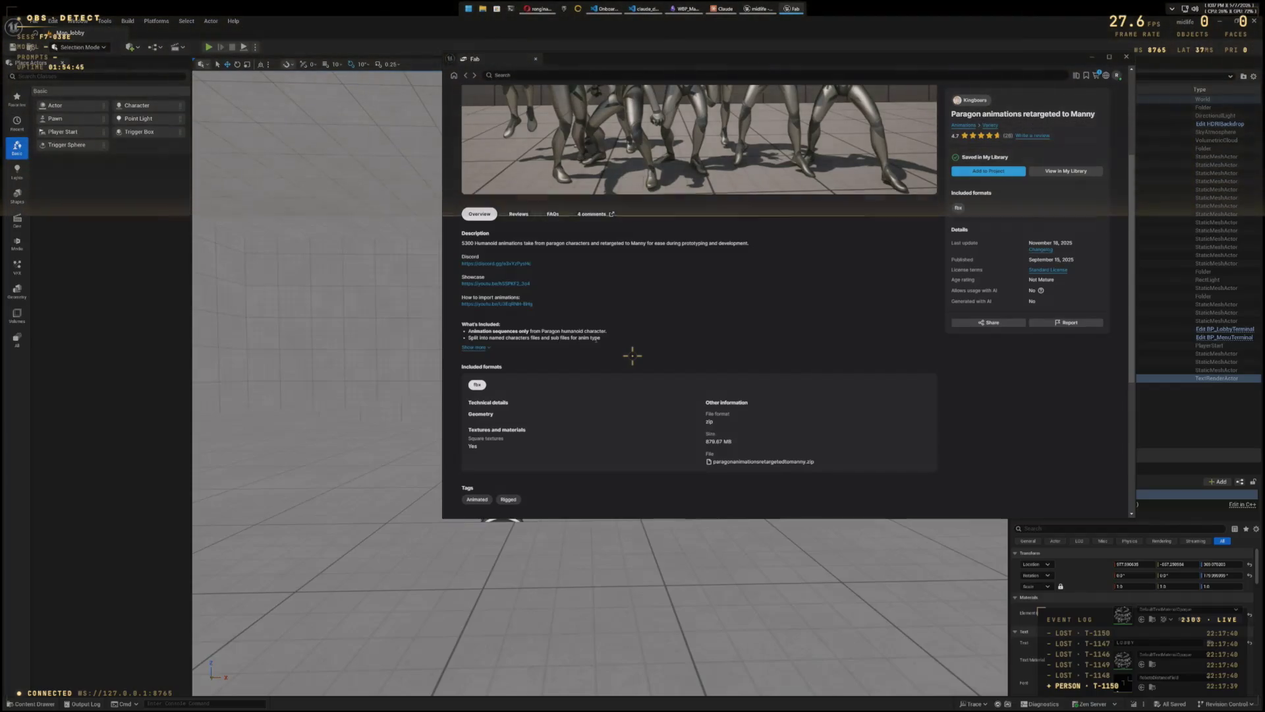
pyautogui.scroll(-3, 595, 340)
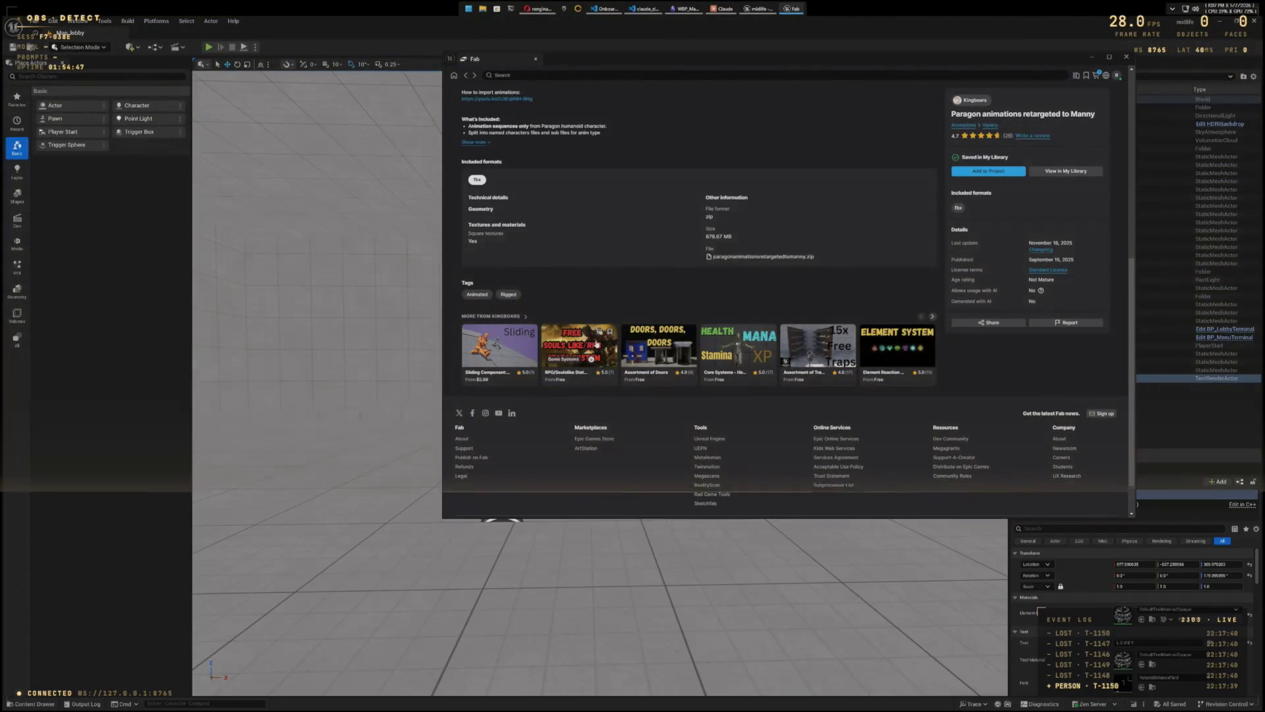
pyautogui.scroll(5, 597, 344)
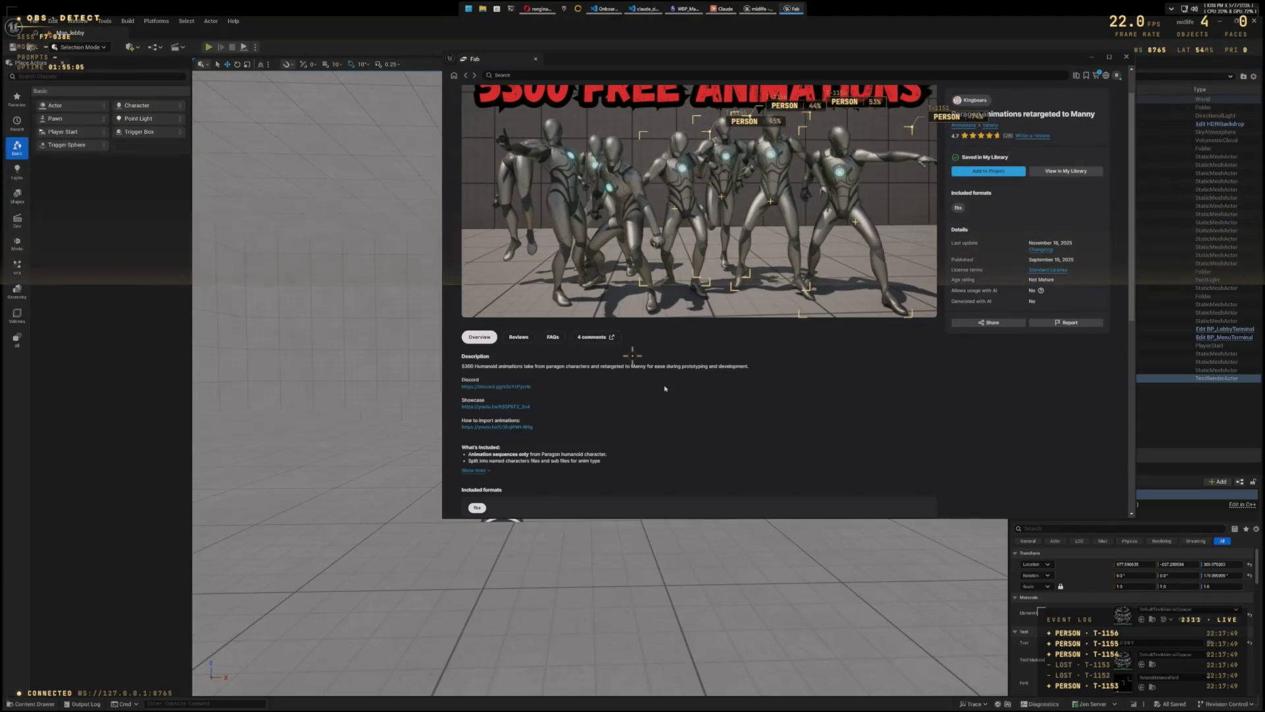
pyautogui.scroll(1, 780, 414)
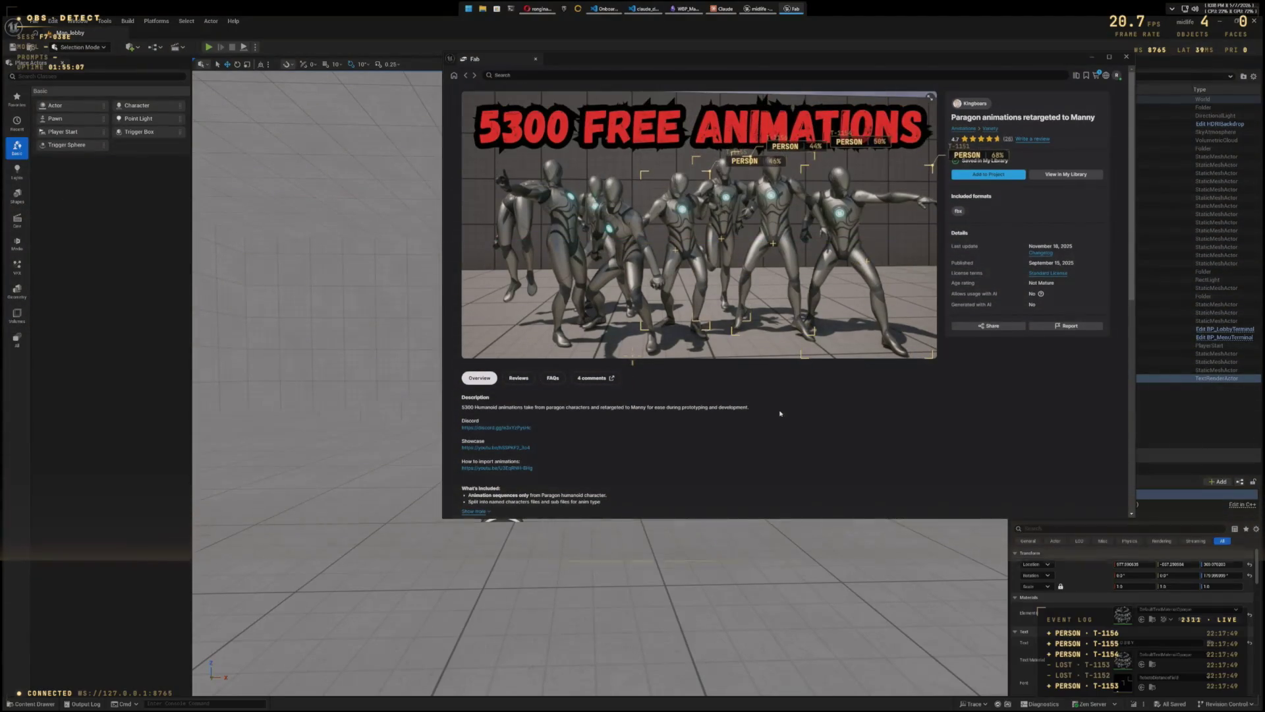
pyautogui.click(466, 76)
pyautogui.click(466, 76)
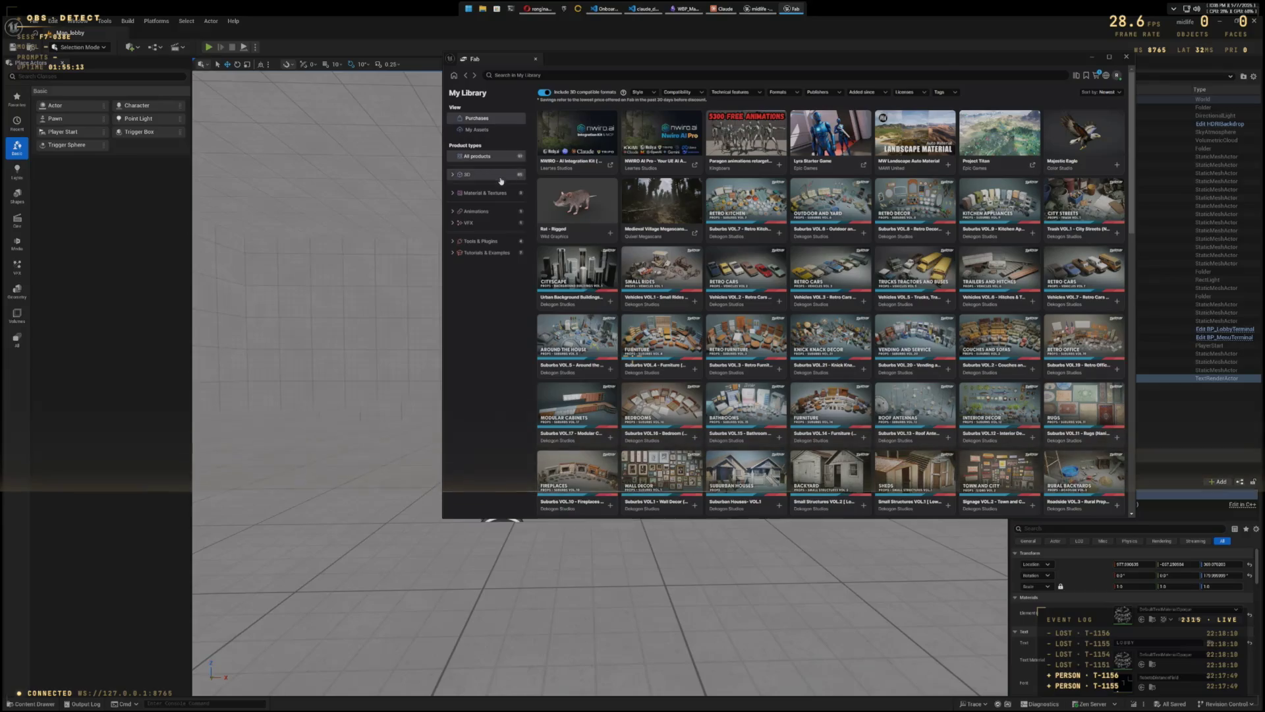
# Step: Filter to Animations and add Paragon animations retargeted to Manny to the project
pyautogui.click(485, 211)
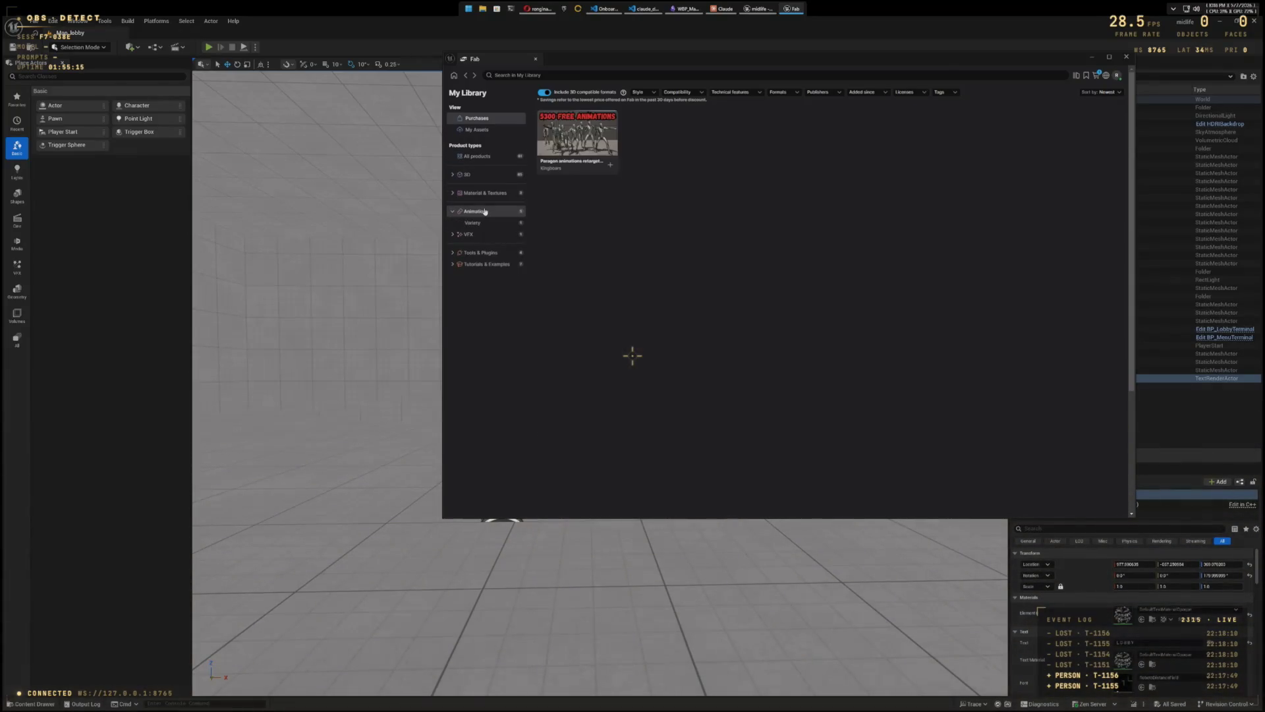
pyautogui.click(490, 212)
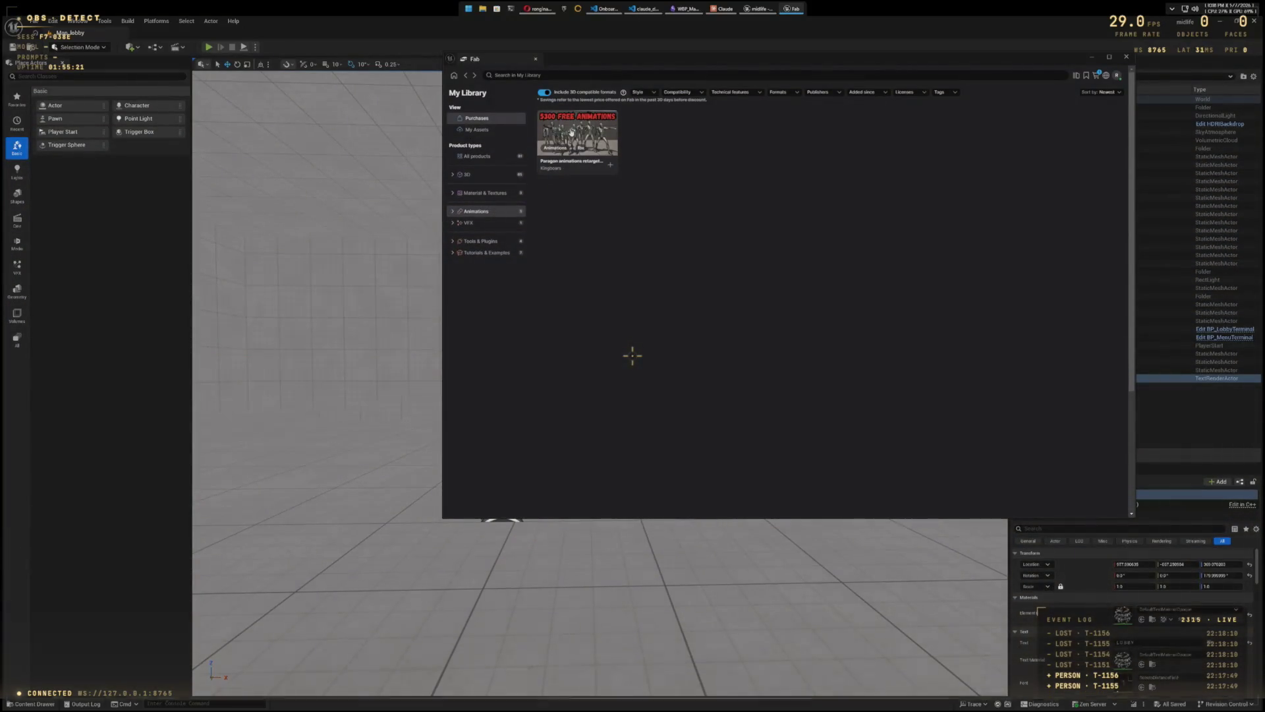
pyautogui.click(571, 132)
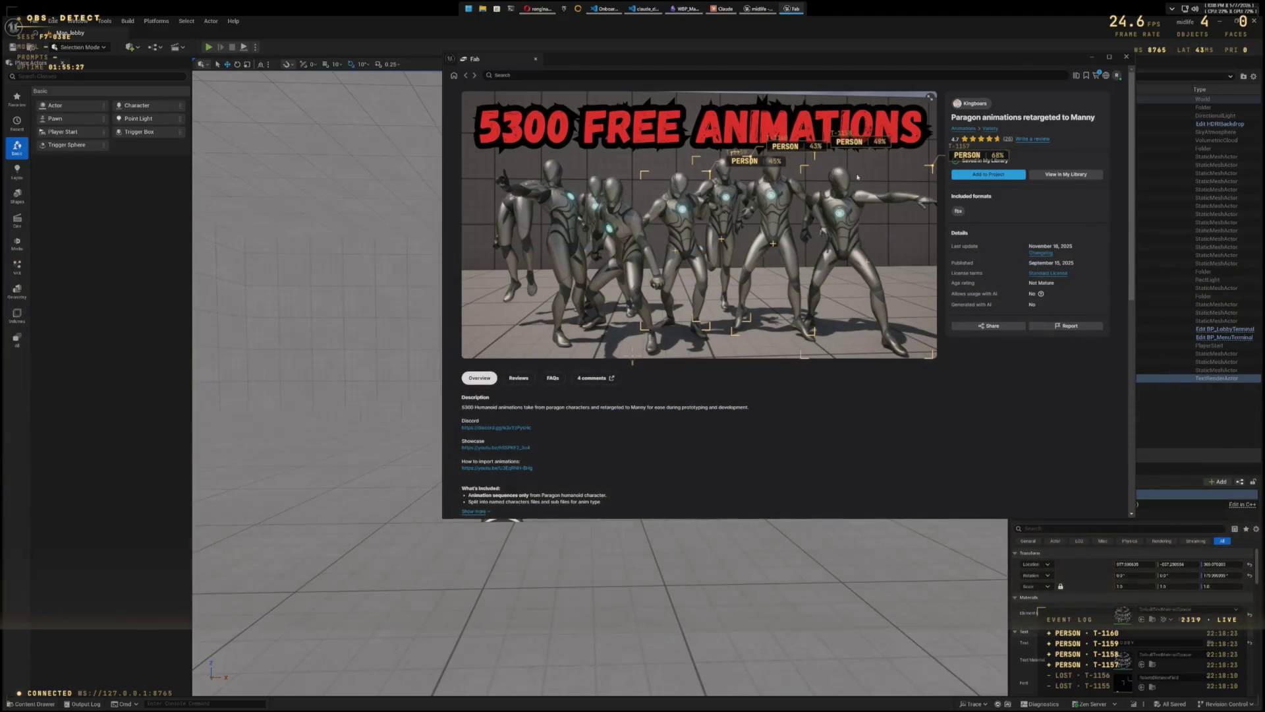
pyautogui.click(989, 175)
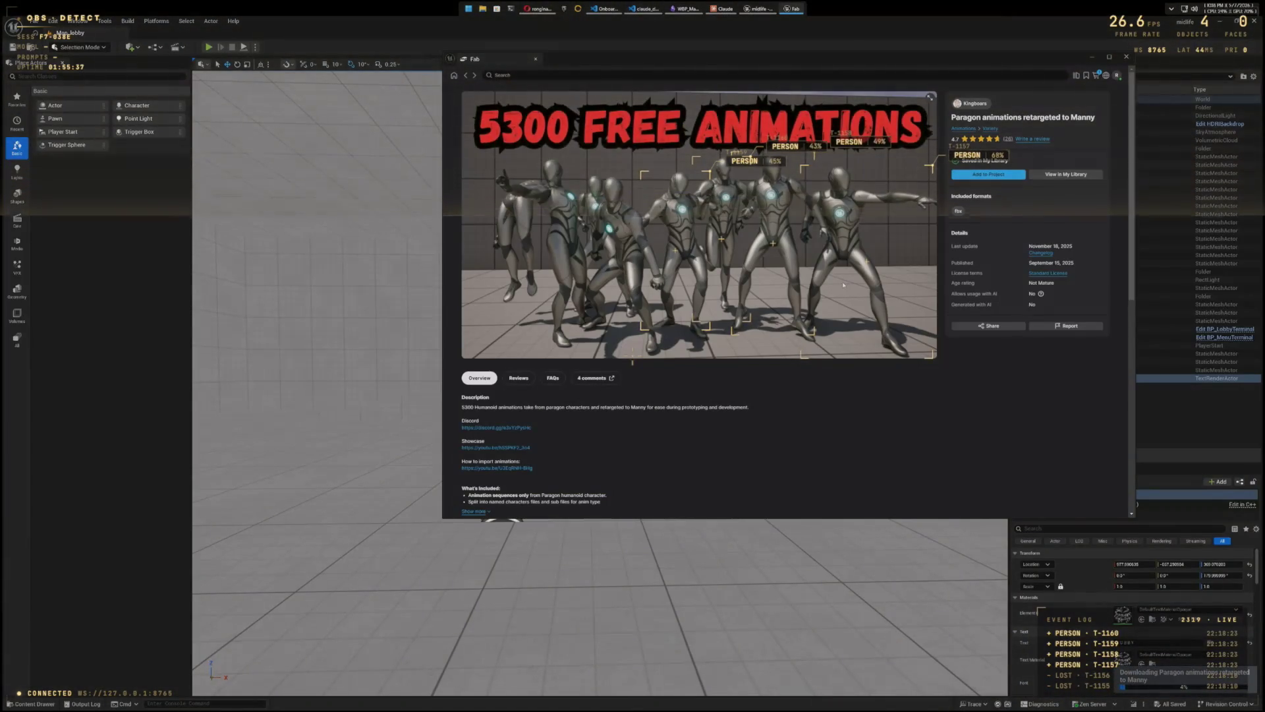
pyautogui.click(254, 440)
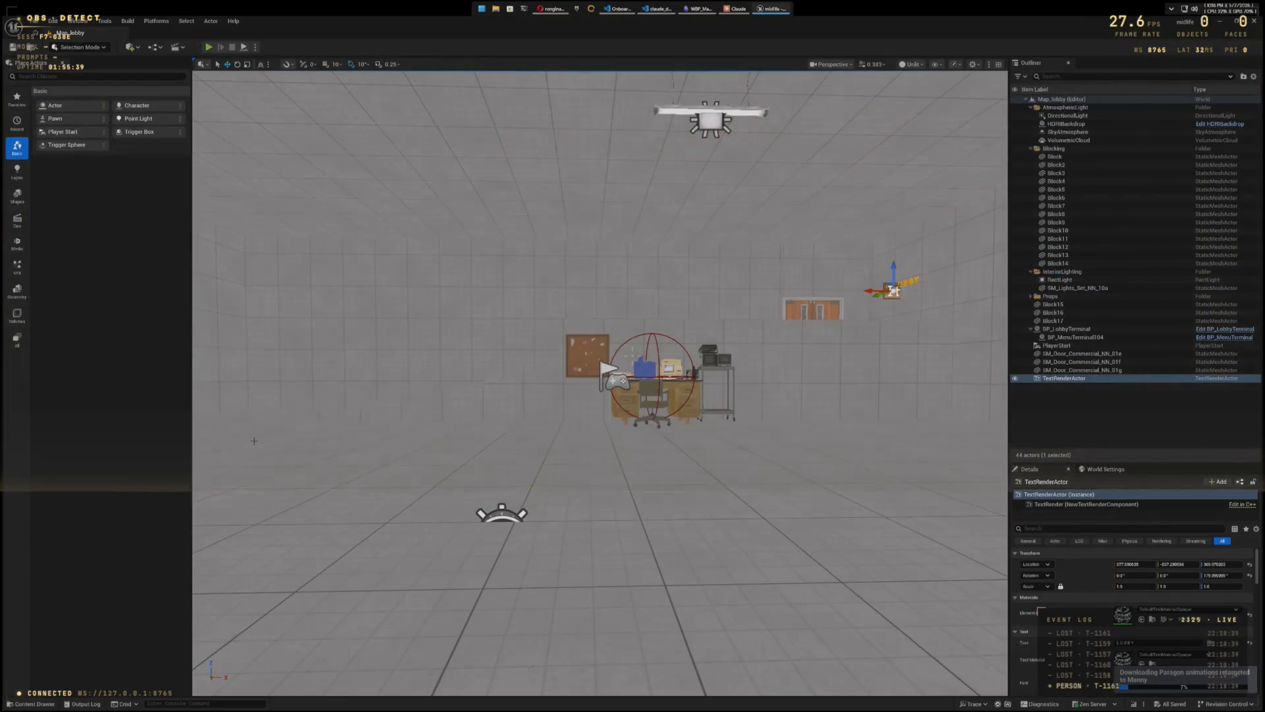
# Step: Delete the FreeAnimationLibrary folder, confirming and force-deleting its still-referenced assets
pyautogui.click(33, 704)
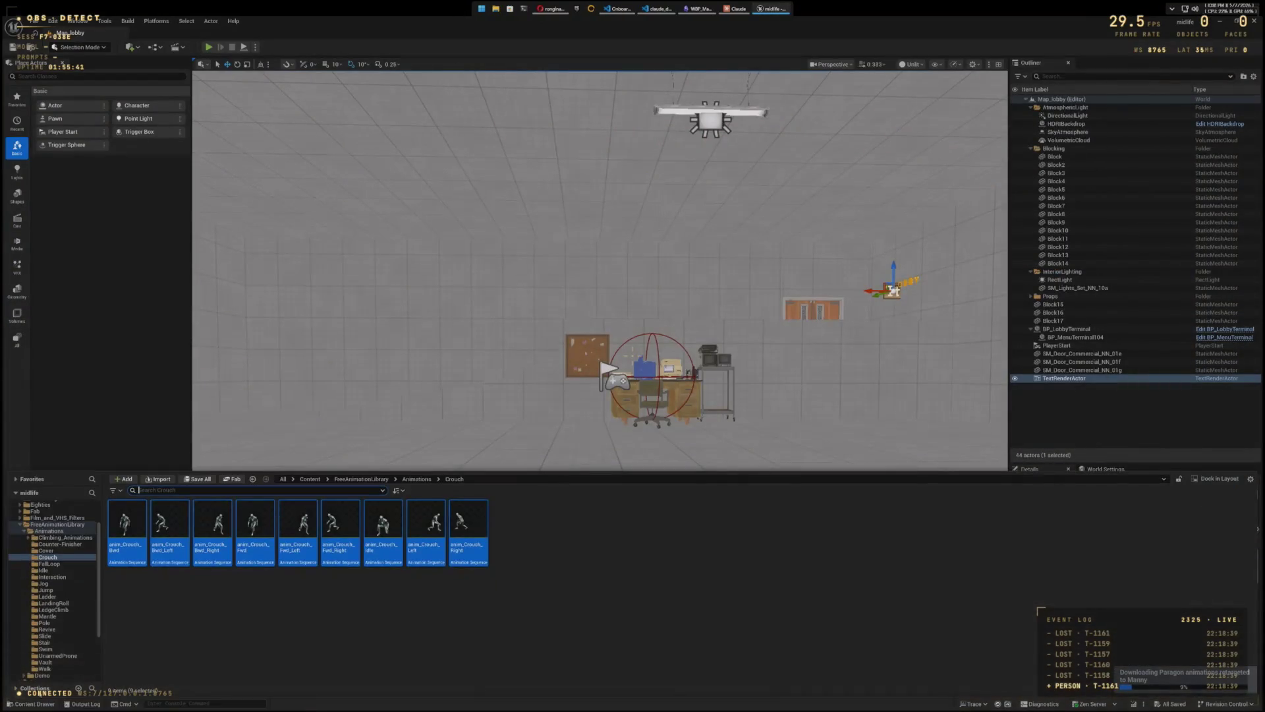
pyautogui.click(29, 525)
pyautogui.click(21, 526)
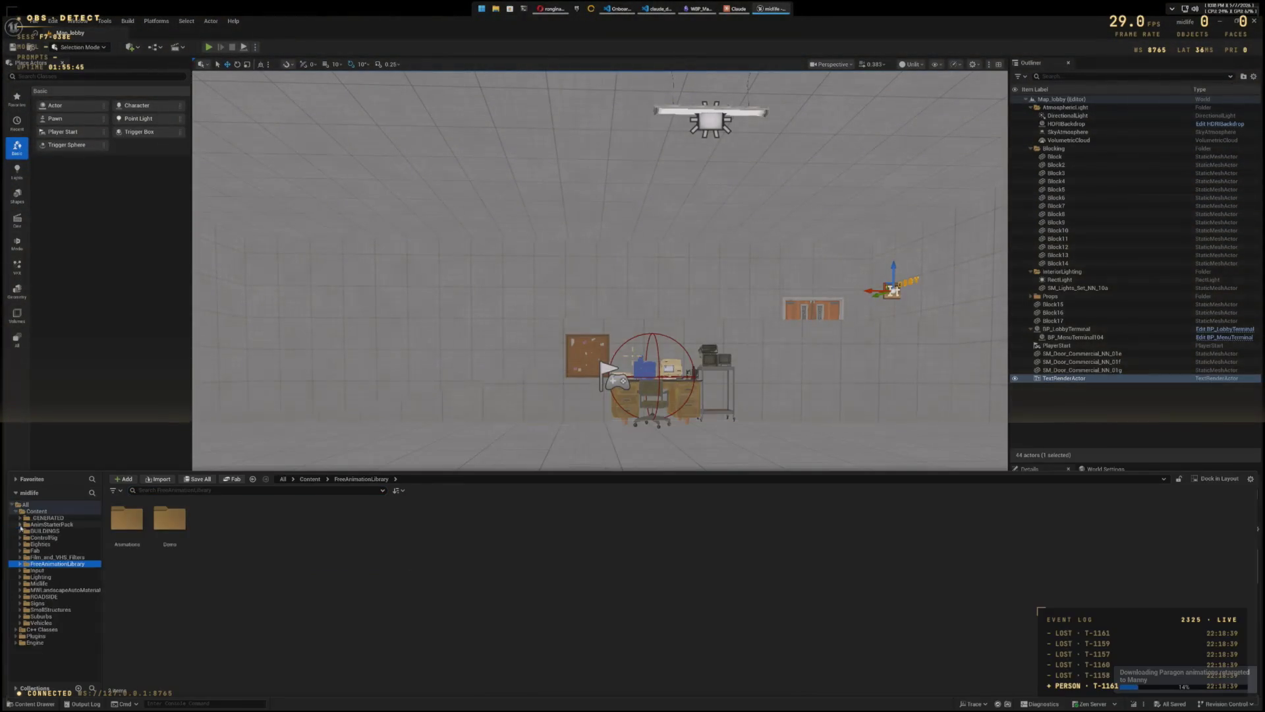
pyautogui.rightClick(26, 564)
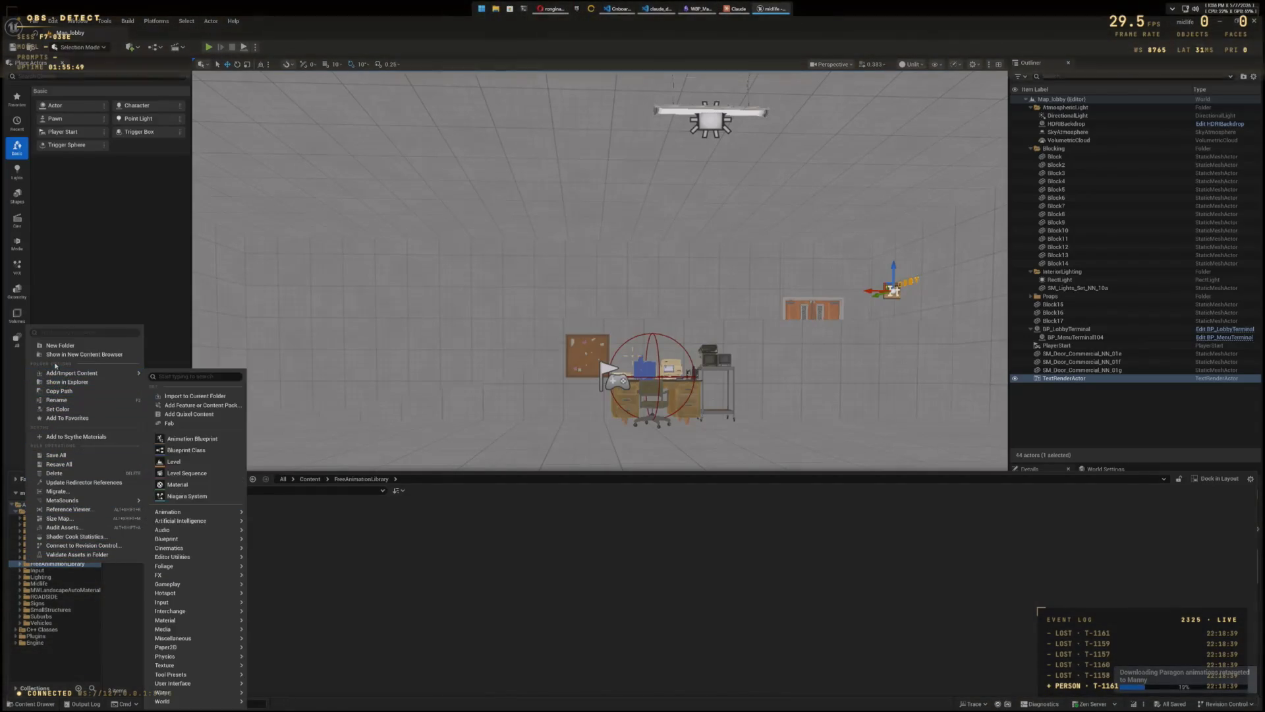
pyautogui.click(58, 473)
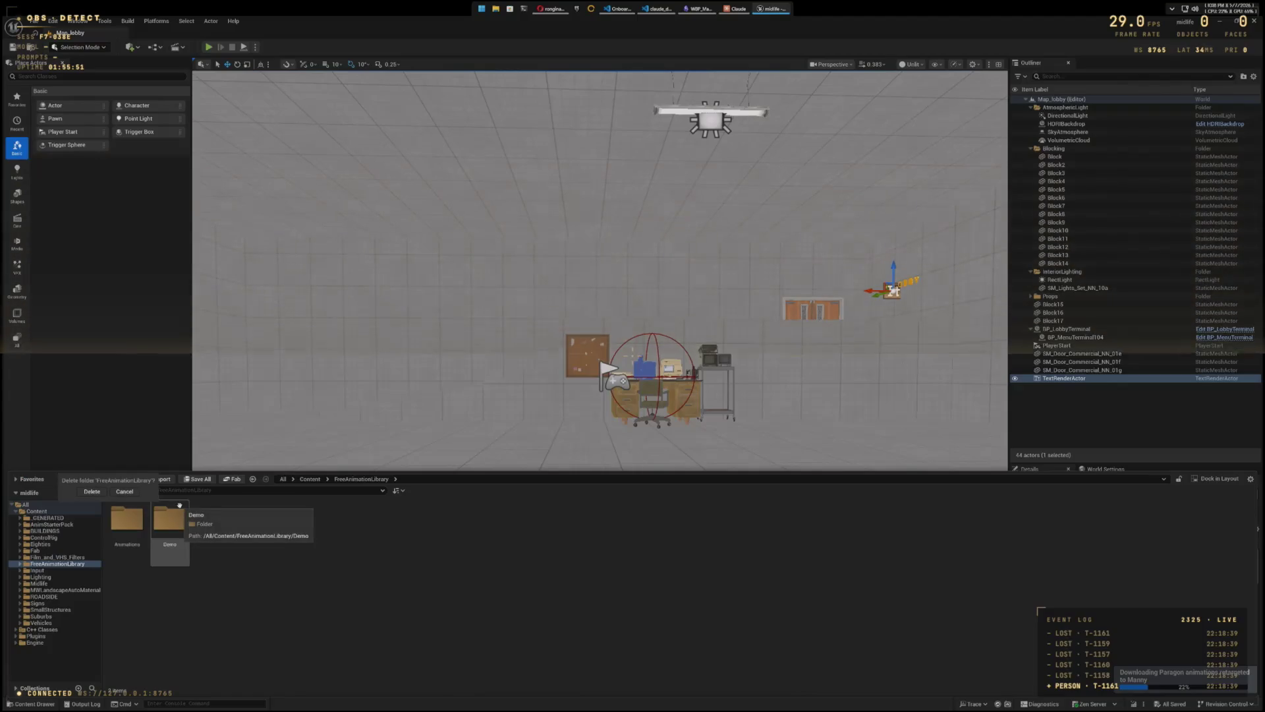
pyautogui.click(93, 491)
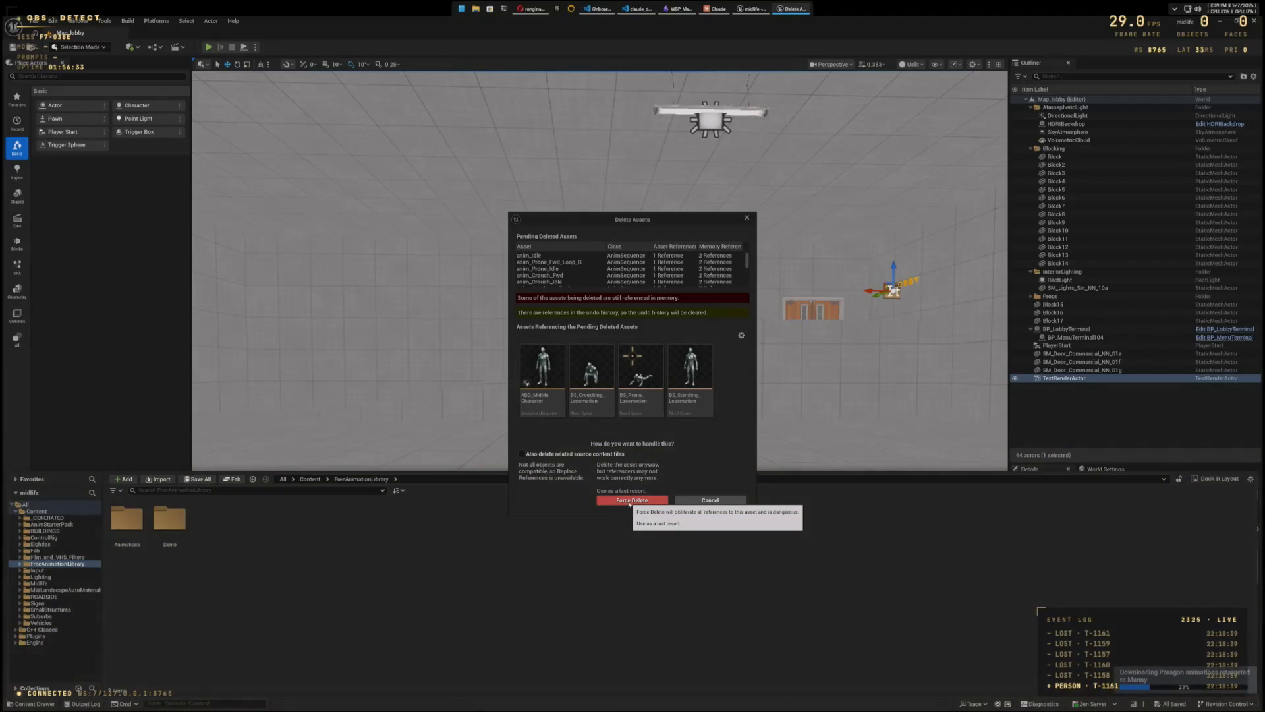
pyautogui.click(629, 502)
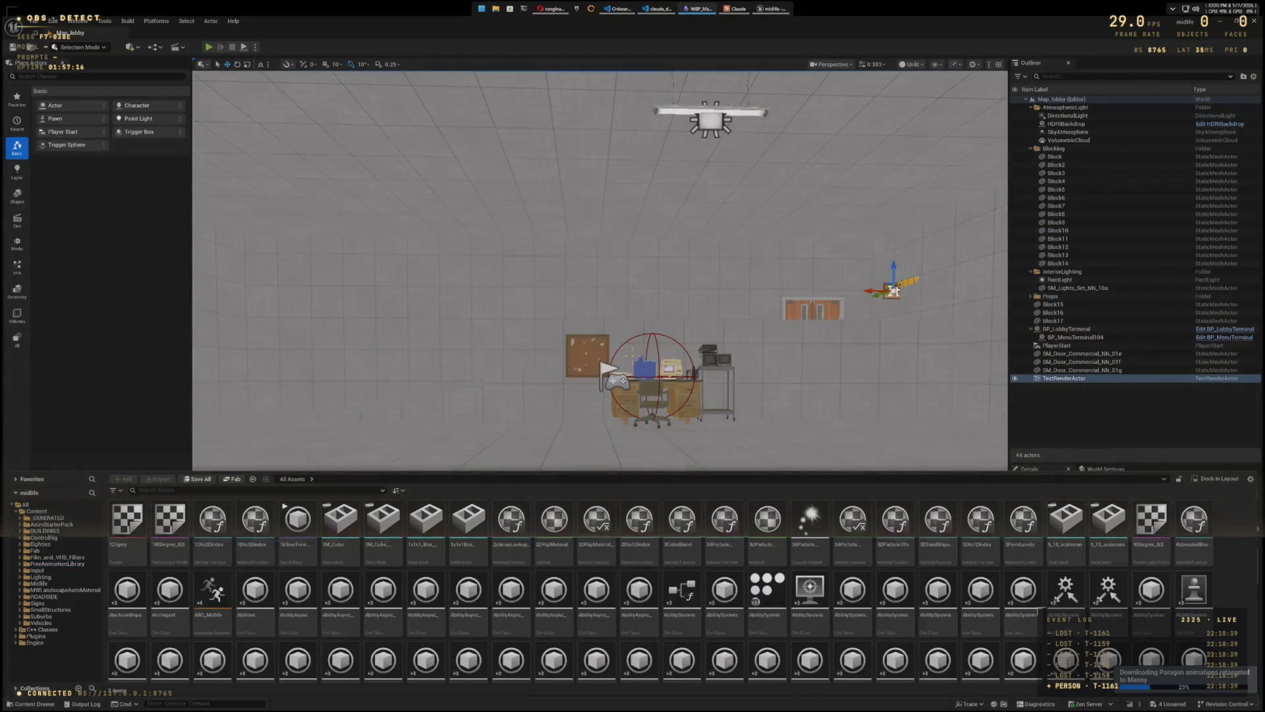
pyautogui.hotkey('alt', 'Tab')
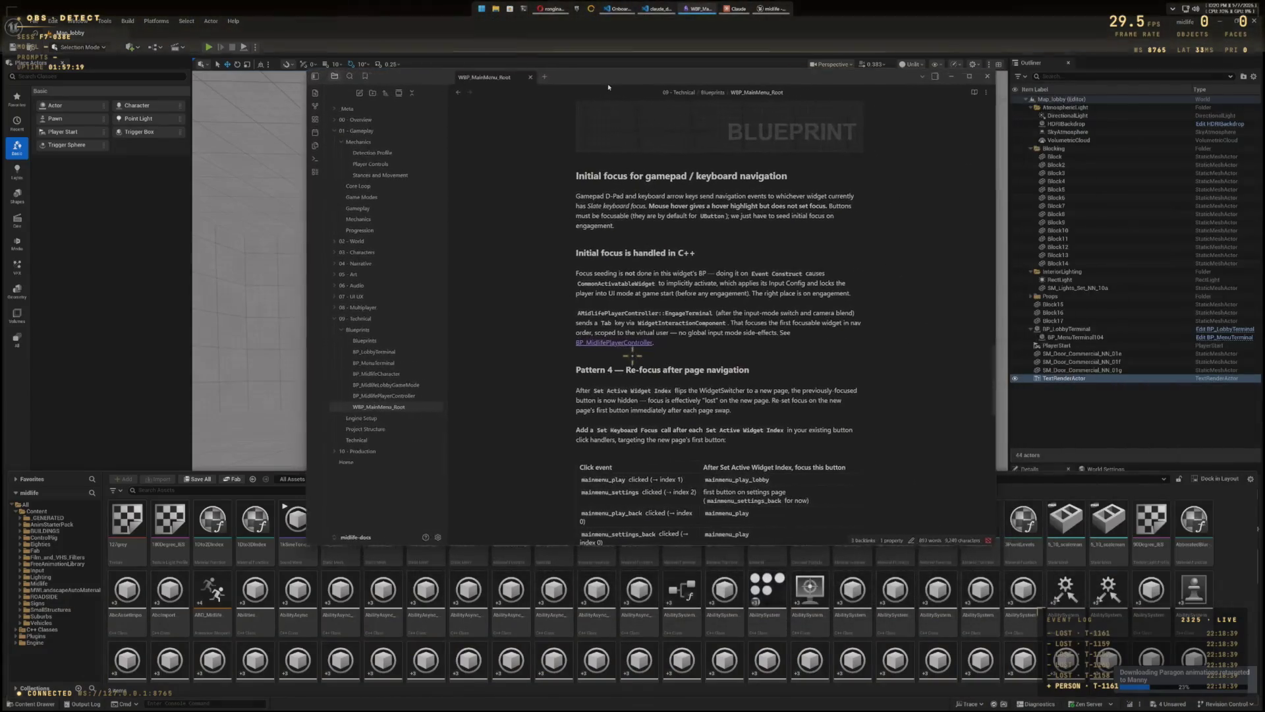
pyautogui.moveTo(608, 86); pyautogui.dragTo(529, 101)
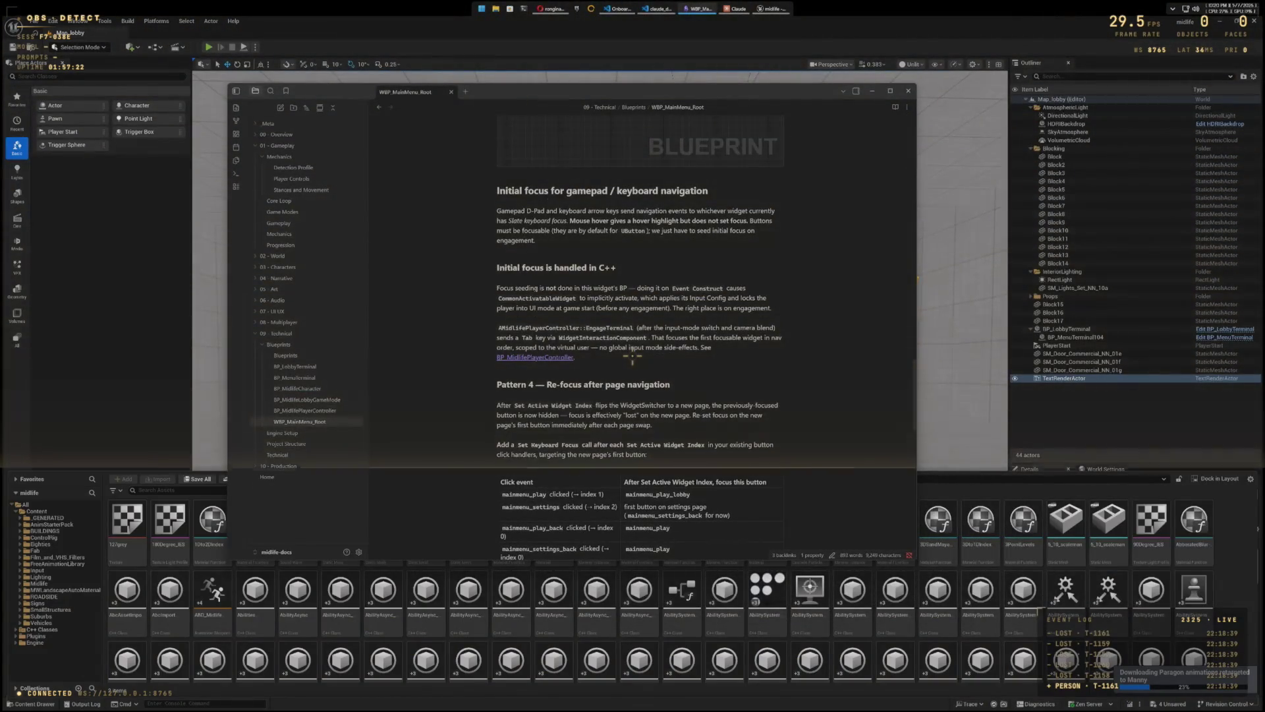
pyautogui.scroll(-3, 632, 355)
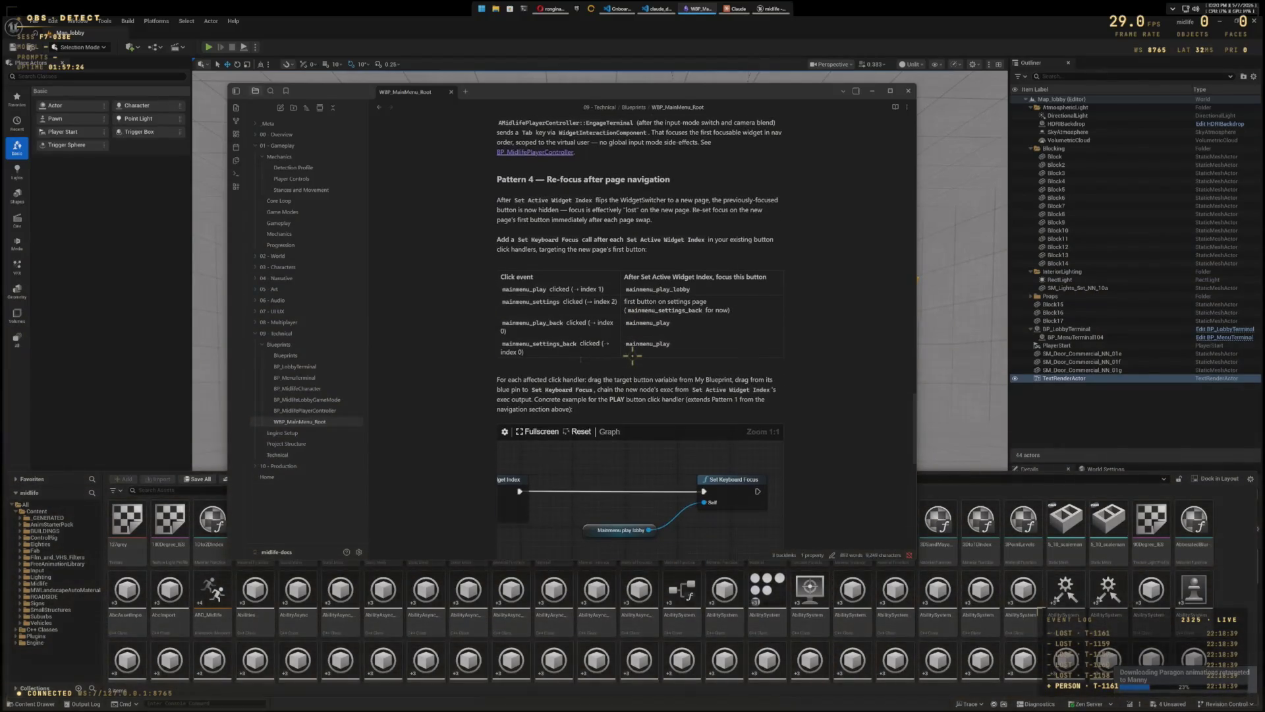
pyautogui.scroll(2, 580, 359)
pyautogui.scroll(-5, 580, 359)
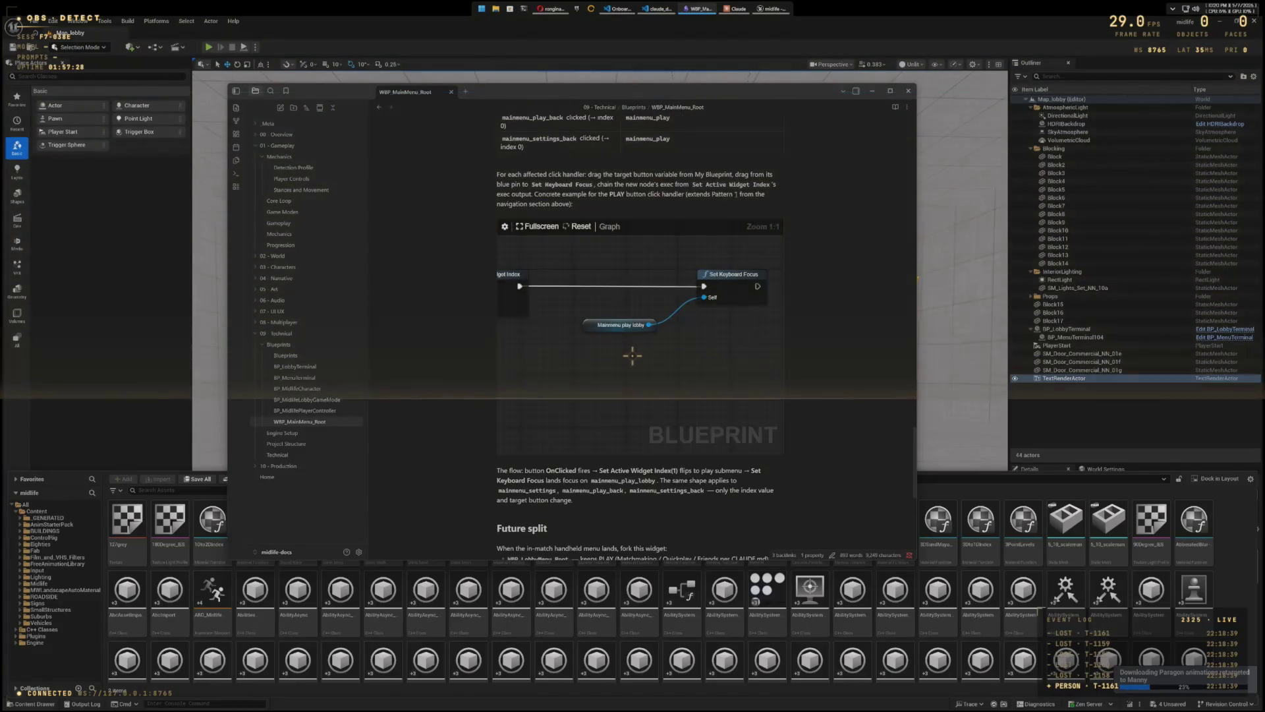
pyautogui.moveTo(916, 277); pyautogui.dragTo(1112, 316)
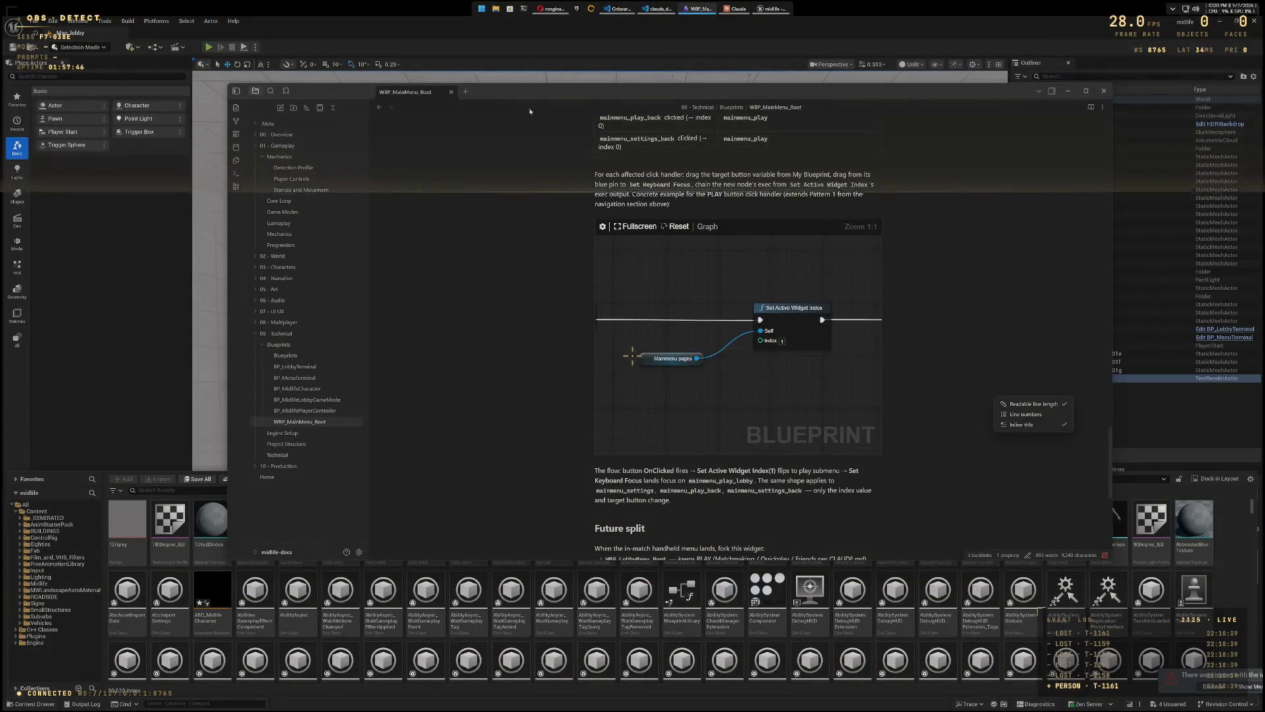
pyautogui.hotkey('alt', 'Tab')
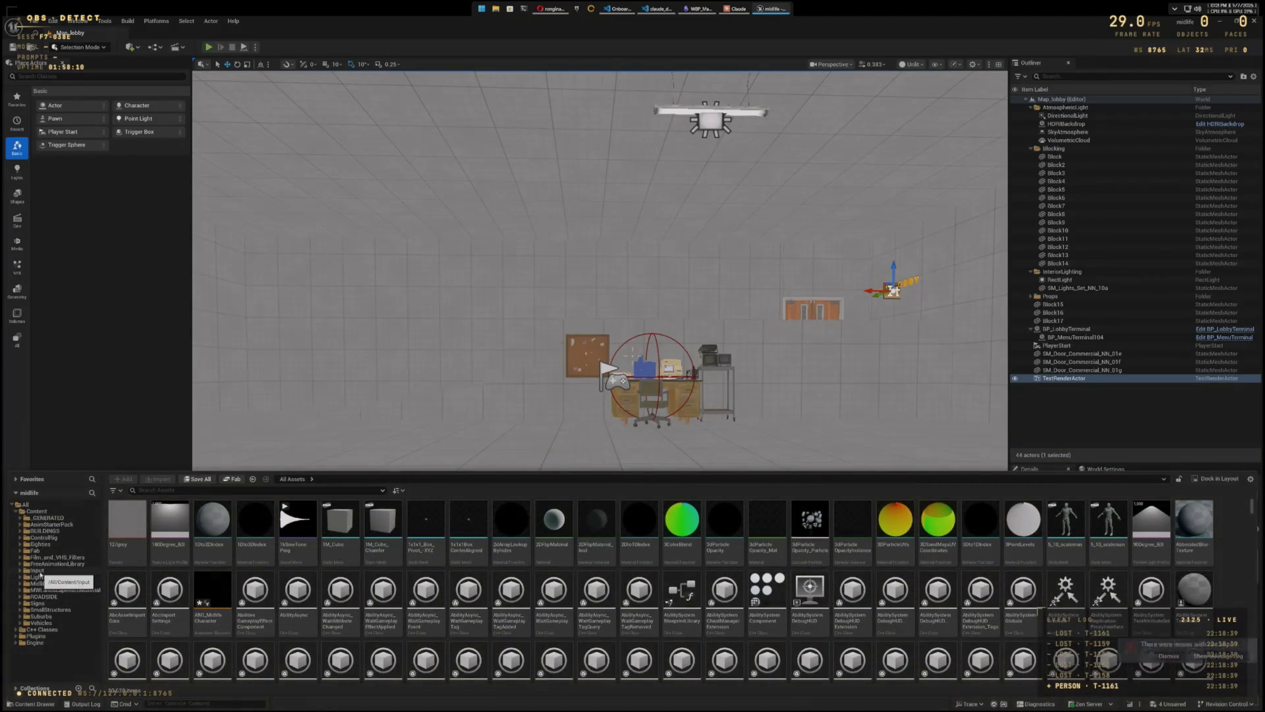
pyautogui.click(48, 564)
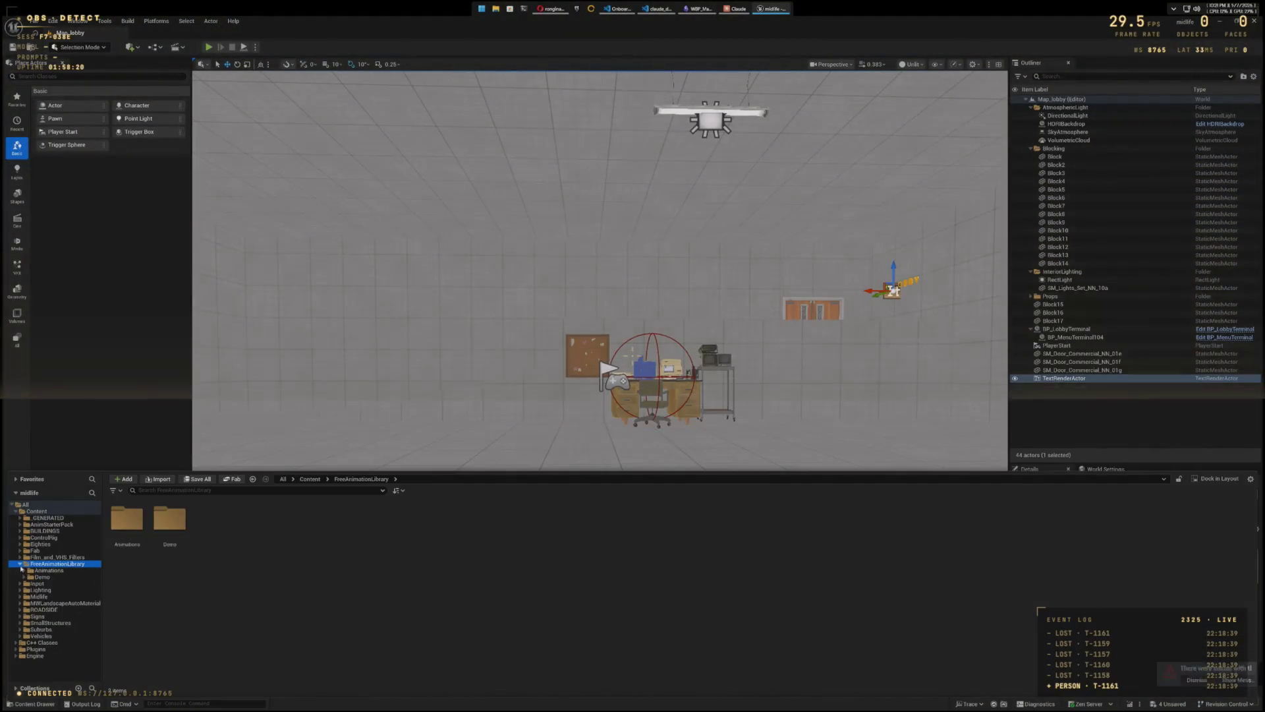
# Step: Open the Midlife Animations folder, select its four assets, and close the extra content browser
pyautogui.click(21, 565)
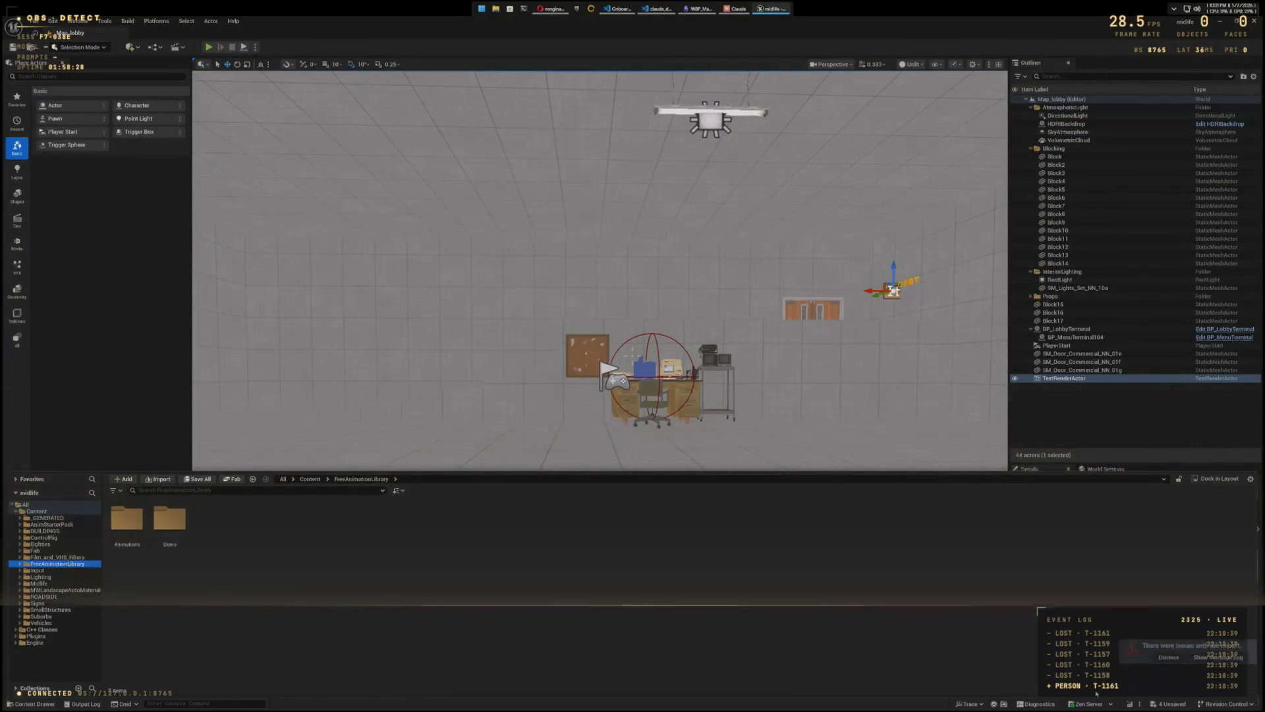
pyautogui.click(30, 584)
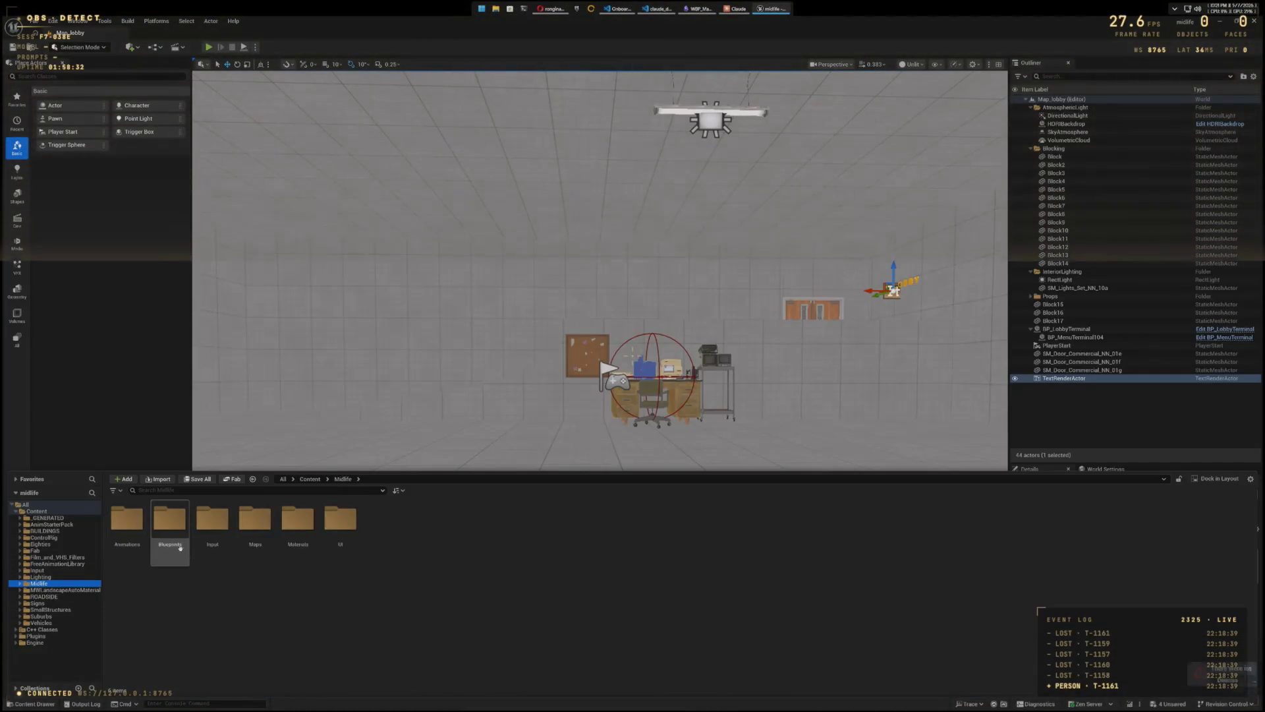
pyautogui.doubleClick(125, 527)
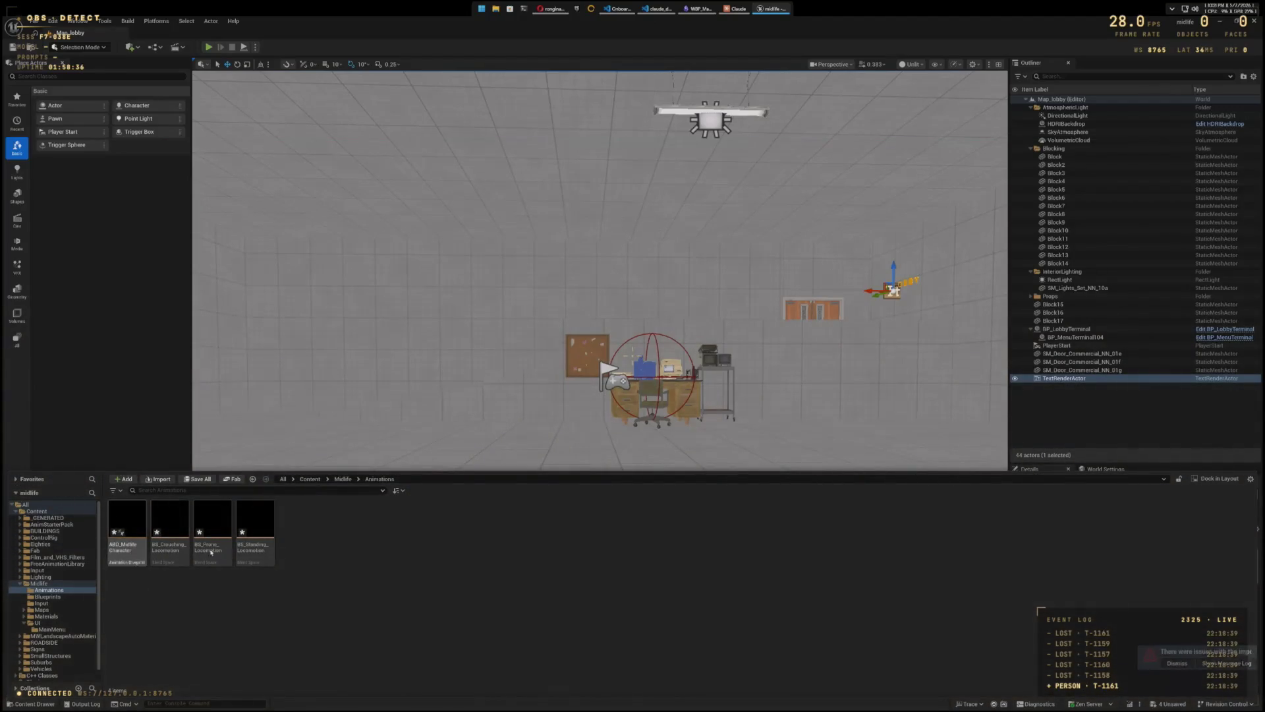
pyautogui.click(259, 559)
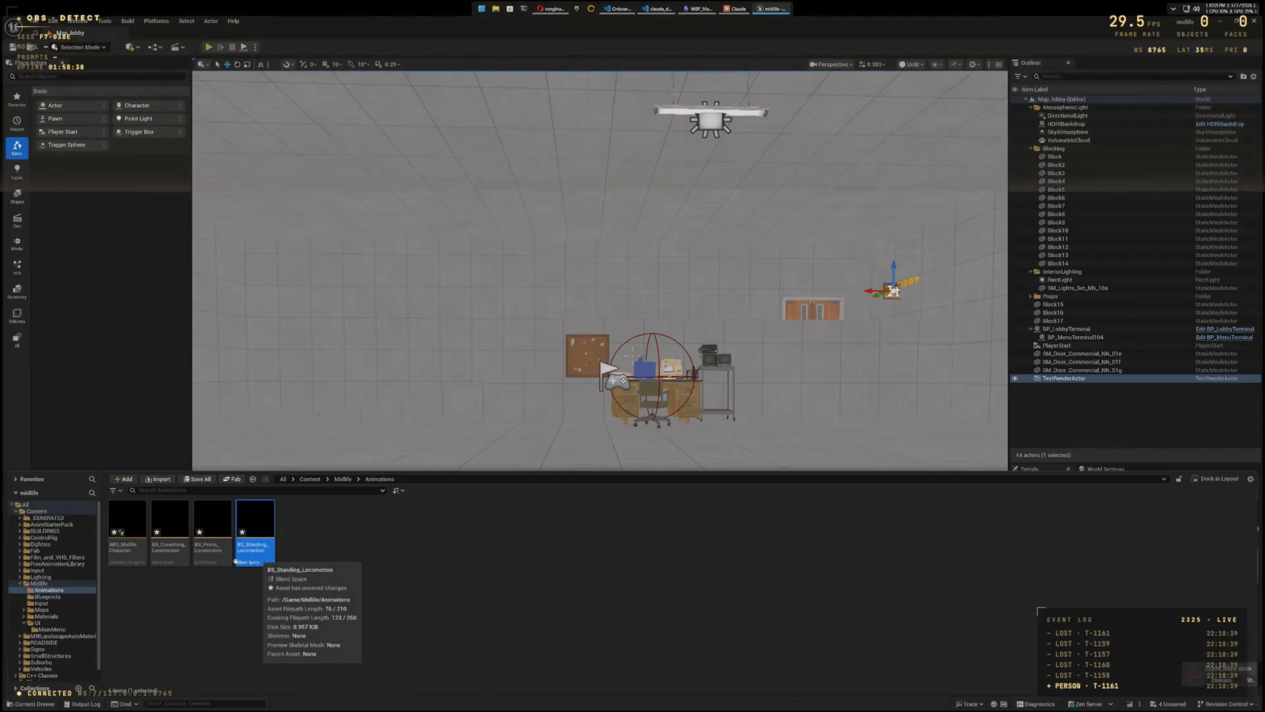
pyautogui.keyDown('shift'); pyautogui.click(135, 555); pyautogui.keyUp('shift')
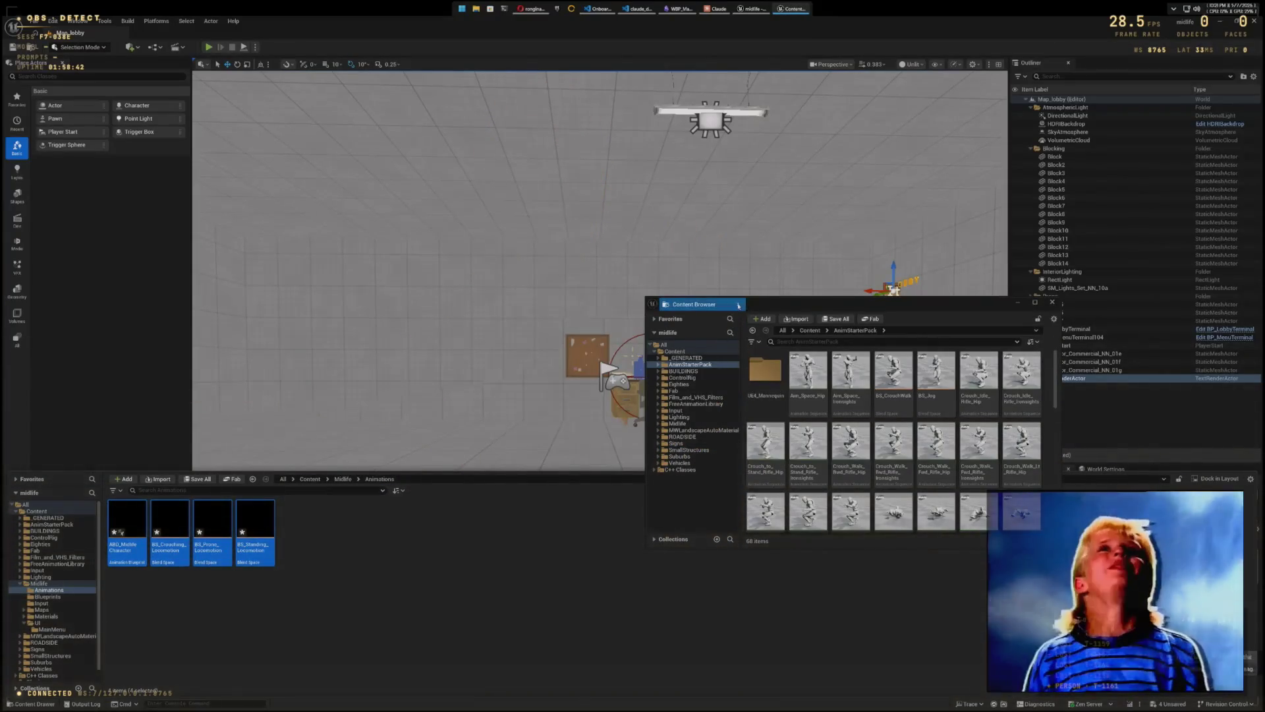
pyautogui.click(1053, 302)
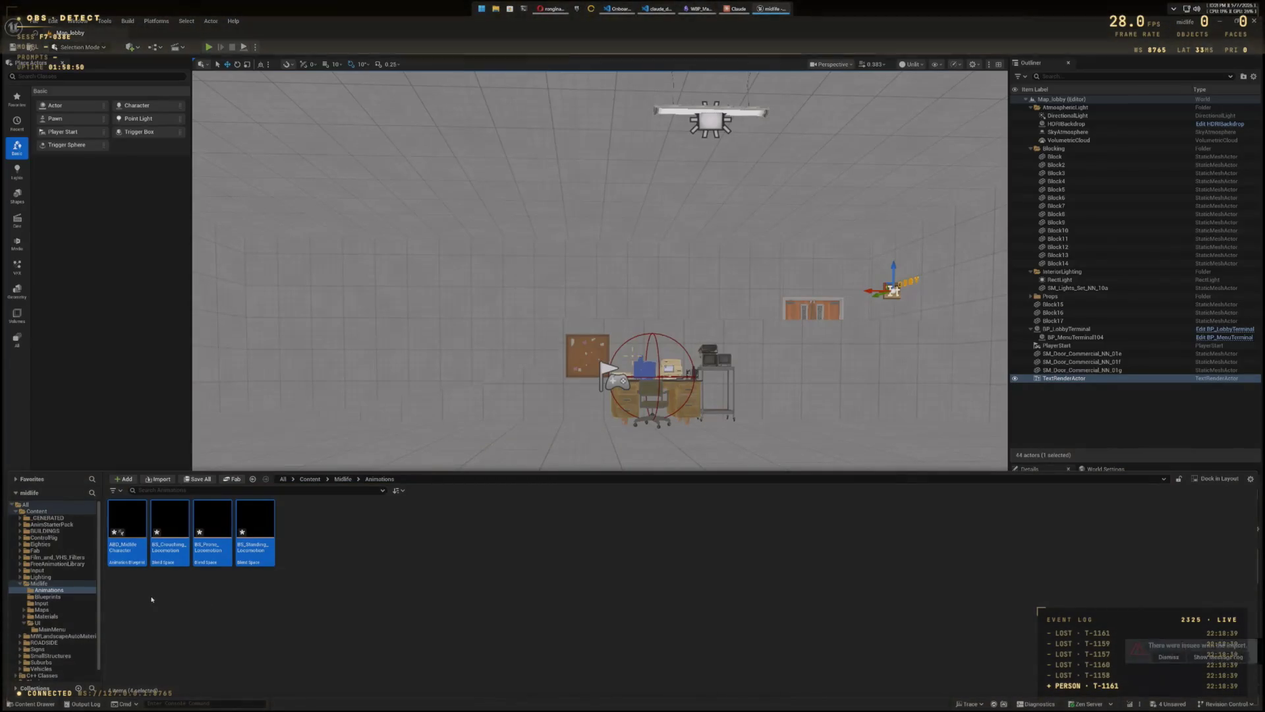
# Step: Open a second content browser from the assets' context menu, then close it again
pyautogui.rightClick(263, 544)
pyautogui.click(310, 356)
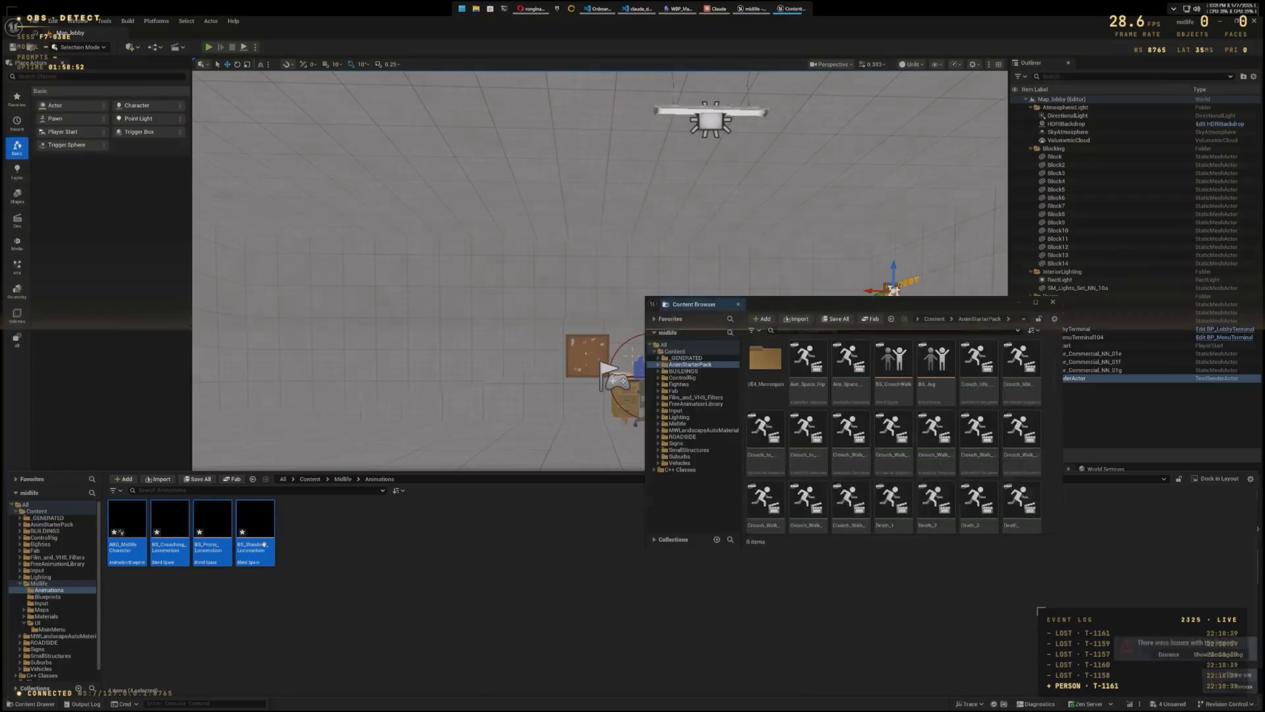
pyautogui.click(720, 593)
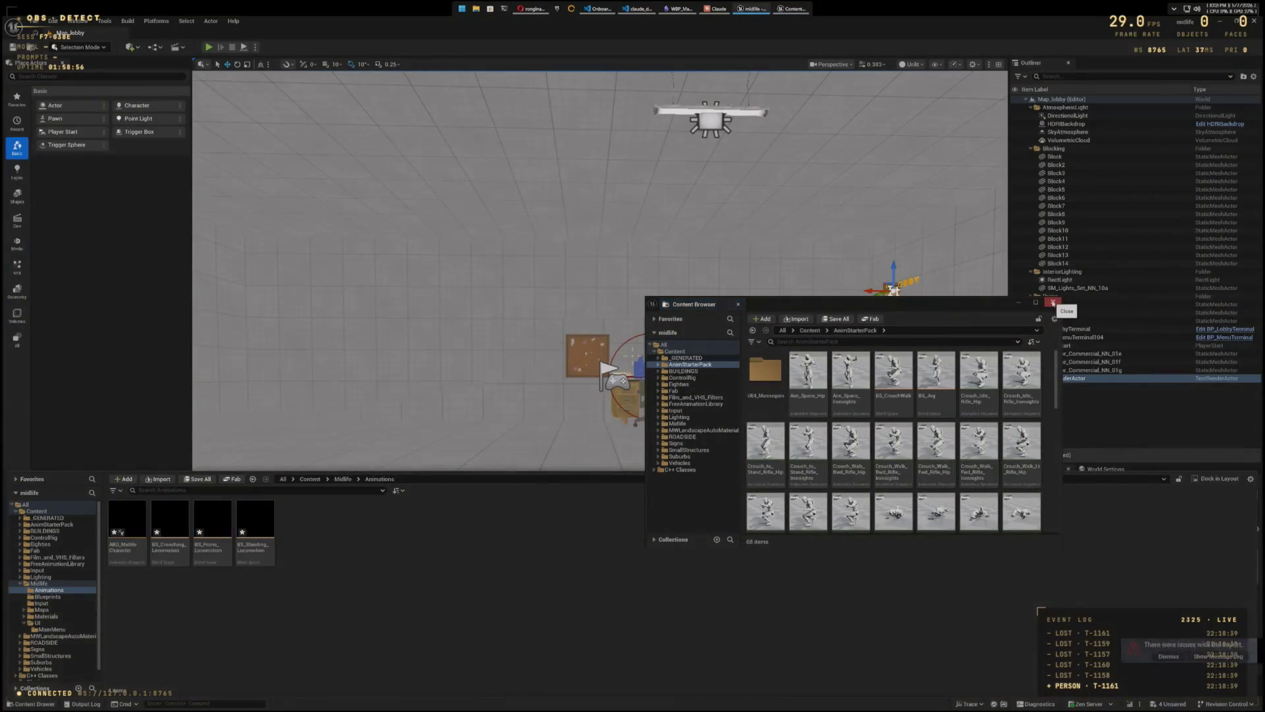
pyautogui.scroll(-8, 1005, 395)
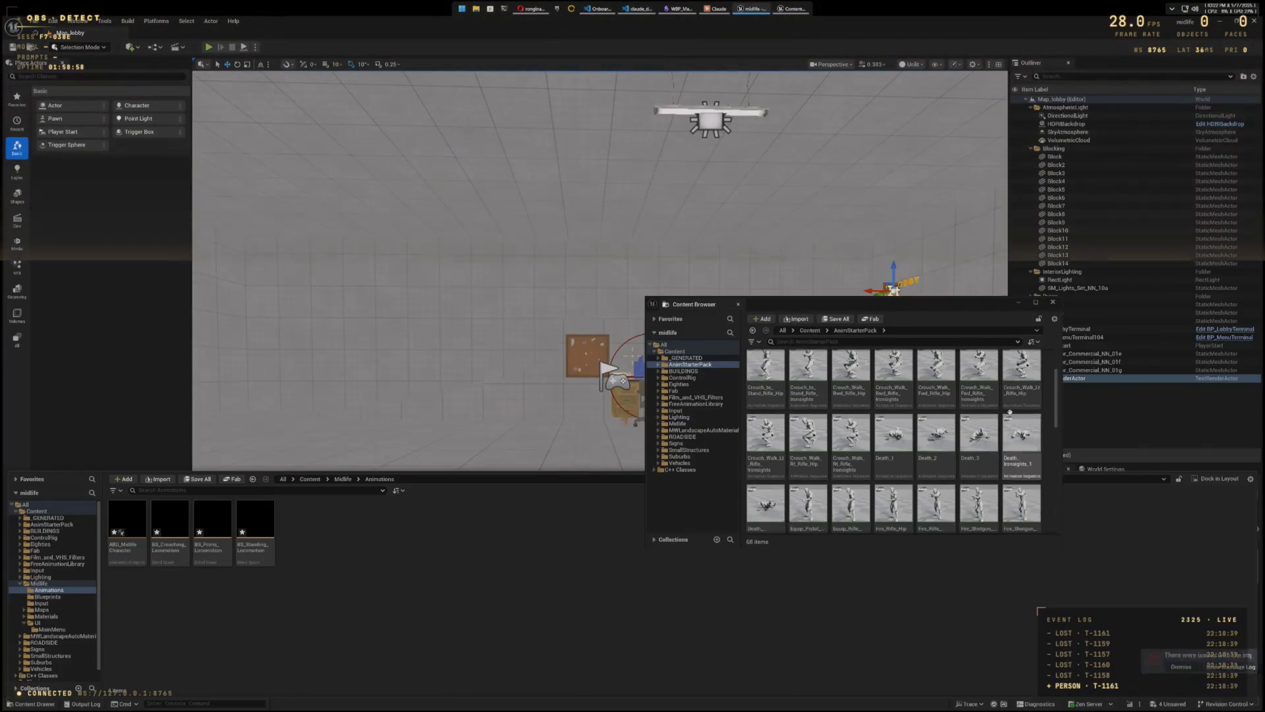
pyautogui.scroll(-8, 1011, 414)
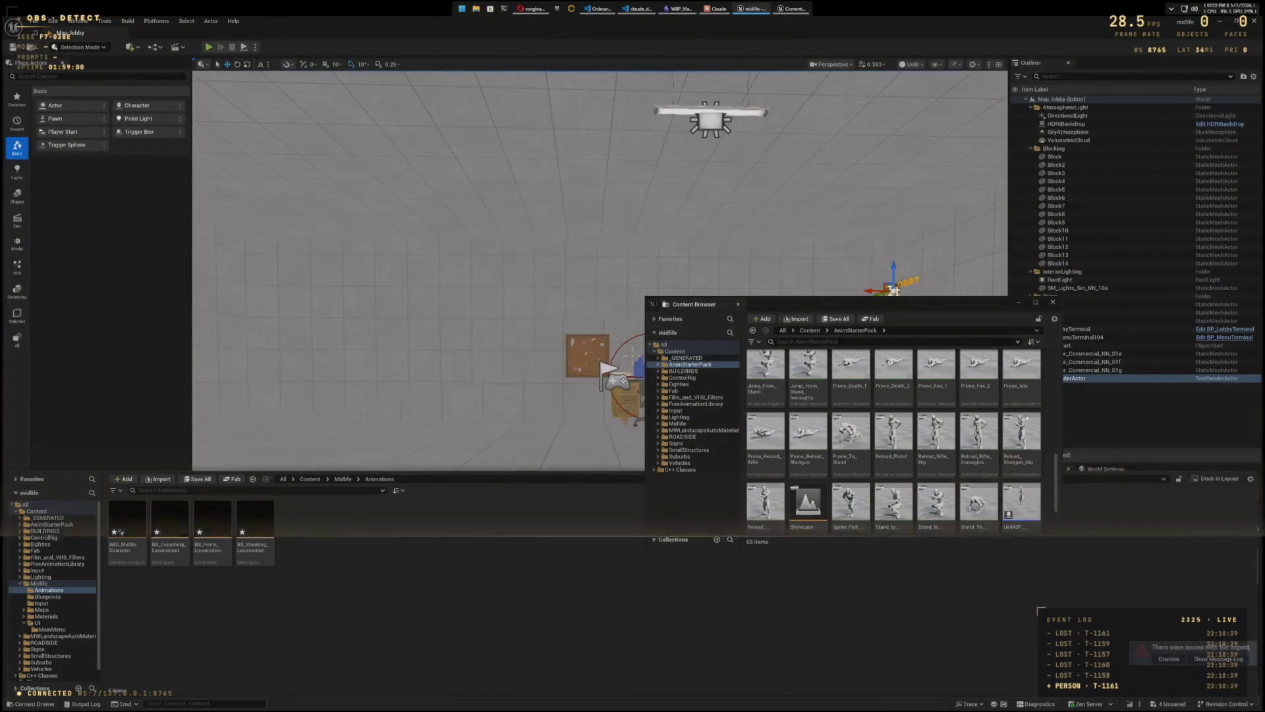
pyautogui.click(1053, 302)
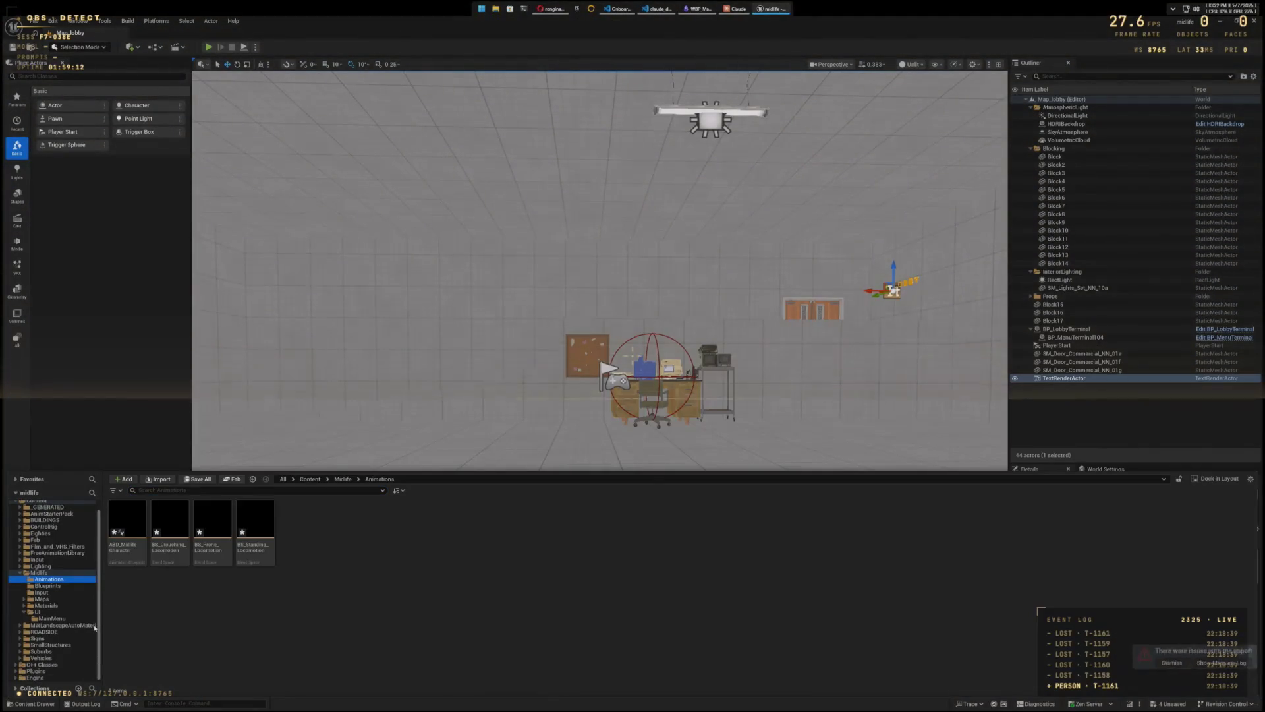
# Step: Reopen a floating asset browser from the Midlife folder and close it
pyautogui.scroll(1, 26, 581)
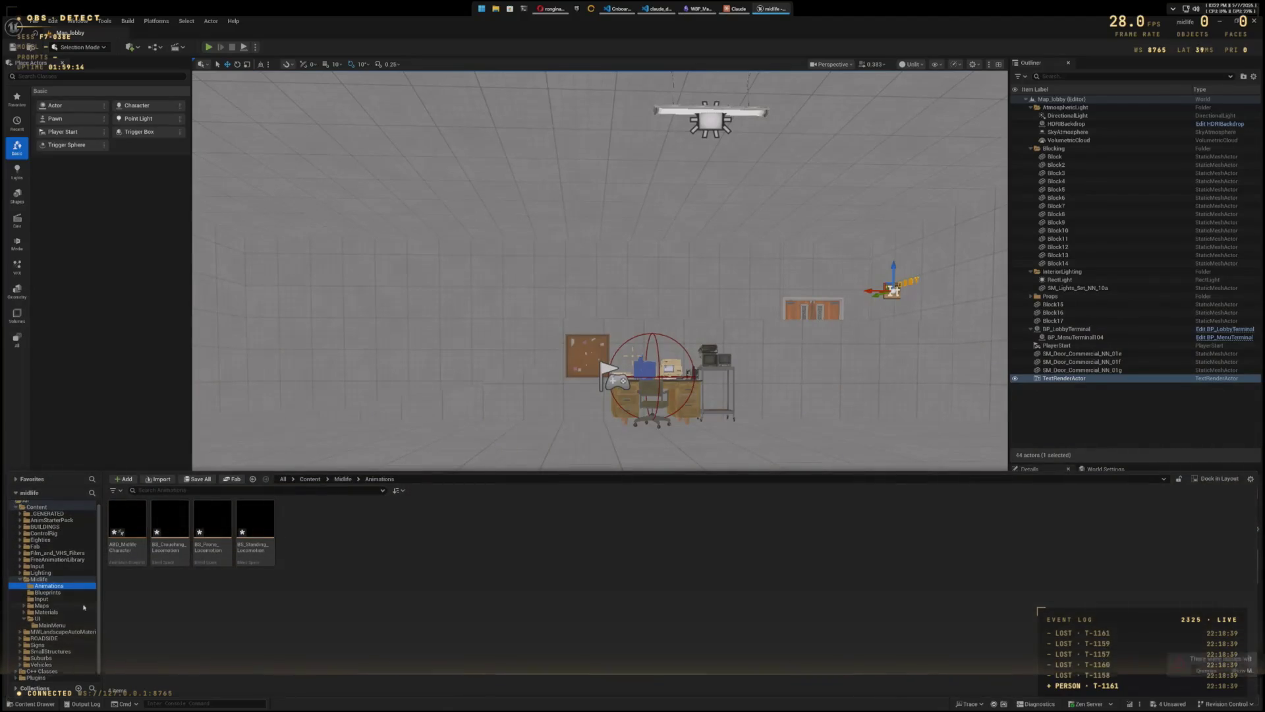
pyautogui.click(25, 580)
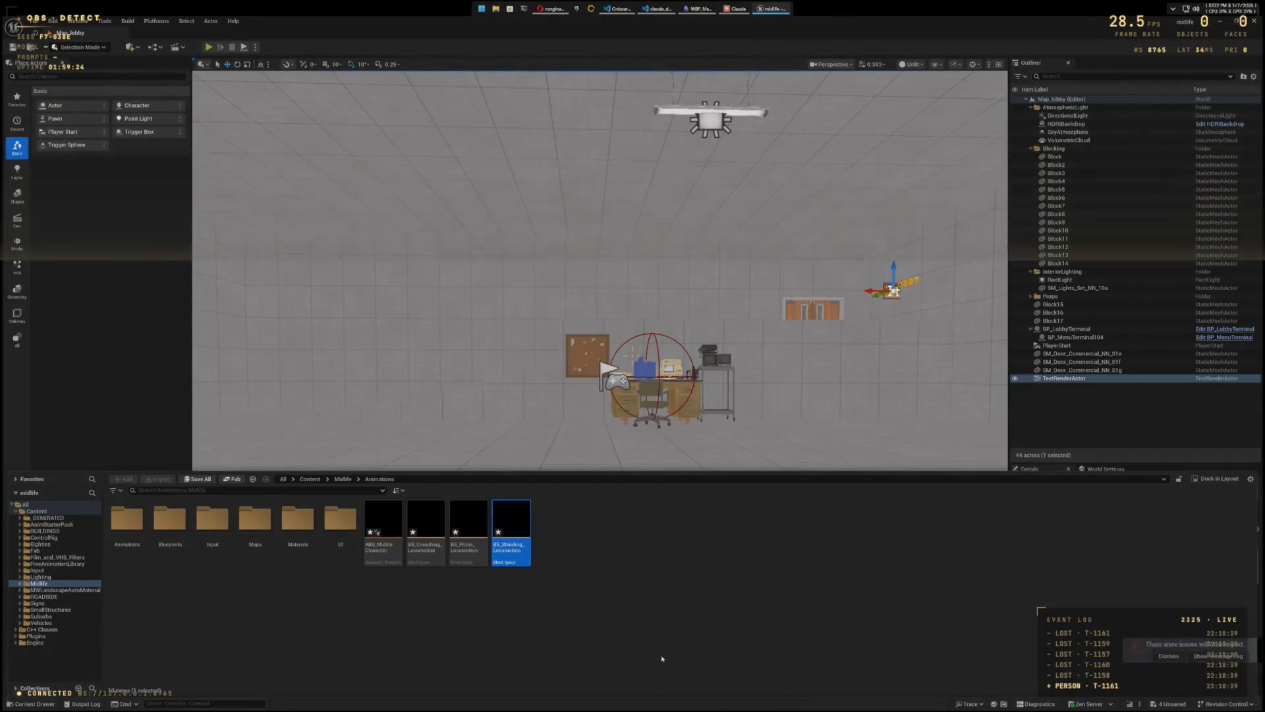
pyautogui.doubleClick(512, 555)
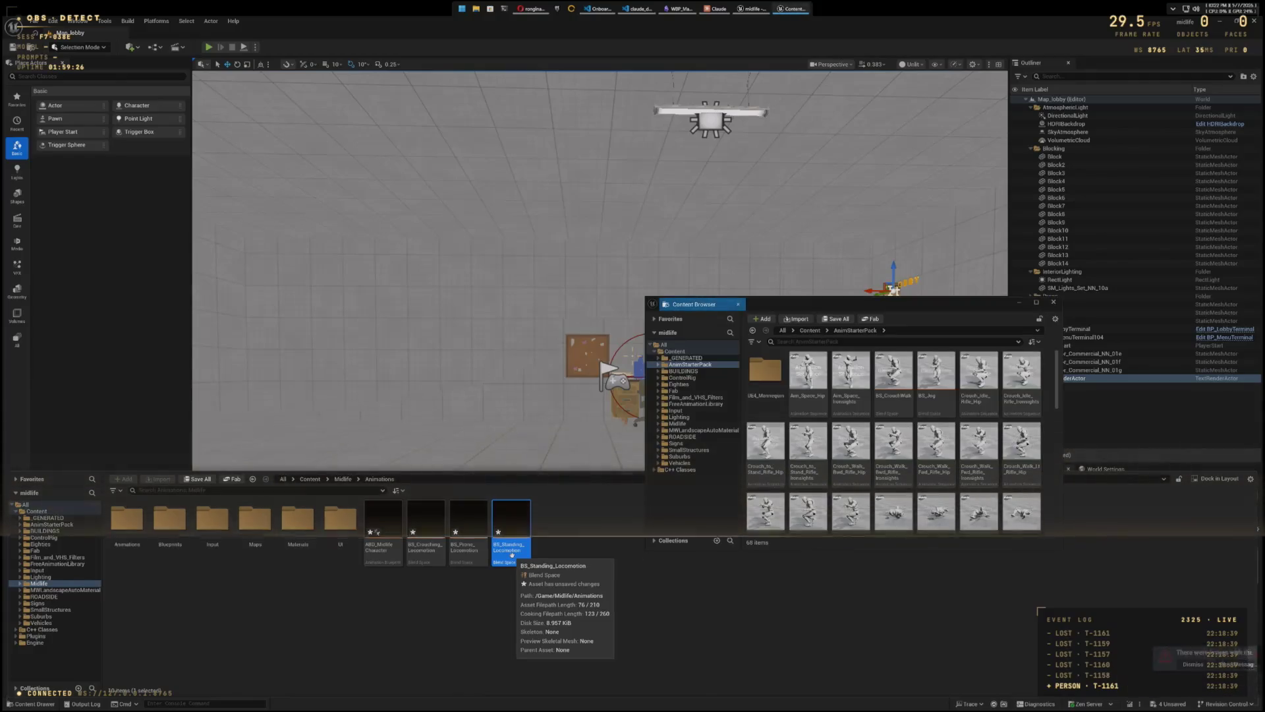
pyautogui.click(696, 608)
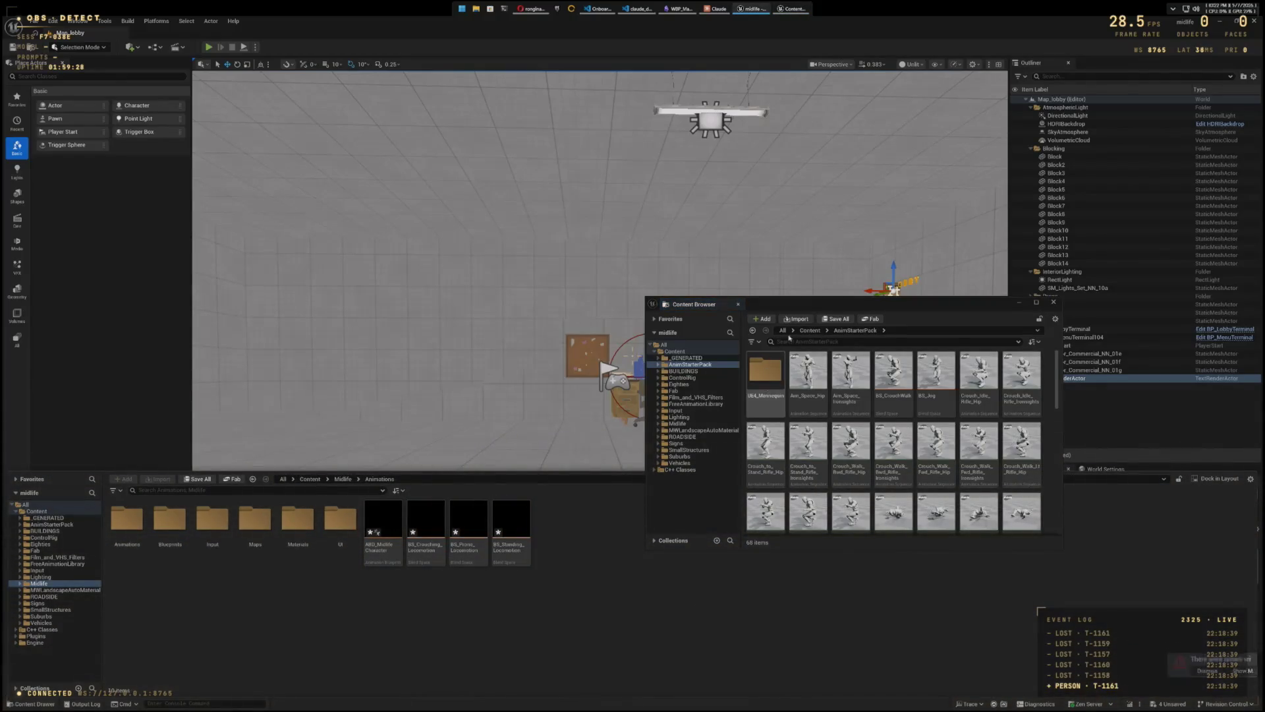
pyautogui.click(1053, 302)
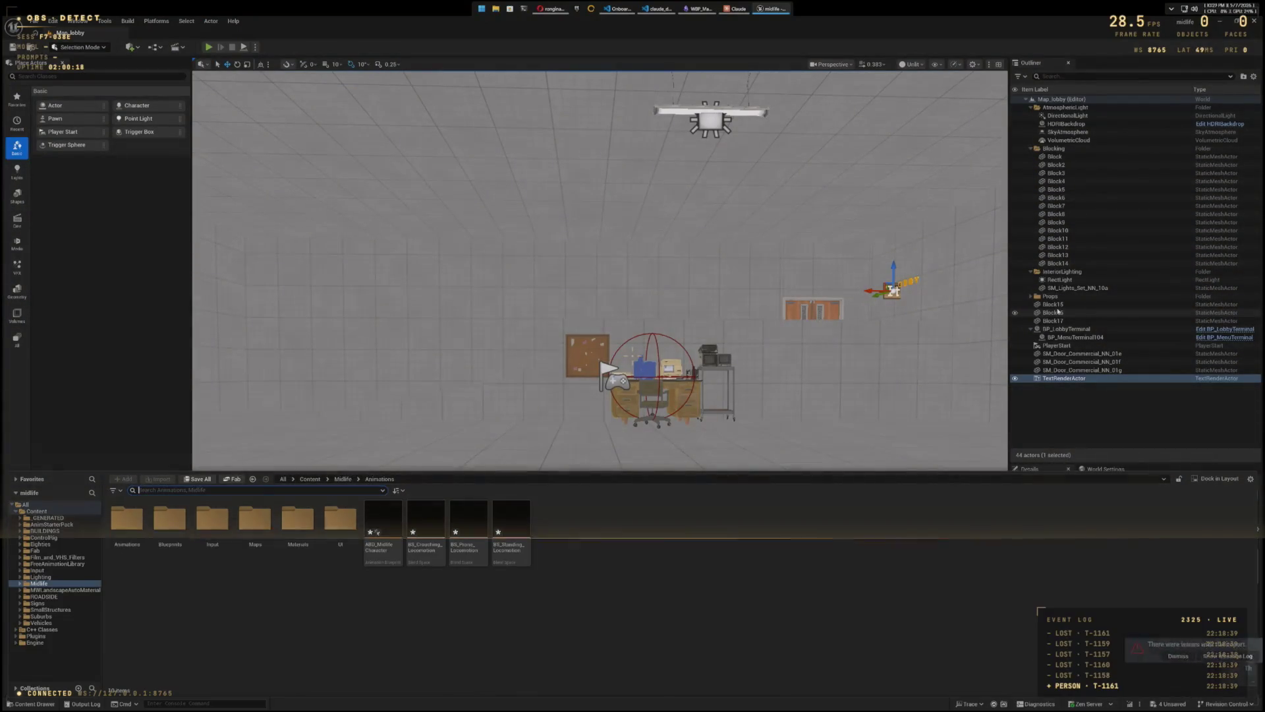
# Step: Play the level, stop it with Esc, and try closing the editor from its taskbar button
pyautogui.click(206, 48)
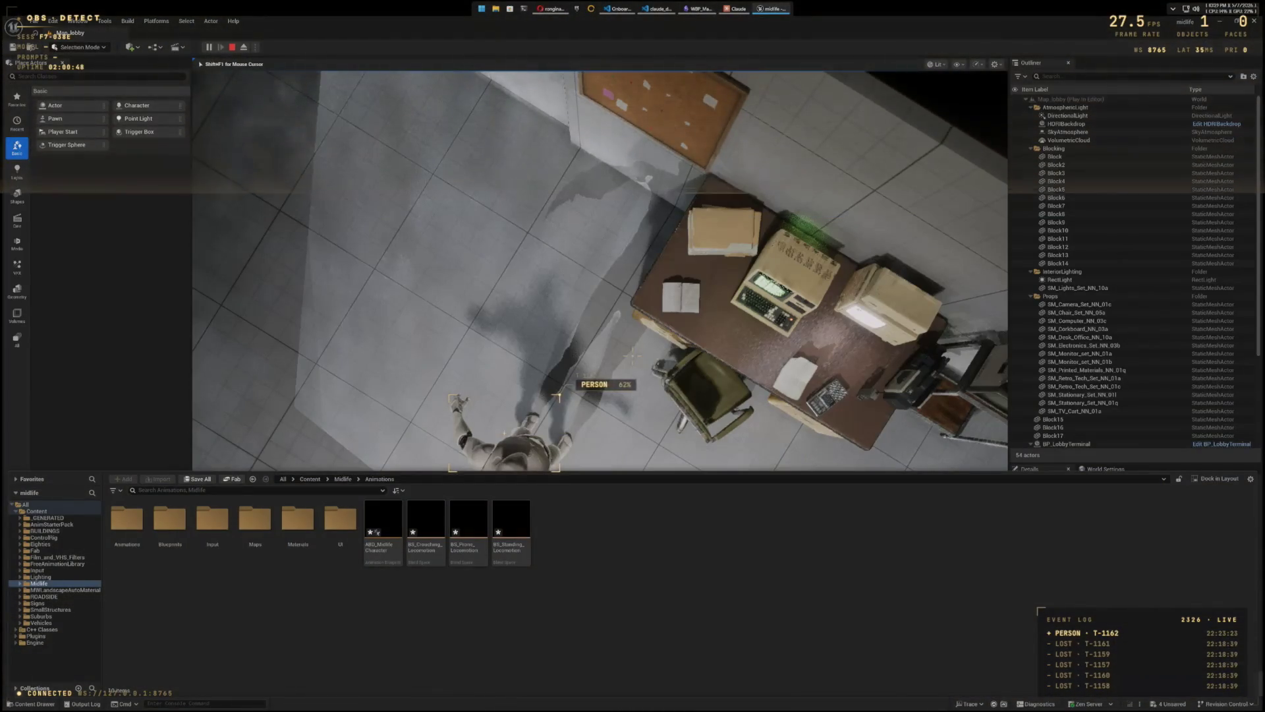
pyautogui.press('Escape')
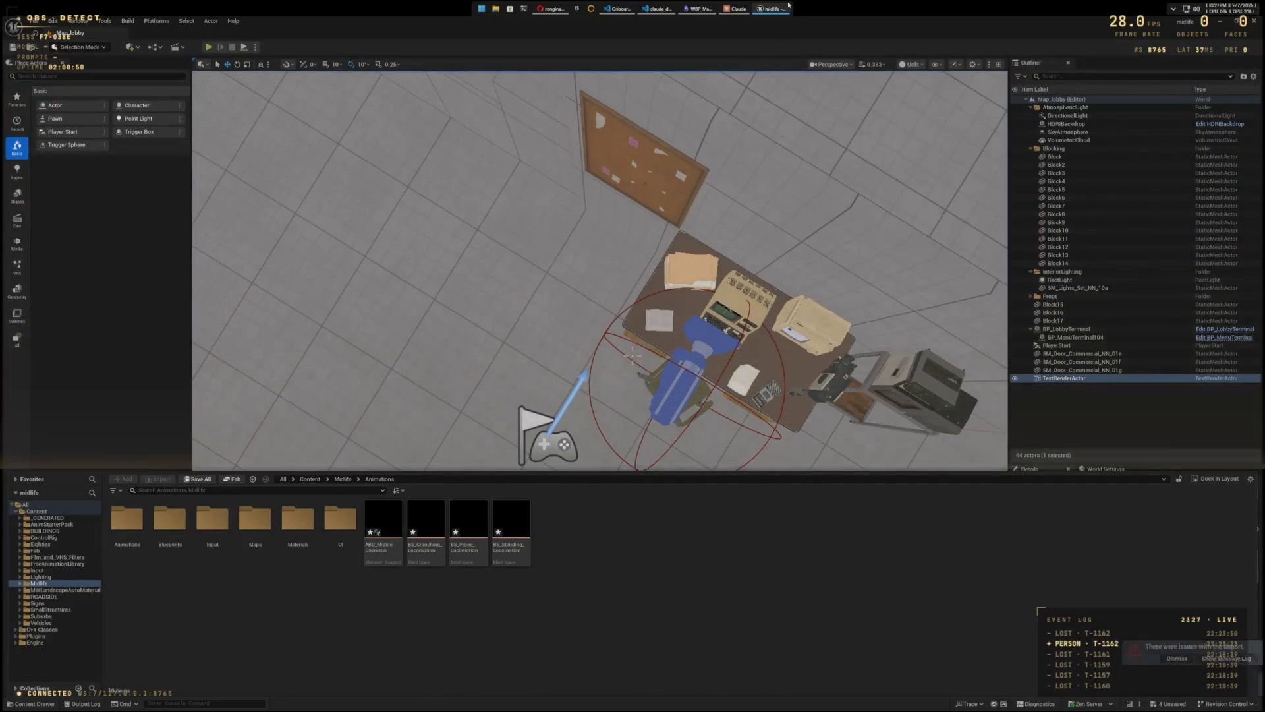
pyautogui.rightClick(784, 8)
pyautogui.click(753, 55)
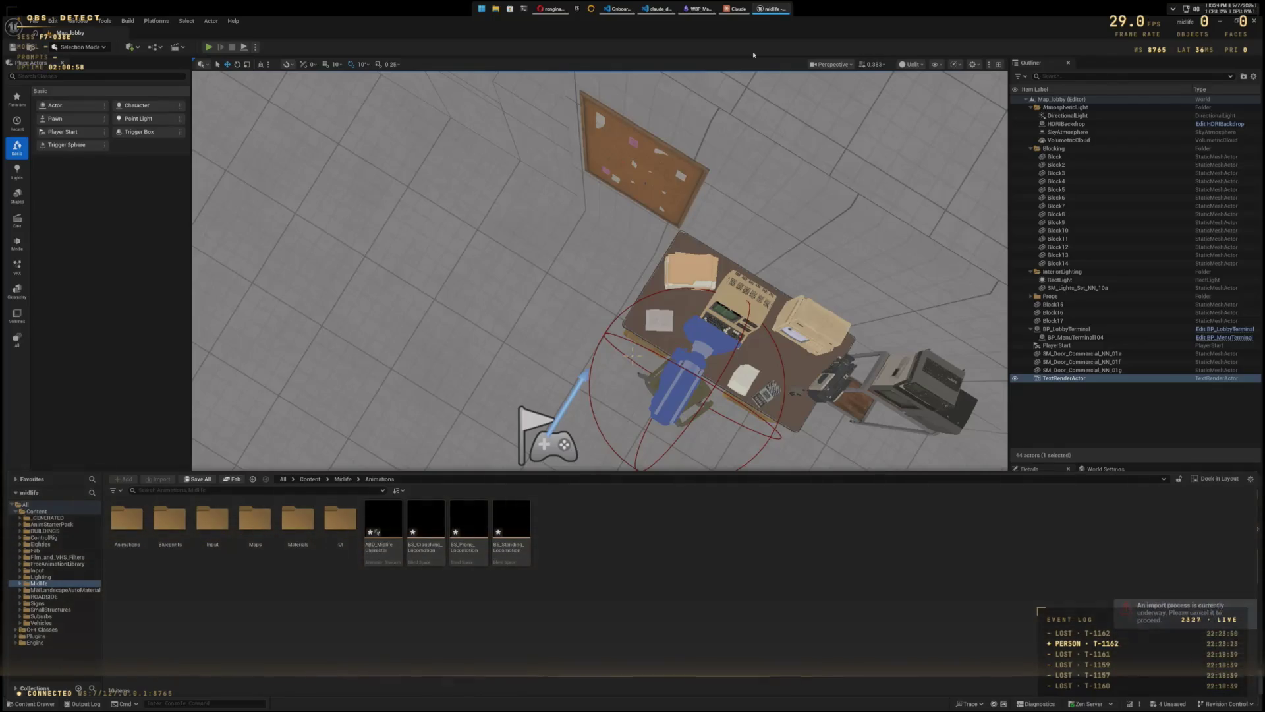
pyautogui.click(293, 628)
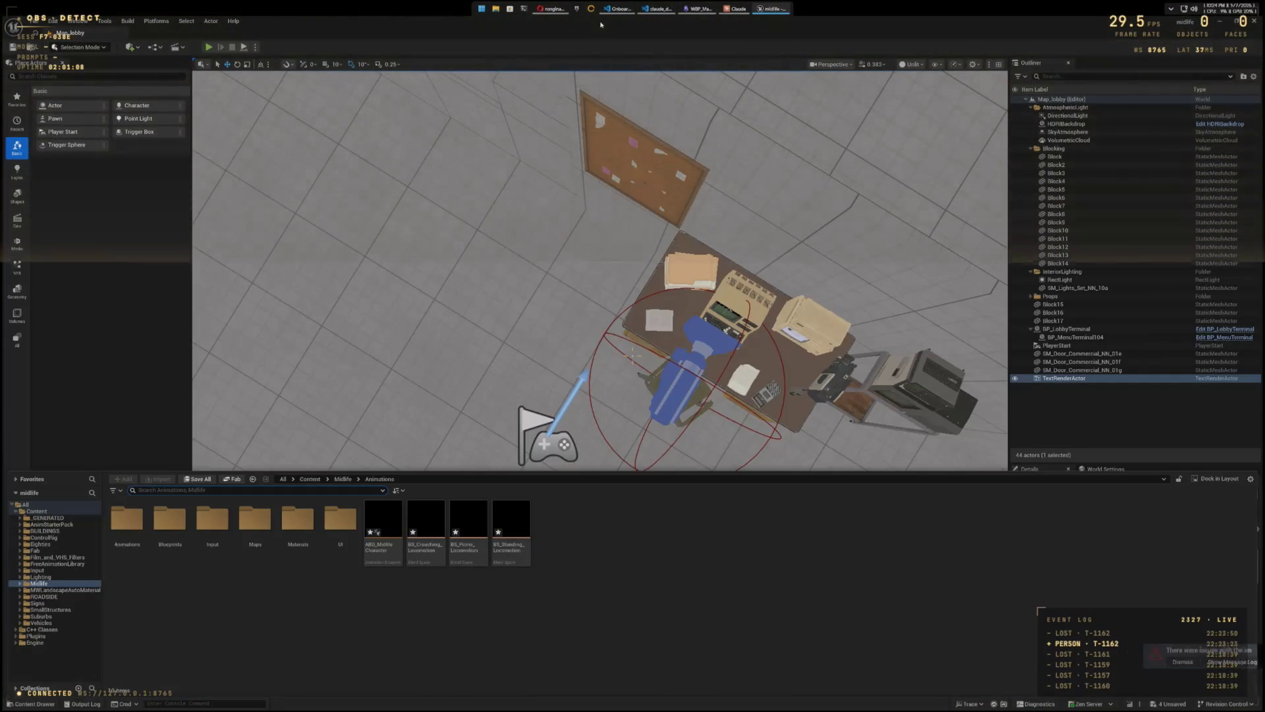
# Step: End the UnrealEditor process in Task Manager, then close Task Manager
pyautogui.rightClick(481, 9)
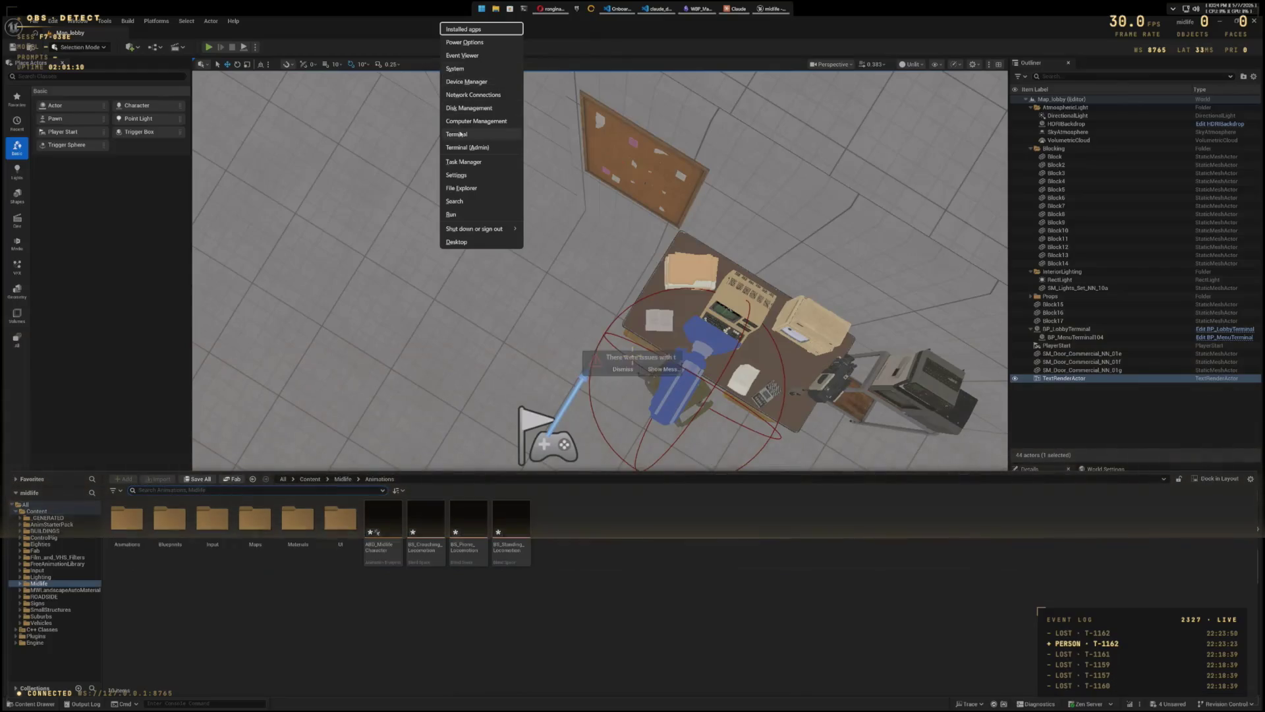
pyautogui.click(464, 162)
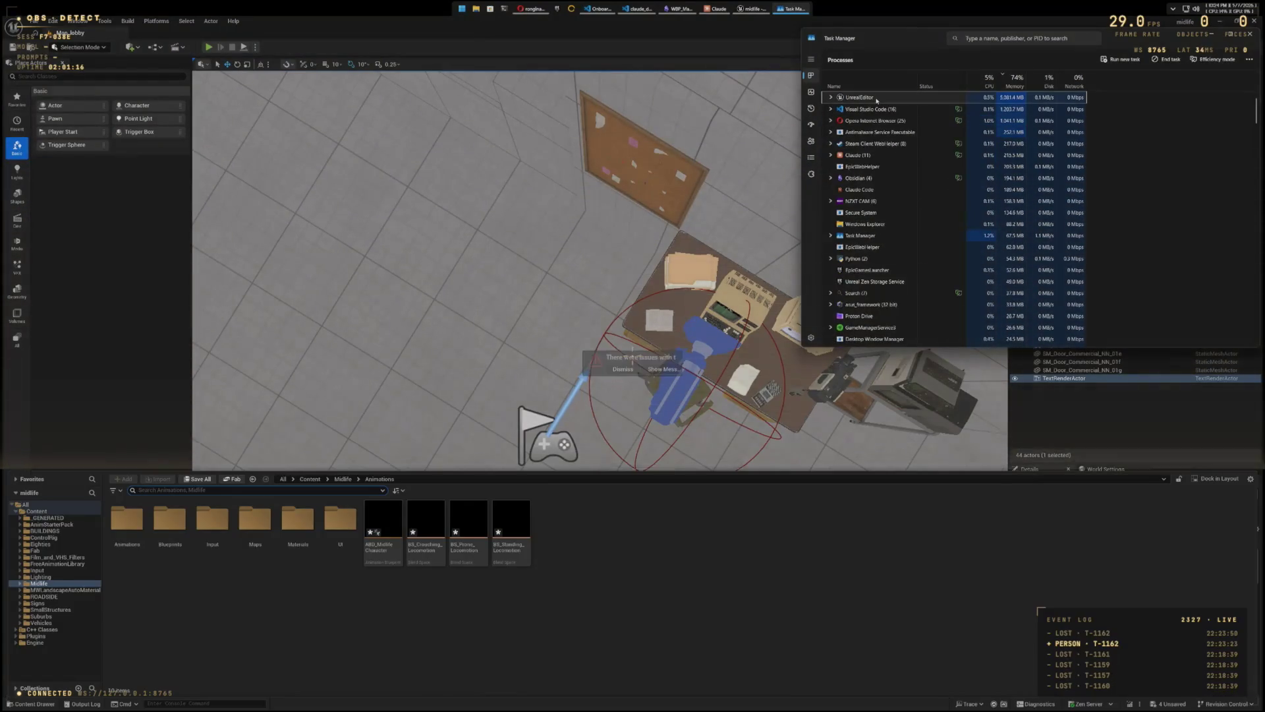
pyautogui.rightClick(883, 100)
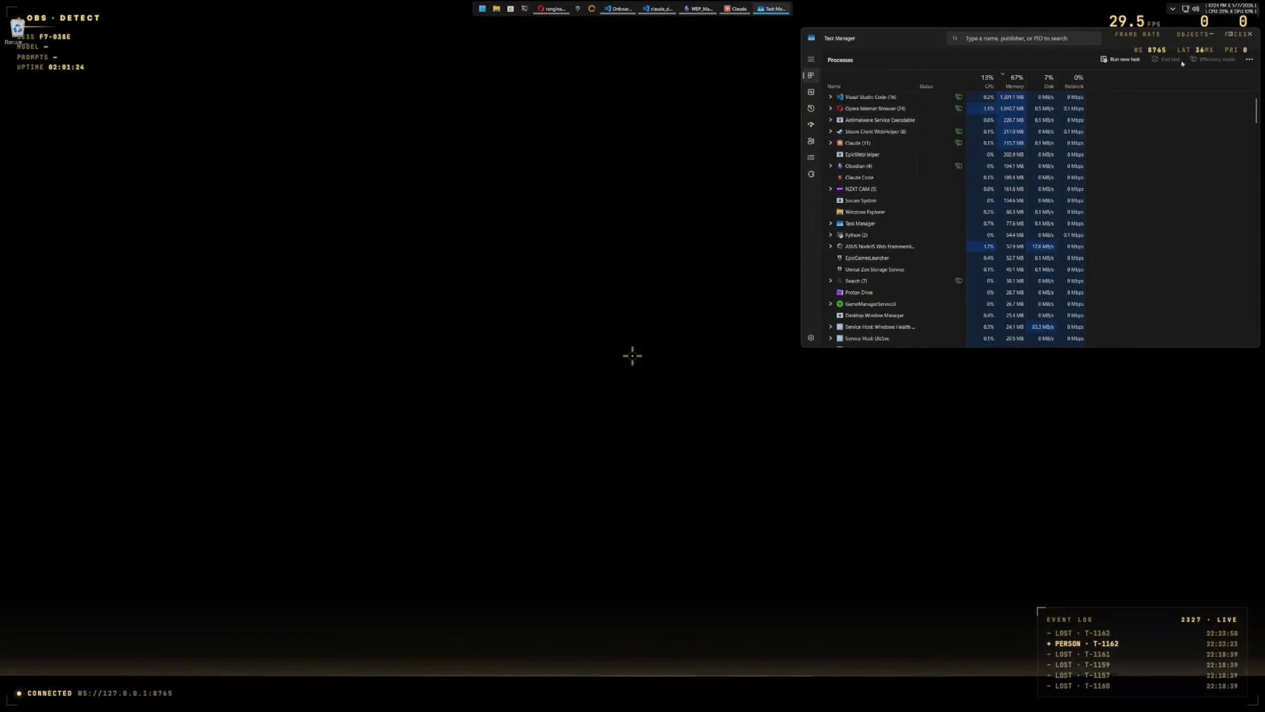
pyautogui.click(1247, 35)
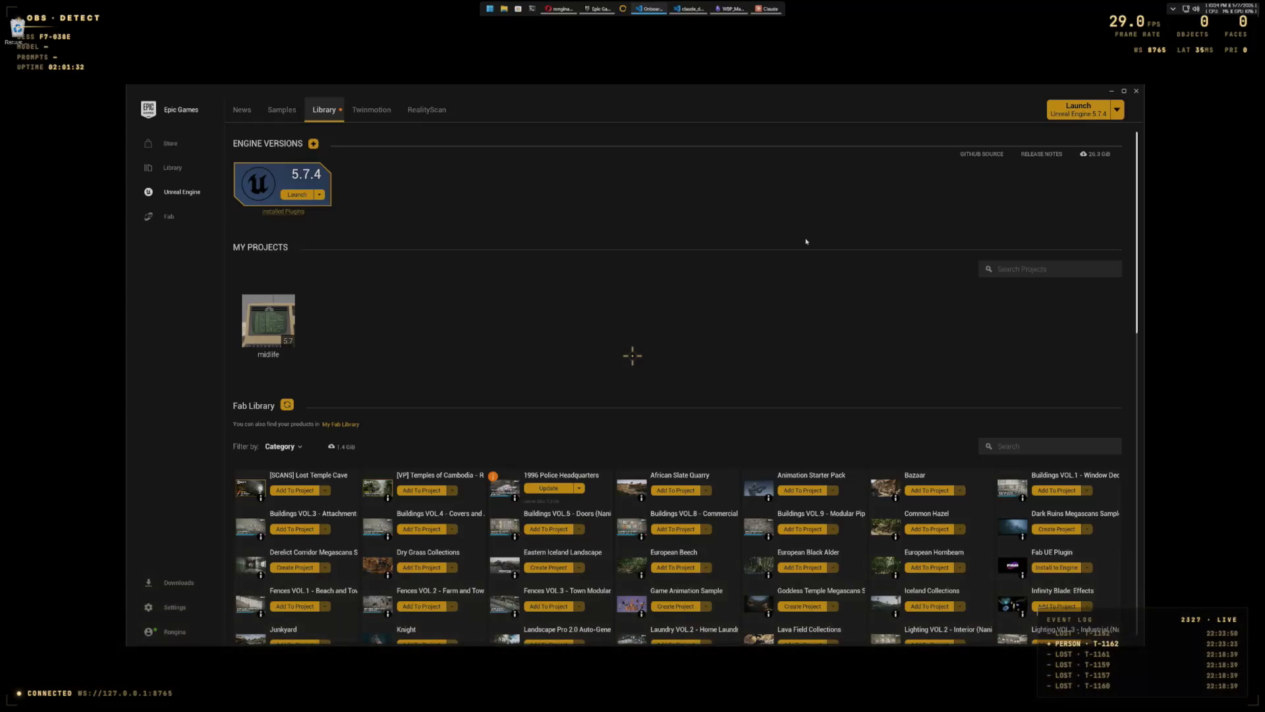
# Step: Search the Fab Library for 'anim', clear the search, and launch Unreal Engine 5.7.4
pyautogui.scroll(-1, 806, 241)
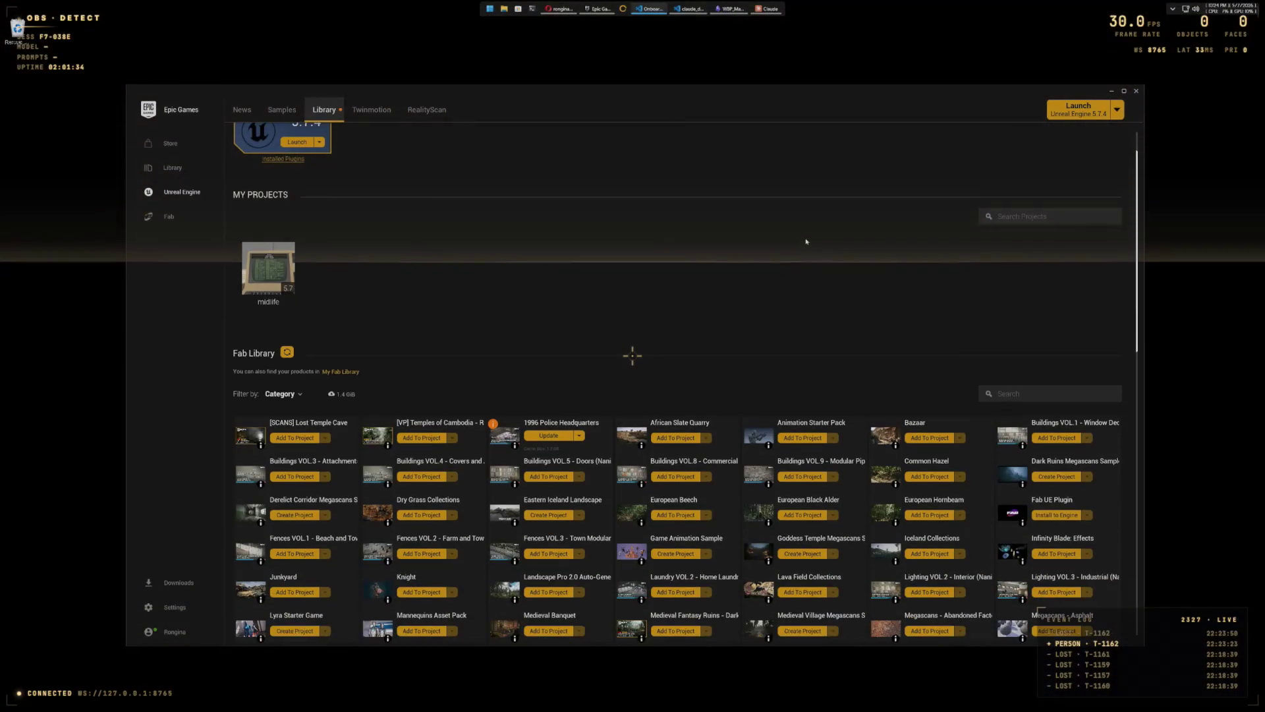
pyautogui.scroll(-1, 805, 242)
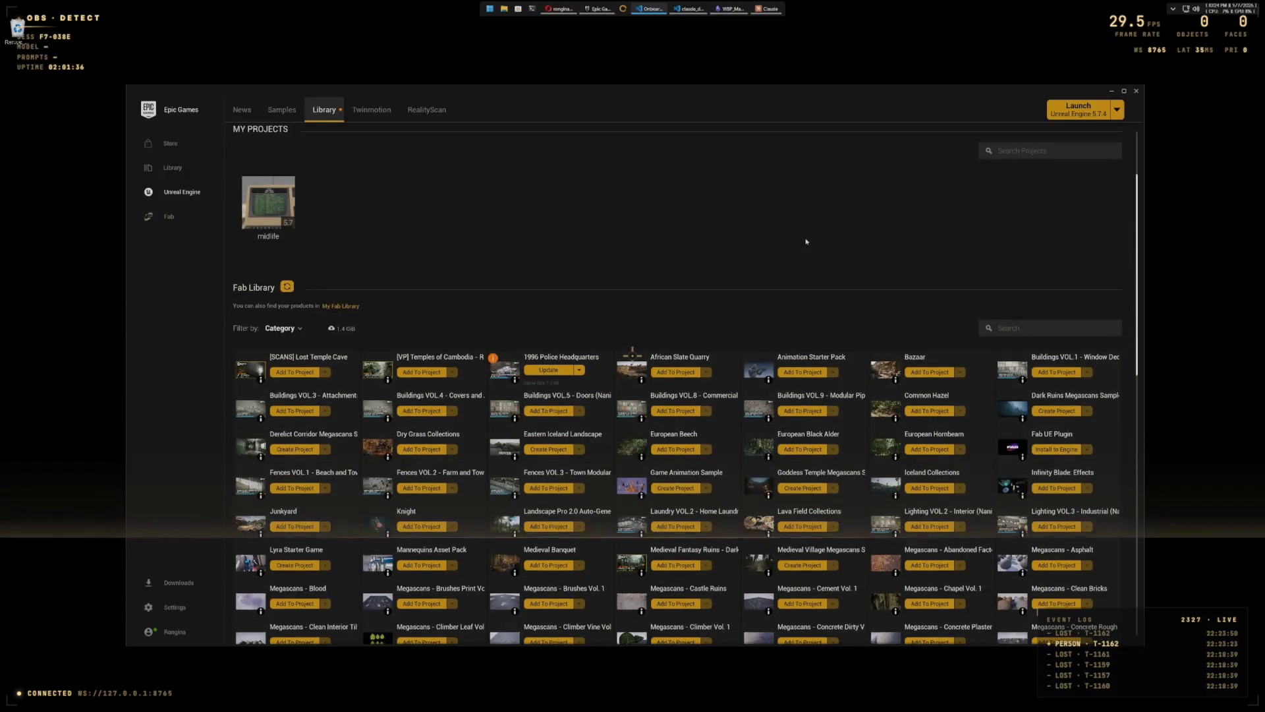
pyautogui.scroll(-1, 805, 241)
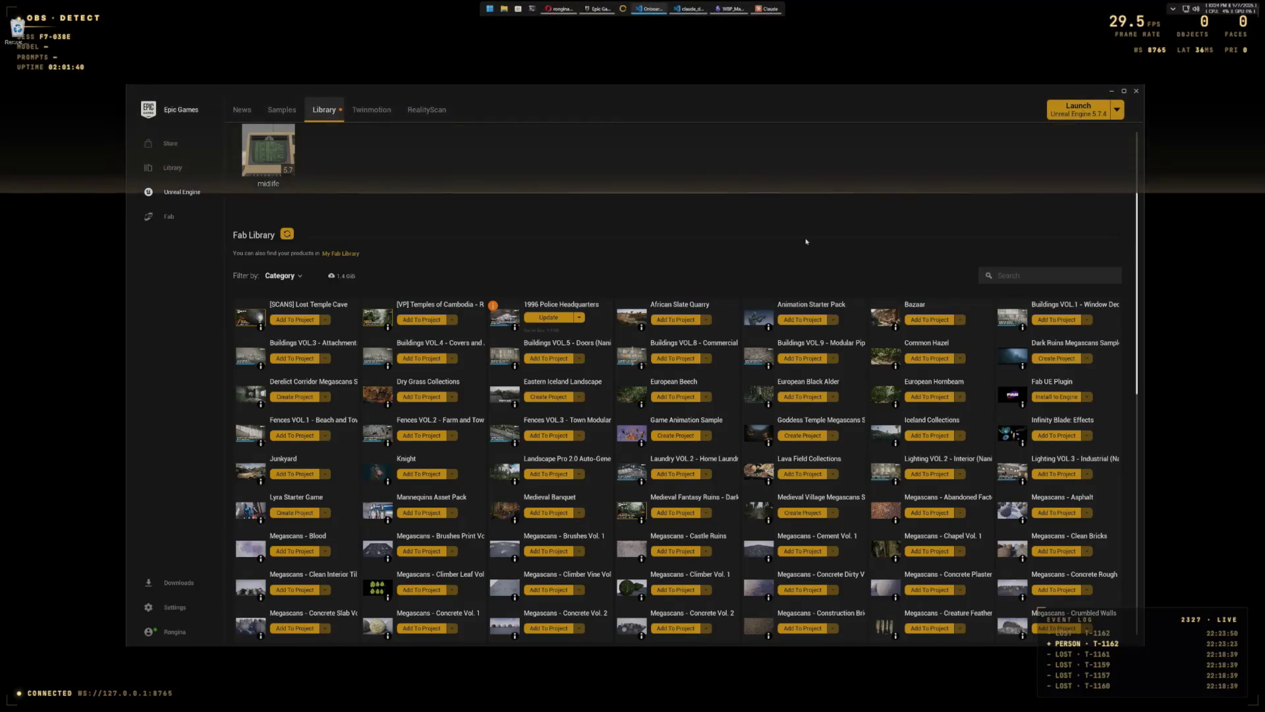
pyautogui.click(998, 276)
pyautogui.write('anim')
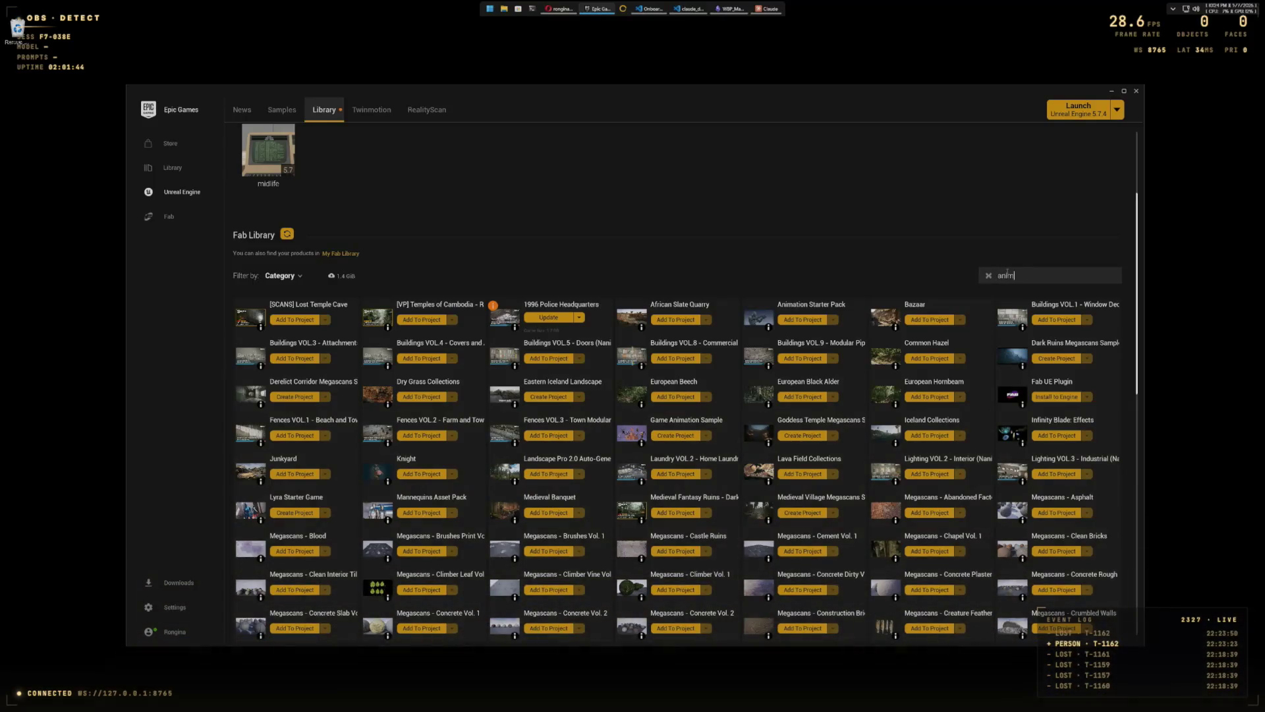
pyautogui.press('BackSpace')
pyautogui.press('BackSpace')
pyautogui.press('BackSpace')
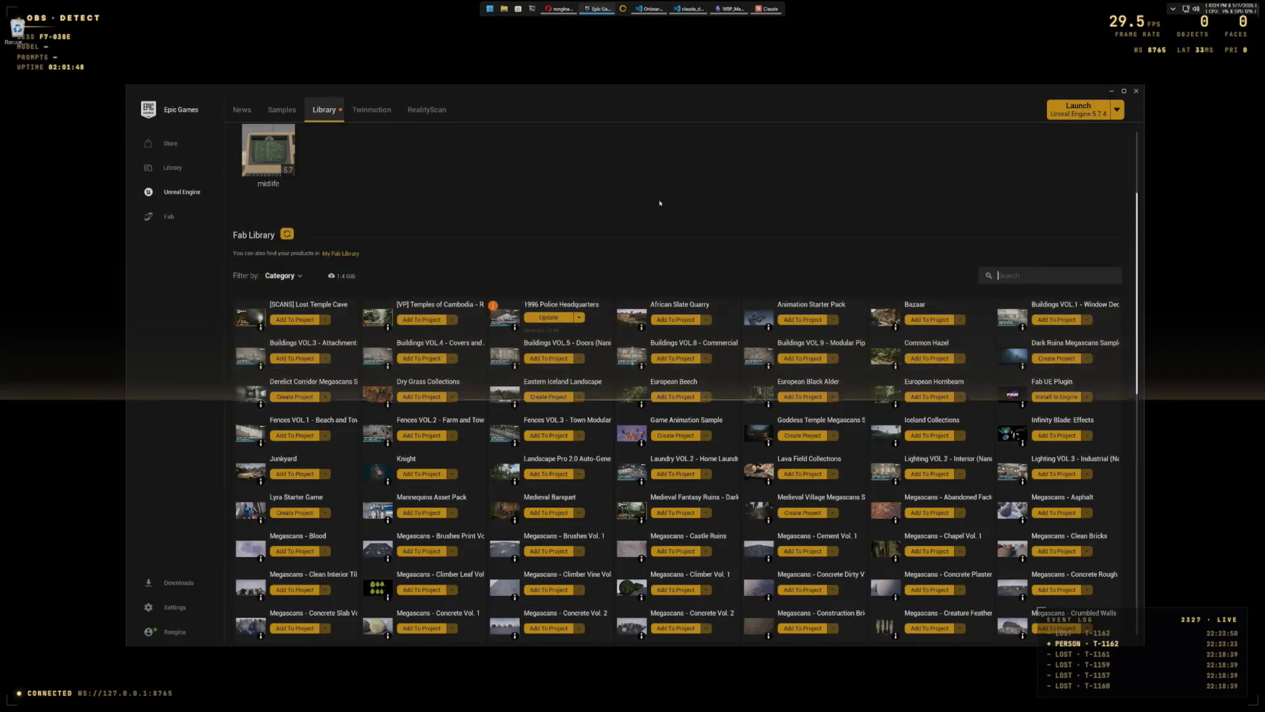
pyautogui.scroll(2, 657, 200)
pyautogui.scroll(1, 247, 193)
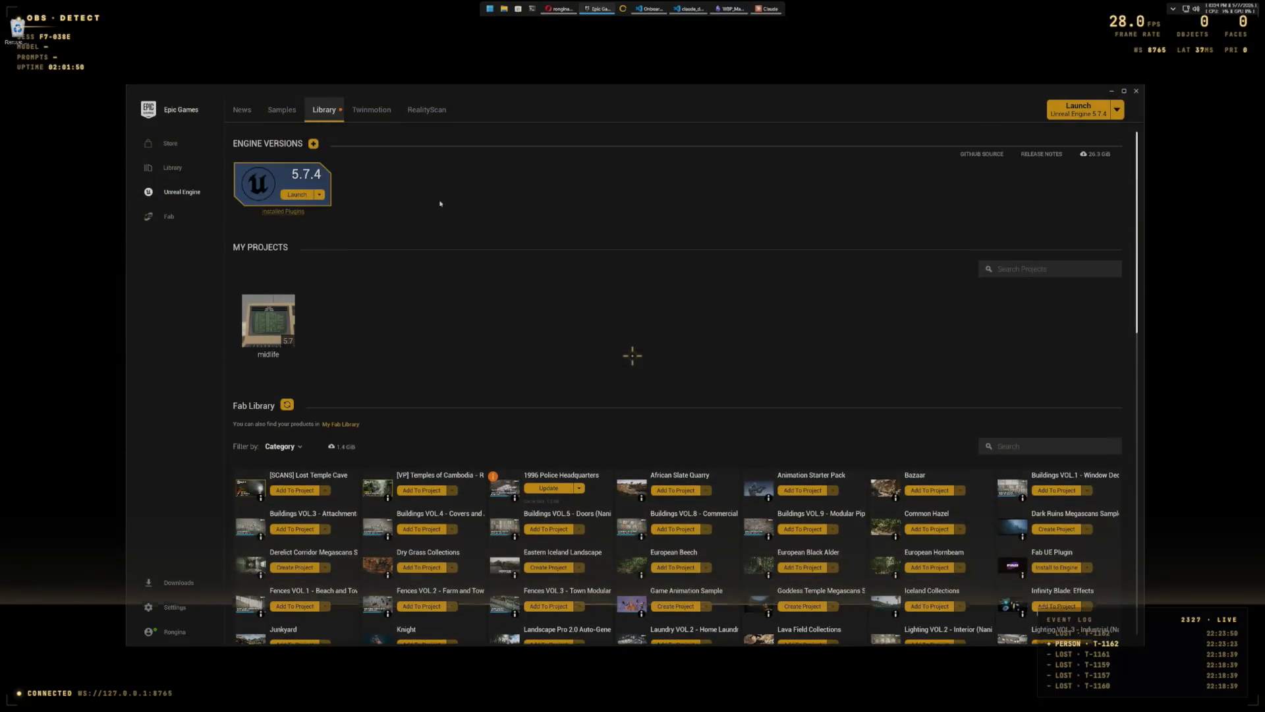
pyautogui.click(304, 195)
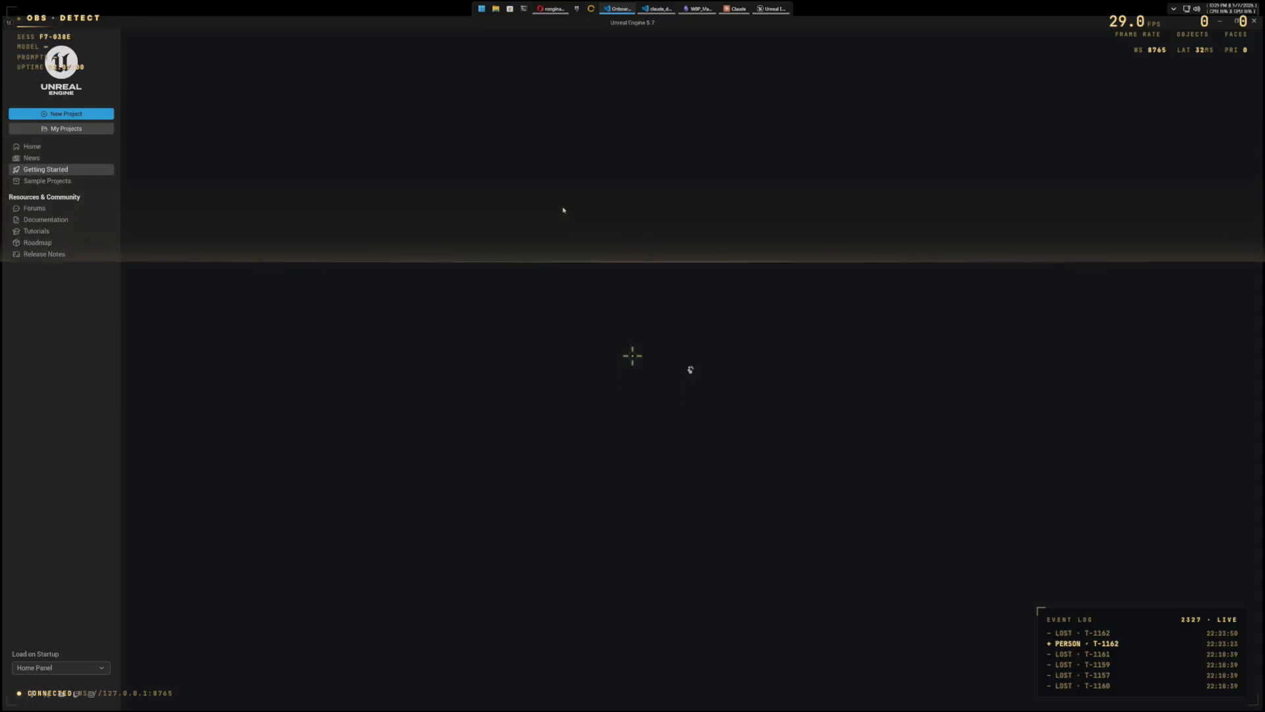
# Step: Open the midlife project from My Projects, then clear and close the Message Log
pyautogui.click(76, 126)
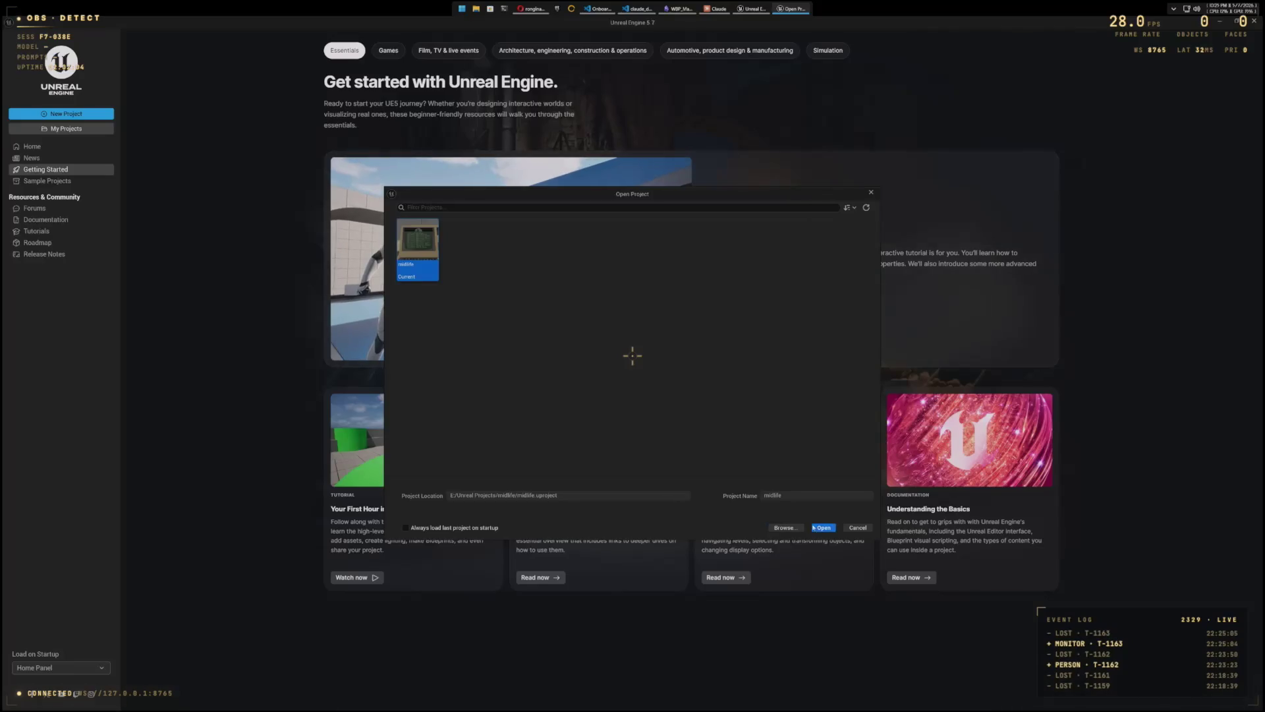
pyautogui.click(814, 528)
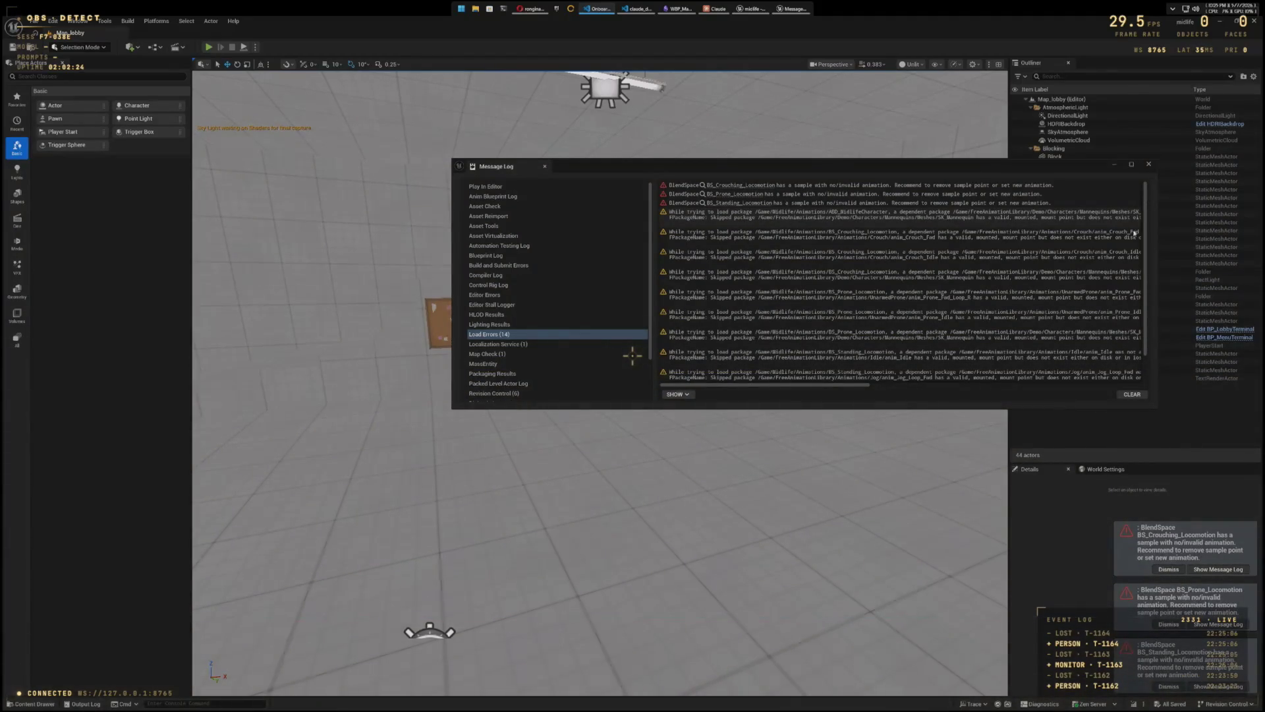
pyautogui.click(1132, 394)
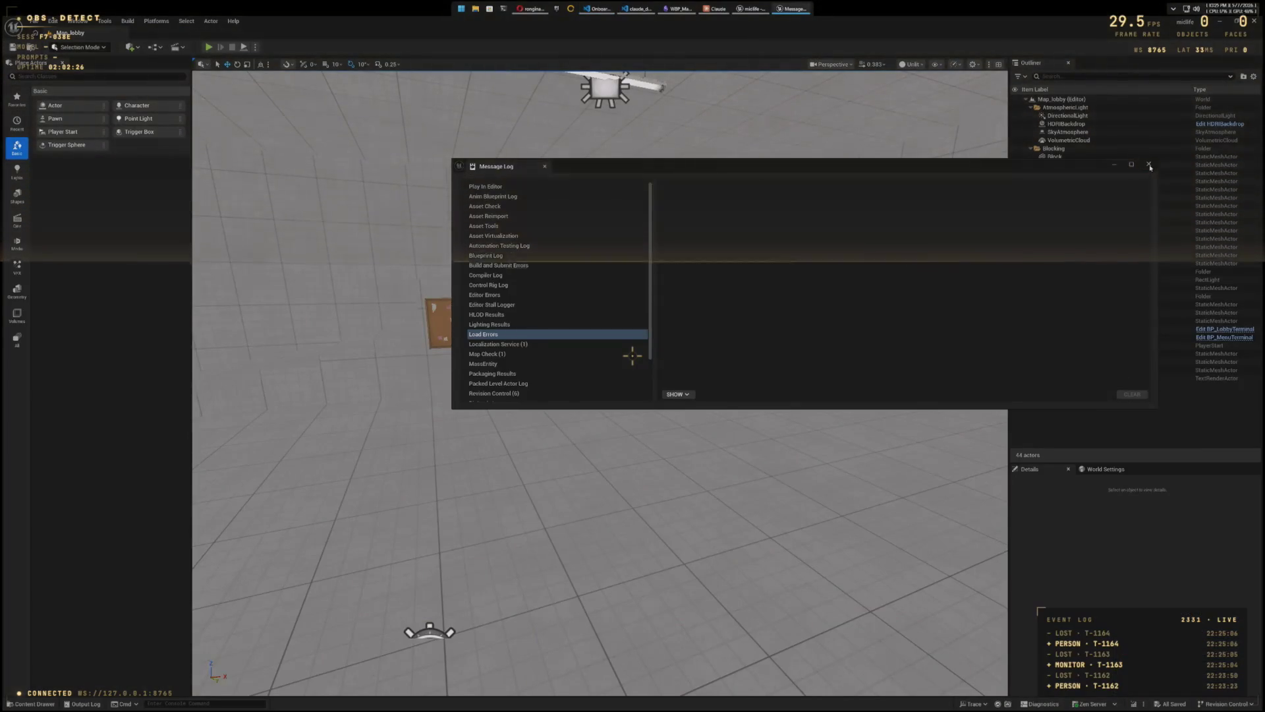
pyautogui.click(1149, 164)
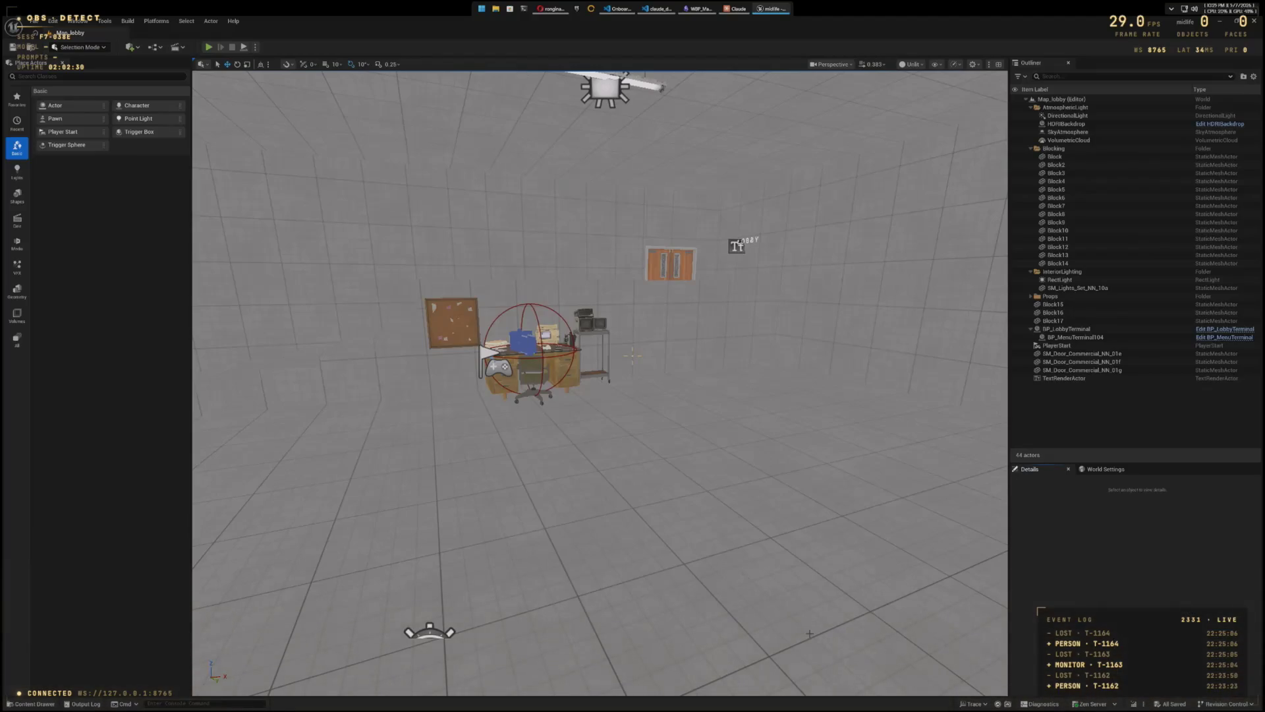
# Step: Force delete the selected character anim blueprint and three locomotion blend spaces in the Content Drawer
pyautogui.hotkey('ctrl', 'space')
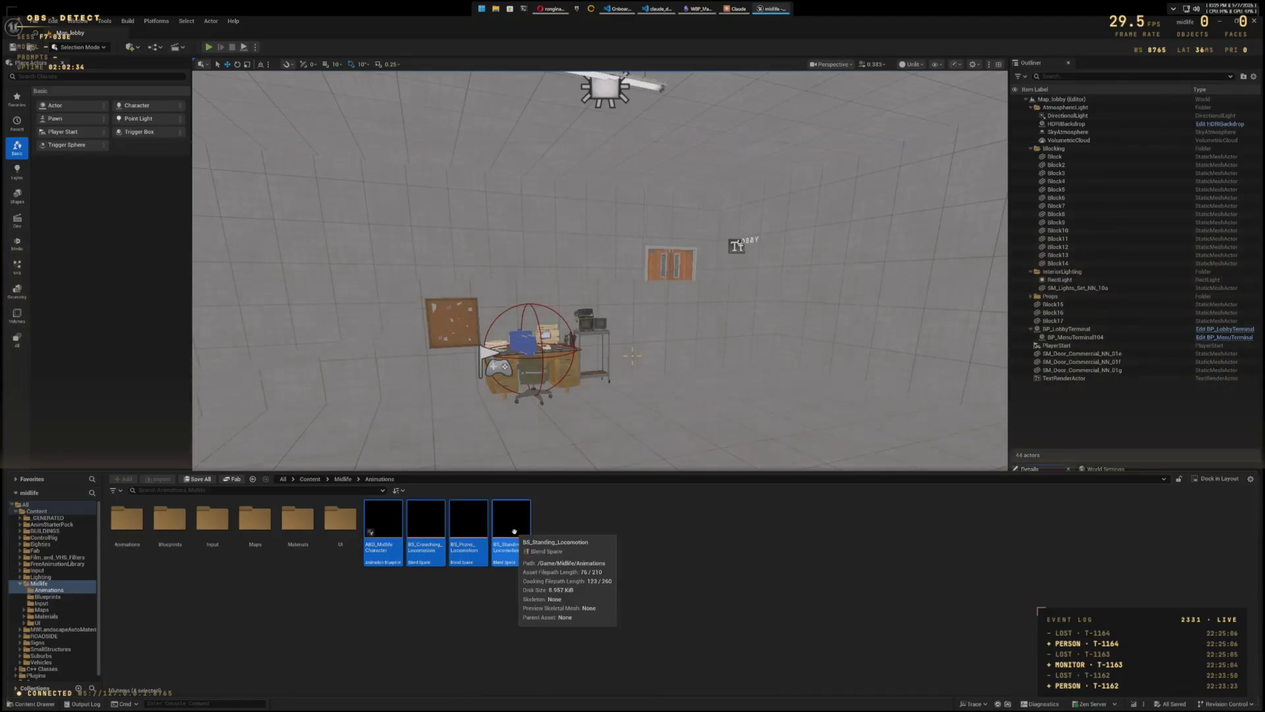
pyautogui.rightClick(514, 531)
pyautogui.click(561, 370)
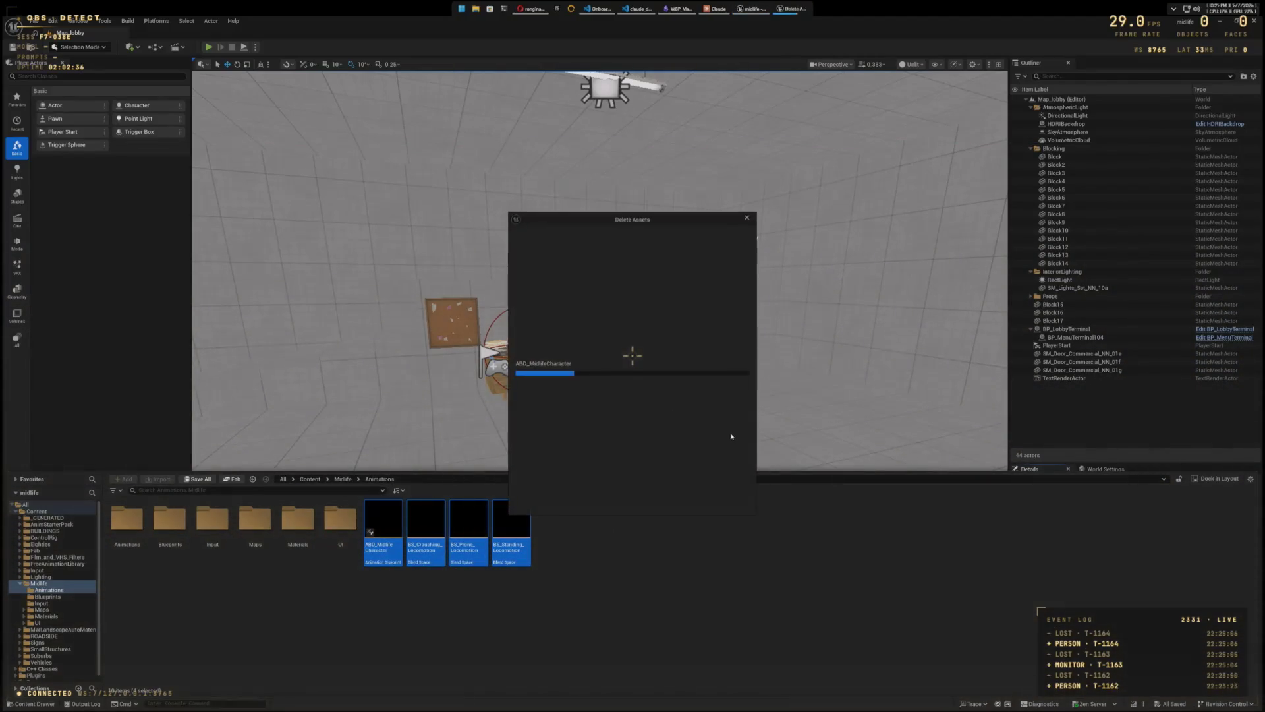
pyautogui.click(616, 500)
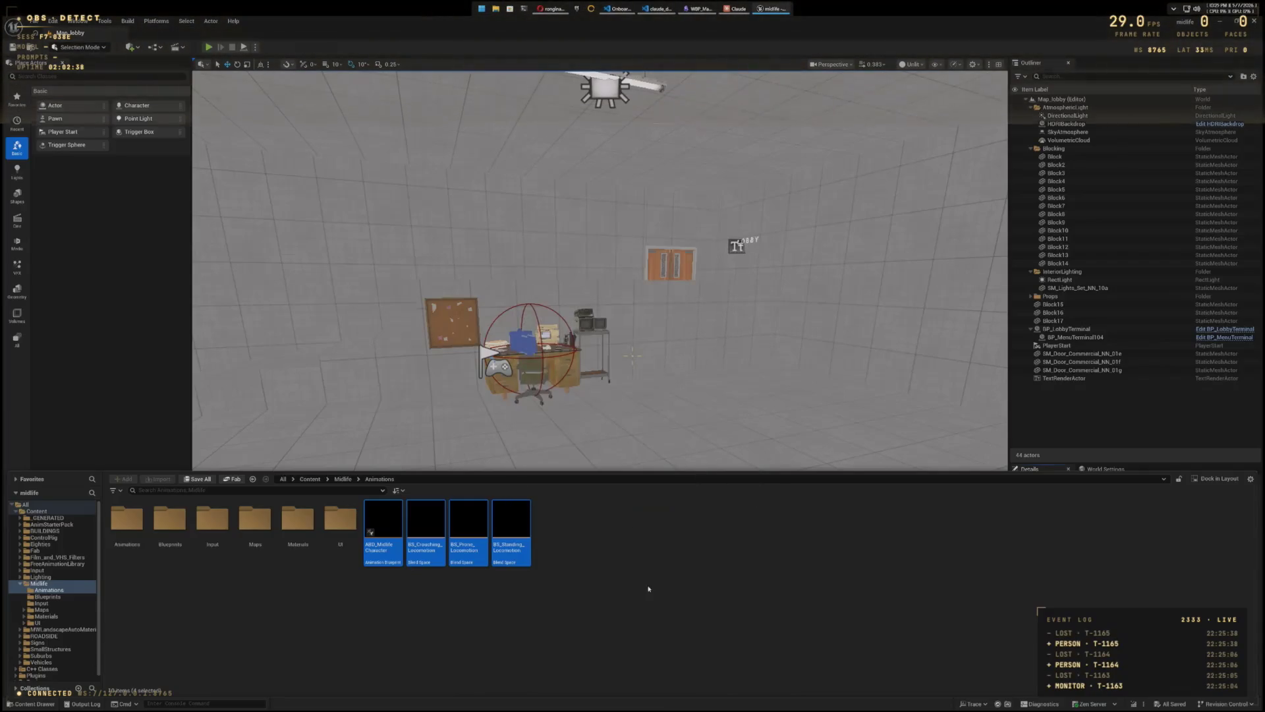
# Step: Try deleting the FreeAnimationLibrary folder
pyautogui.click(39, 564)
pyautogui.rightClick(39, 564)
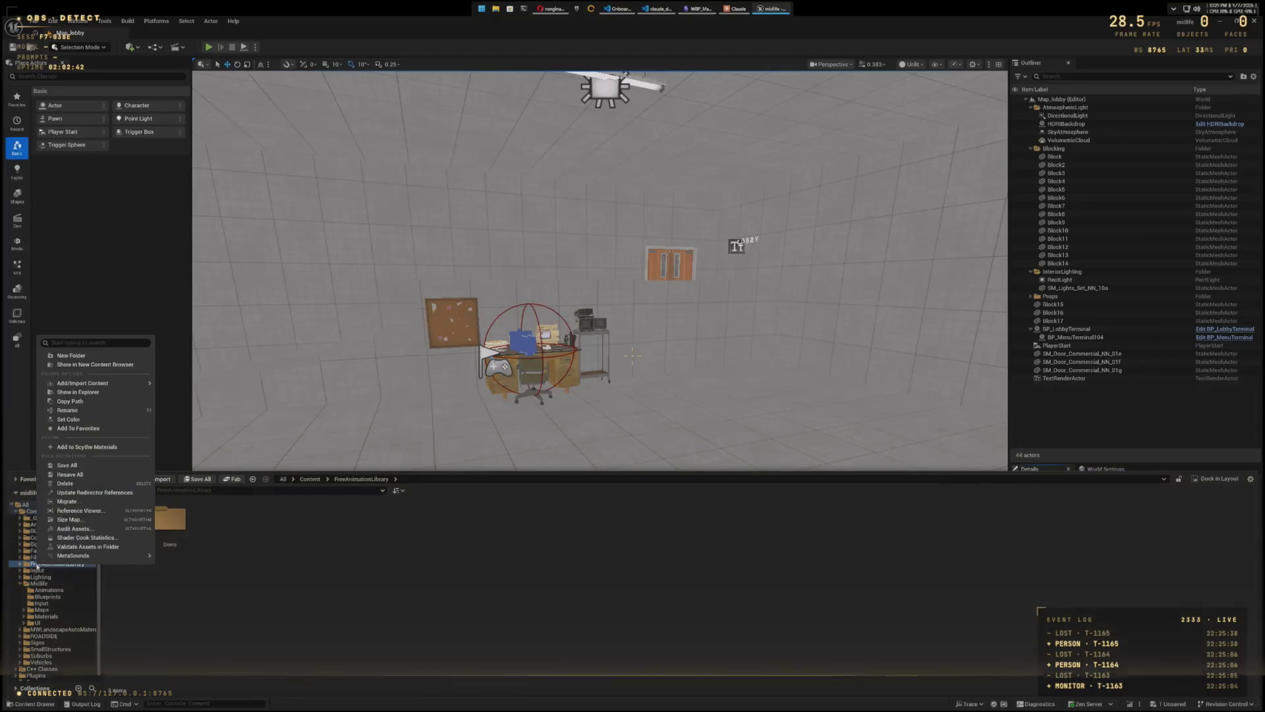
pyautogui.click(66, 484)
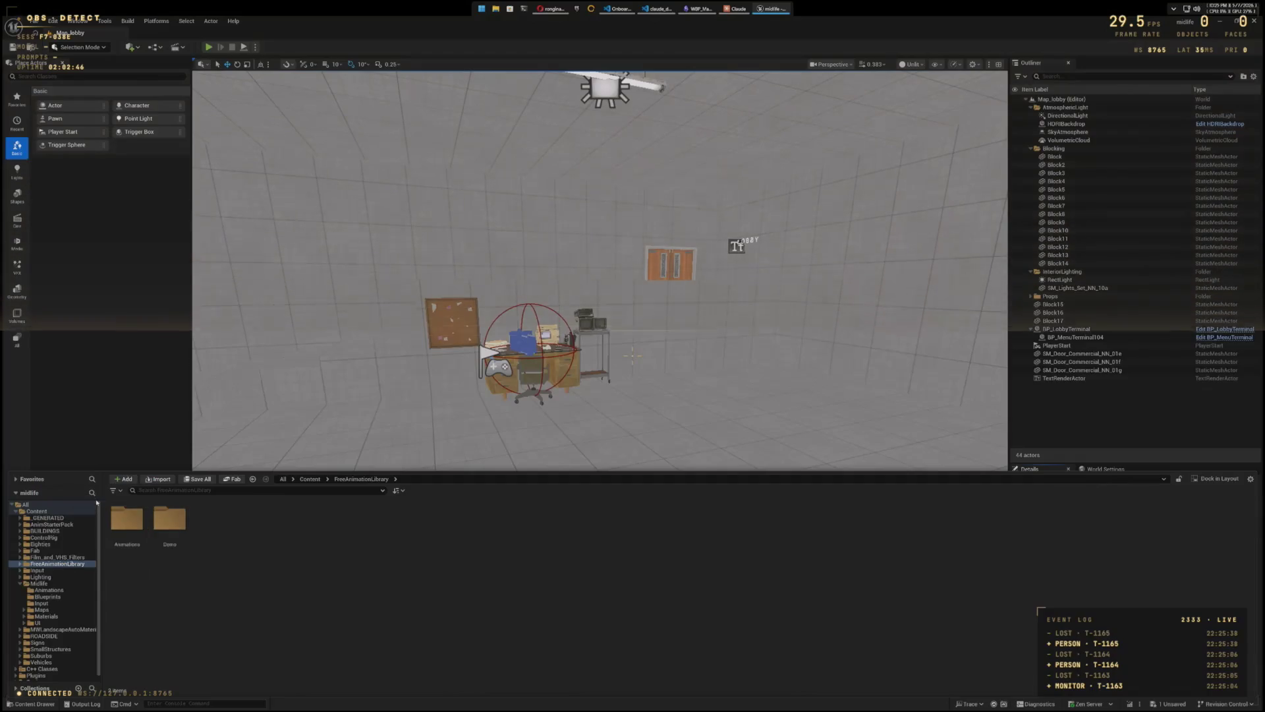
# Step: Delete the Demo folder inside FreeAnimationLibrary
pyautogui.click(58, 564)
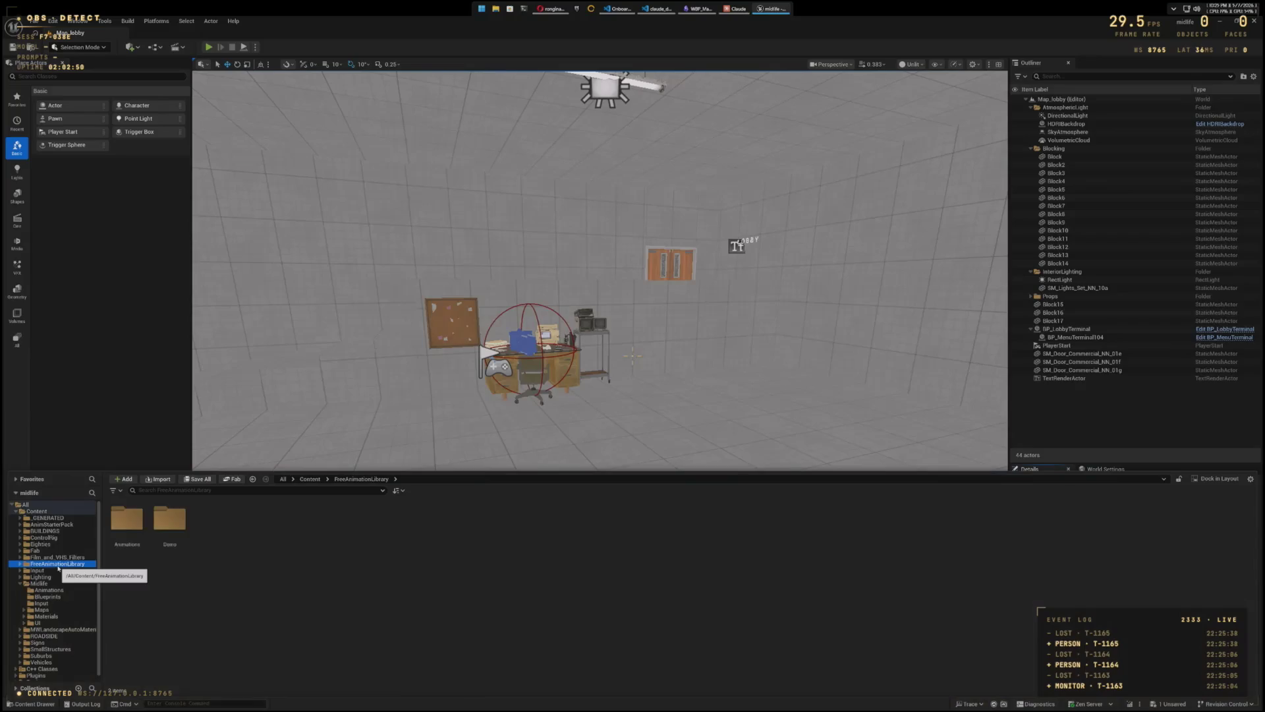
pyautogui.rightClick(175, 532)
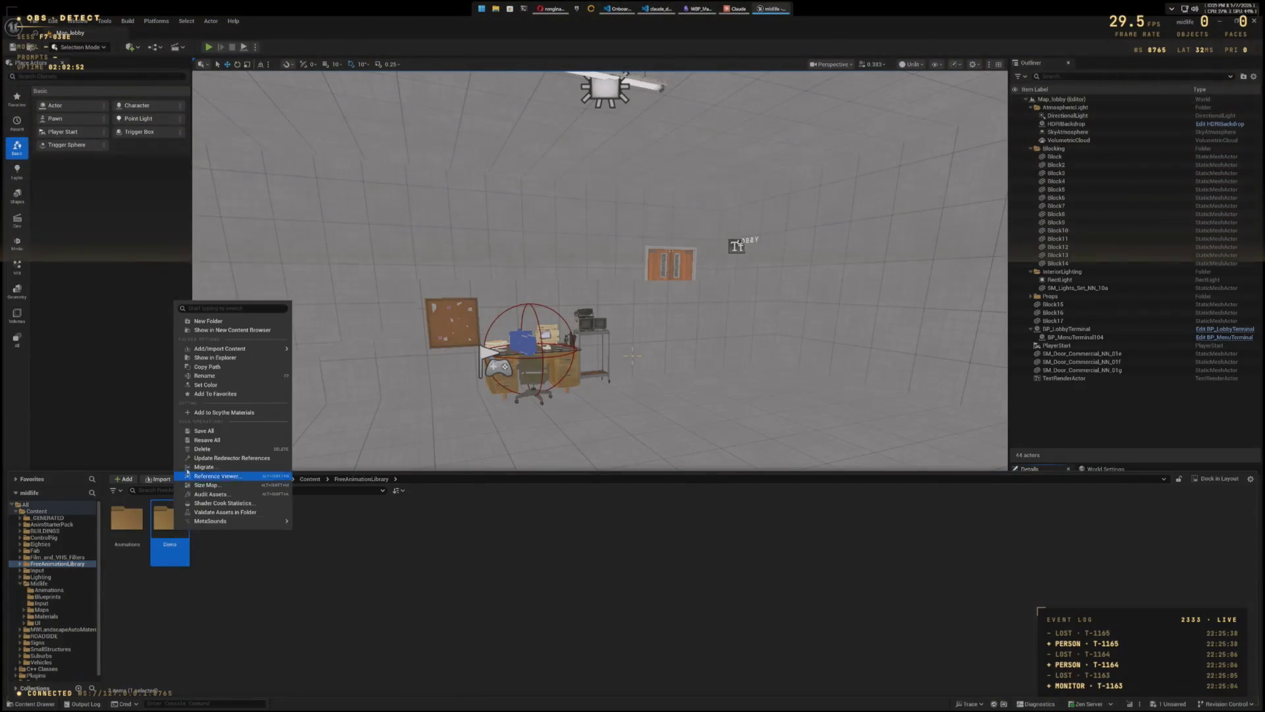
pyautogui.click(198, 450)
pyautogui.click(218, 468)
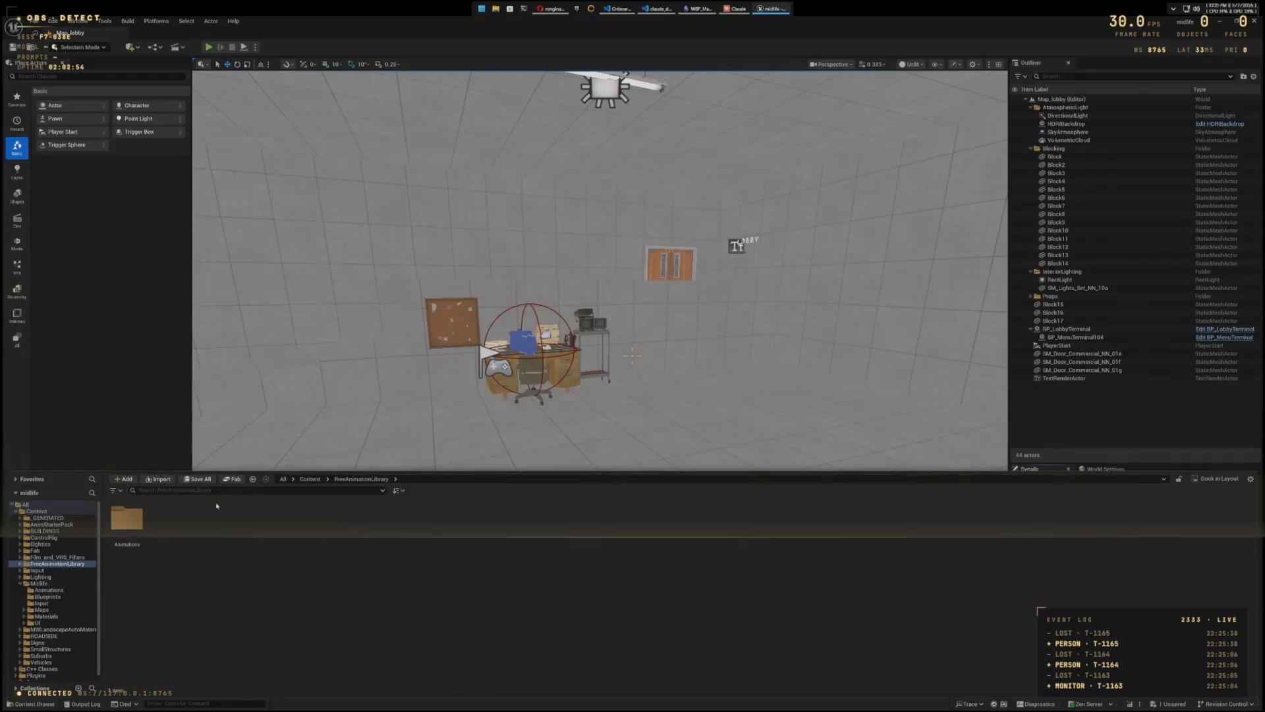
# Step: Request deletion of the Animations folder
pyautogui.rightClick(130, 520)
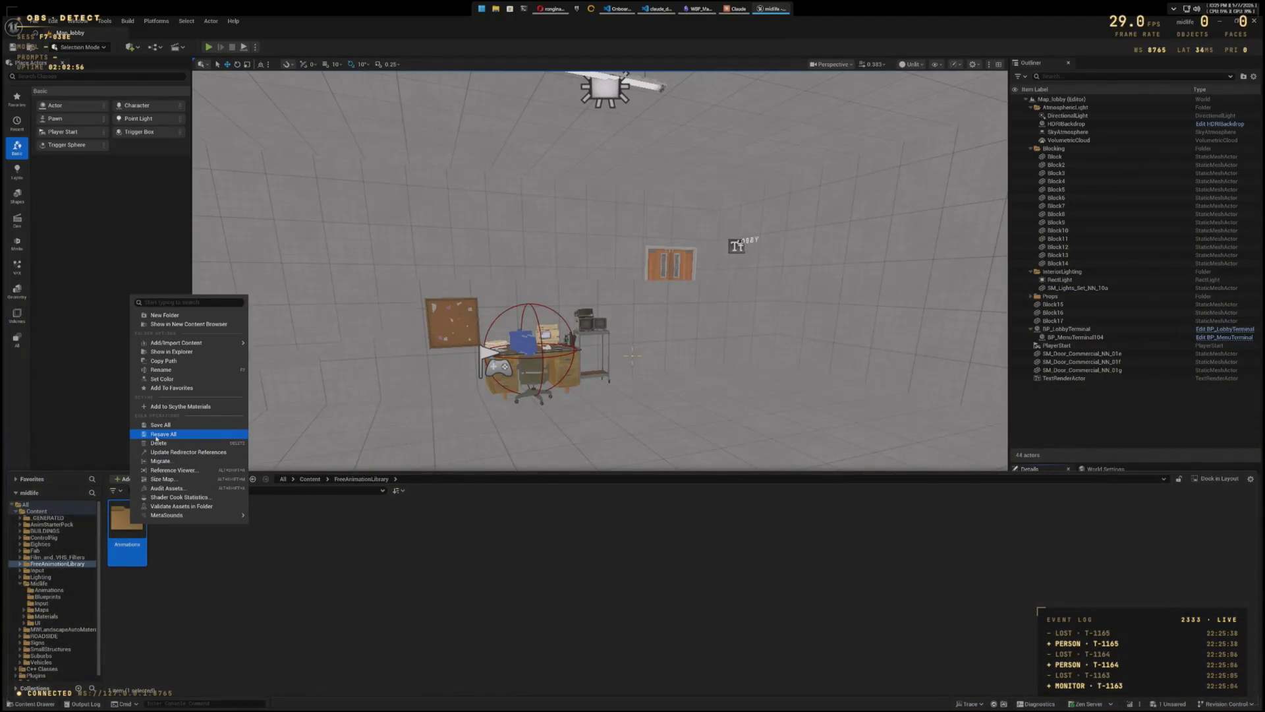
pyautogui.click(158, 446)
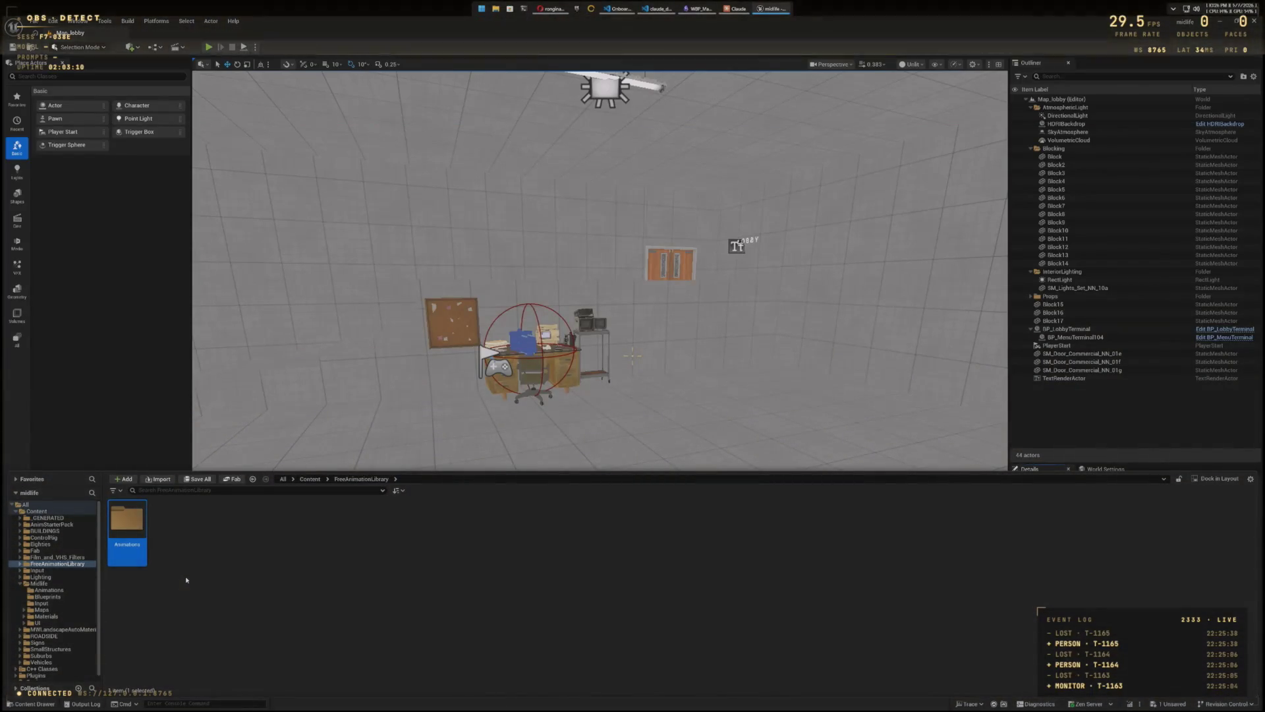
pyautogui.rightClick(186, 580)
# Step: Open the Animations folder and browse into one of its subfolders
pyautogui.click(168, 607)
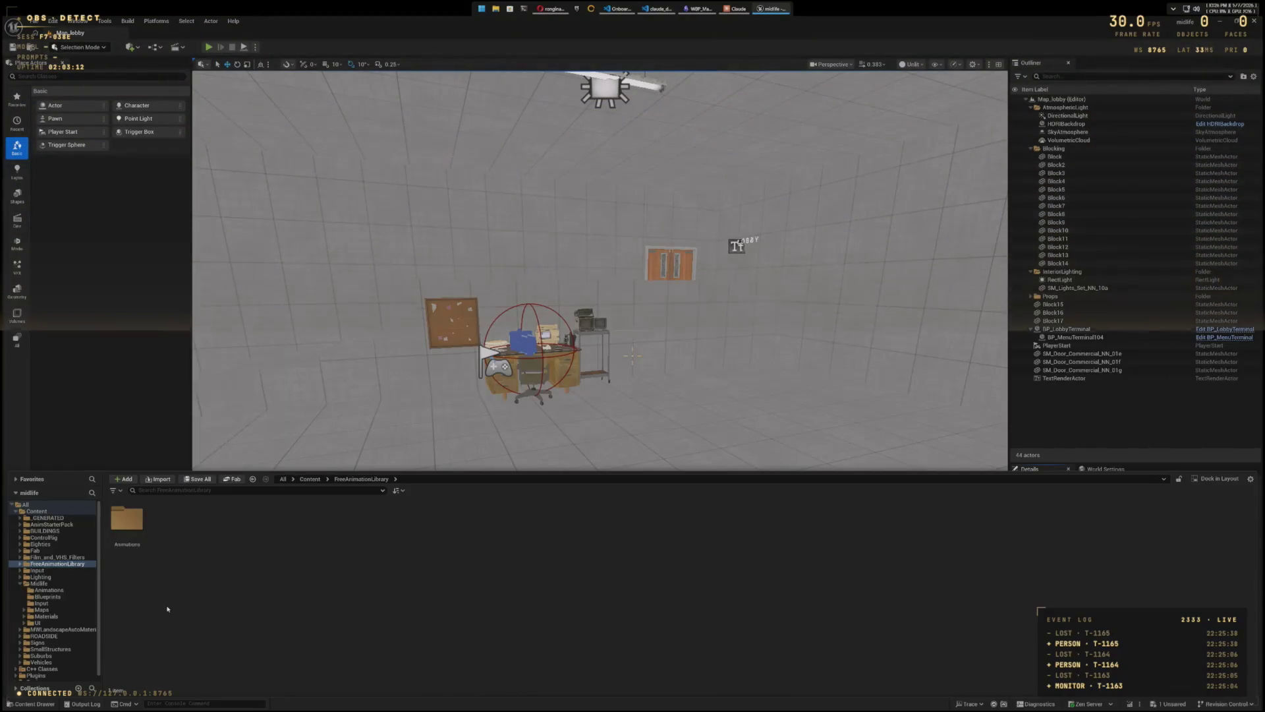
pyautogui.doubleClick(129, 514)
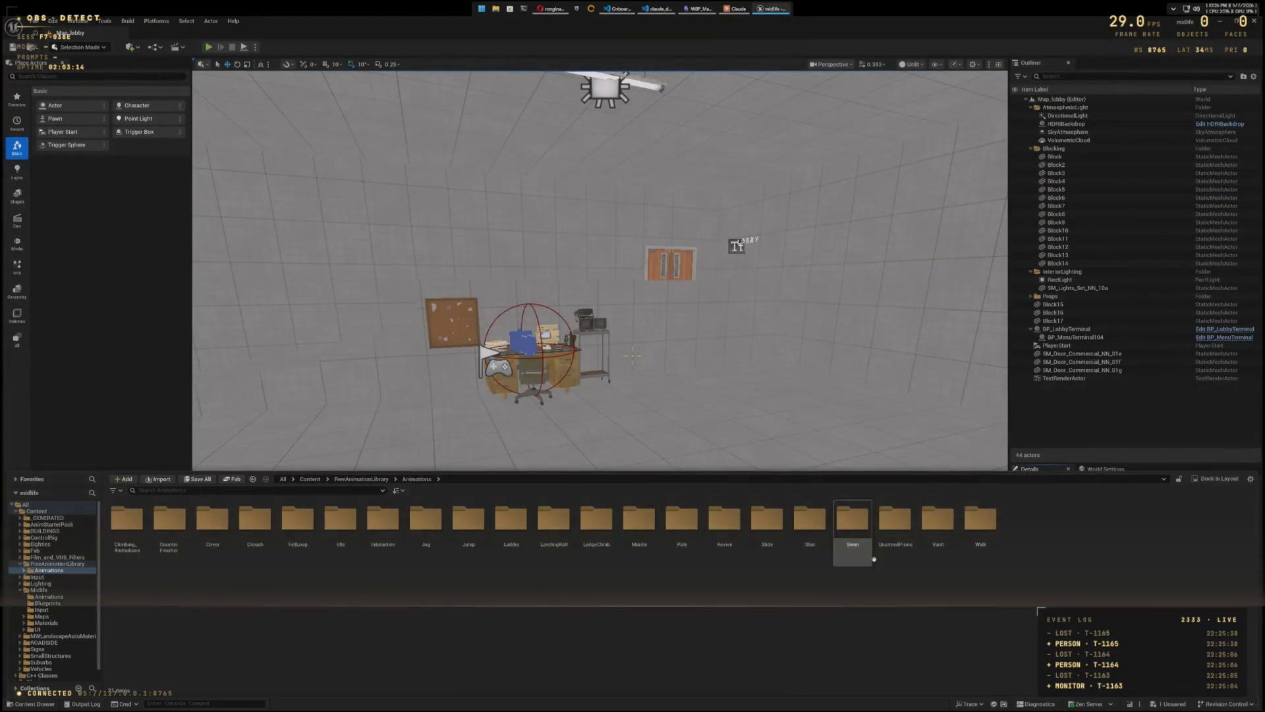
pyautogui.doubleClick(979, 530)
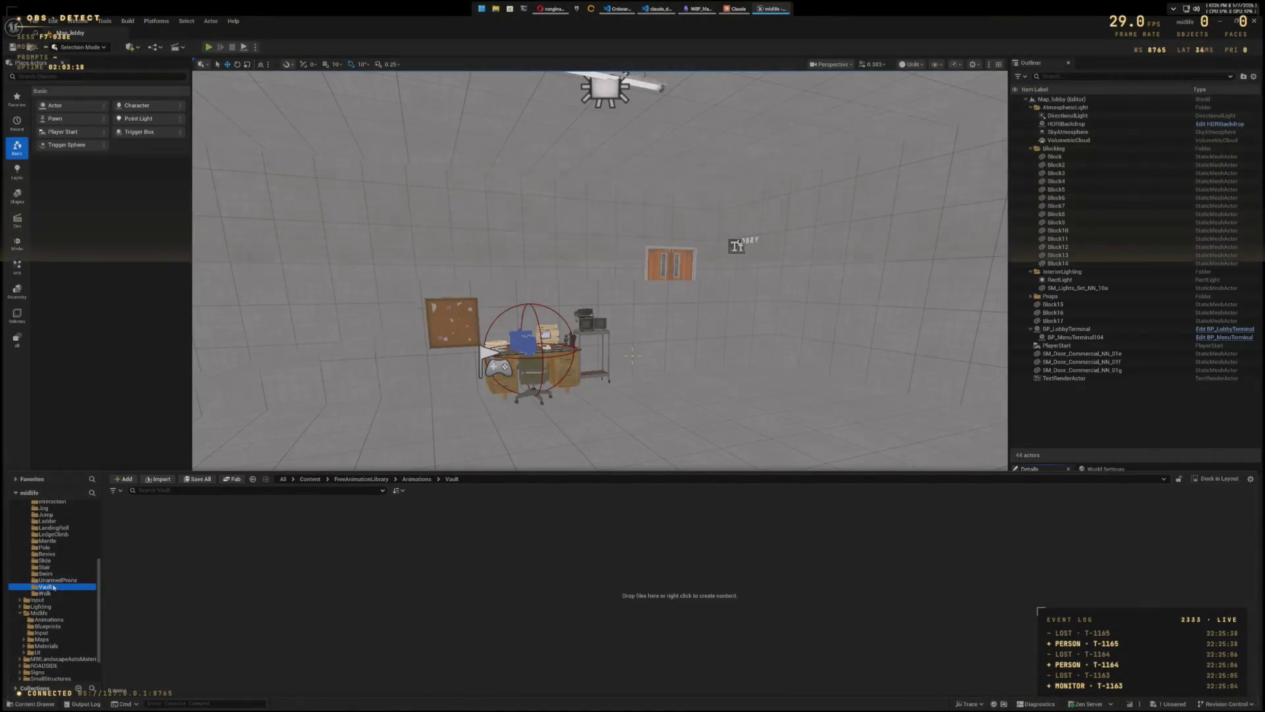
# Step: Delete the 19 empty subfolders from Counter-Finisher through Vault, including Walk
pyautogui.click(40, 593)
pyautogui.rightClick(35, 594)
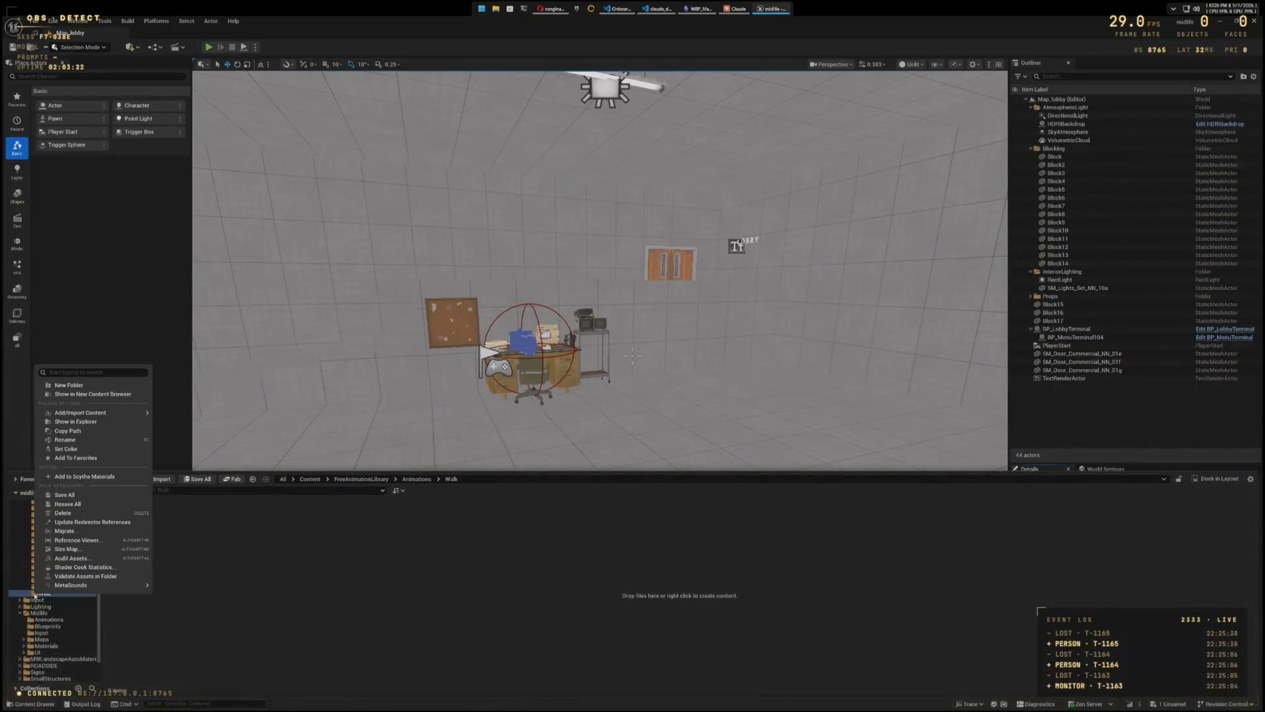
pyautogui.click(60, 513)
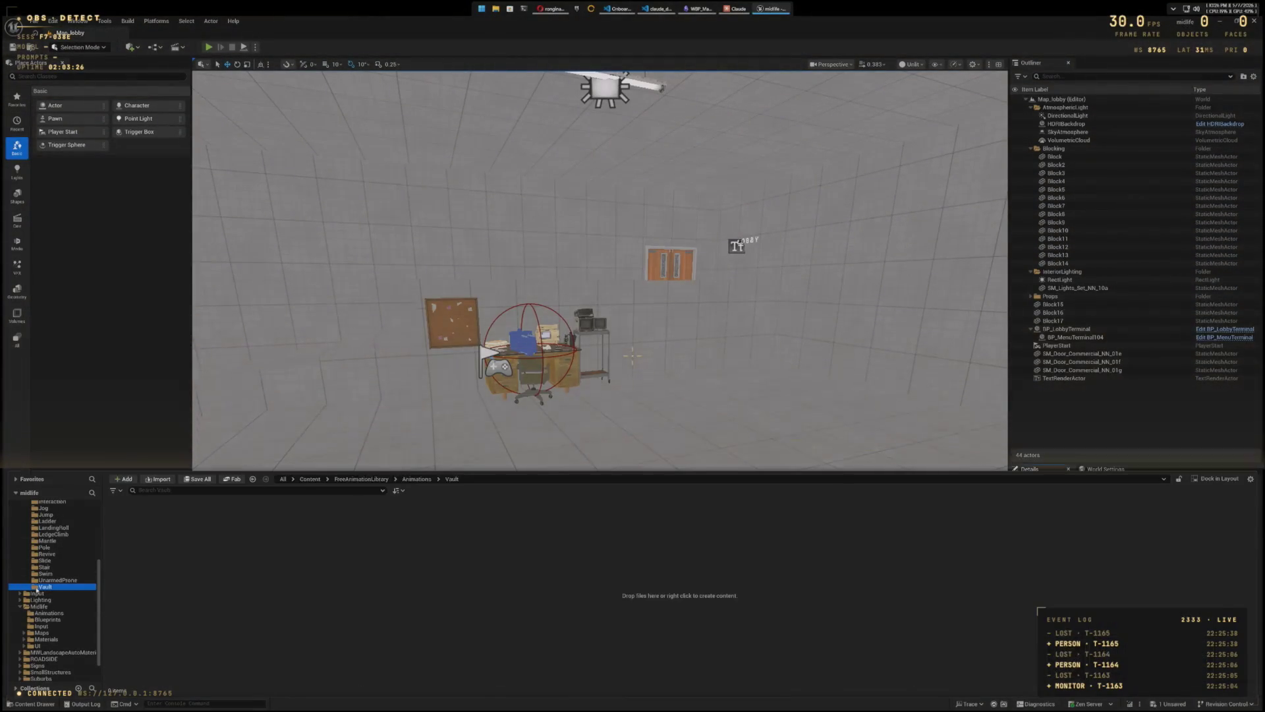
pyautogui.scroll(3, 43, 568)
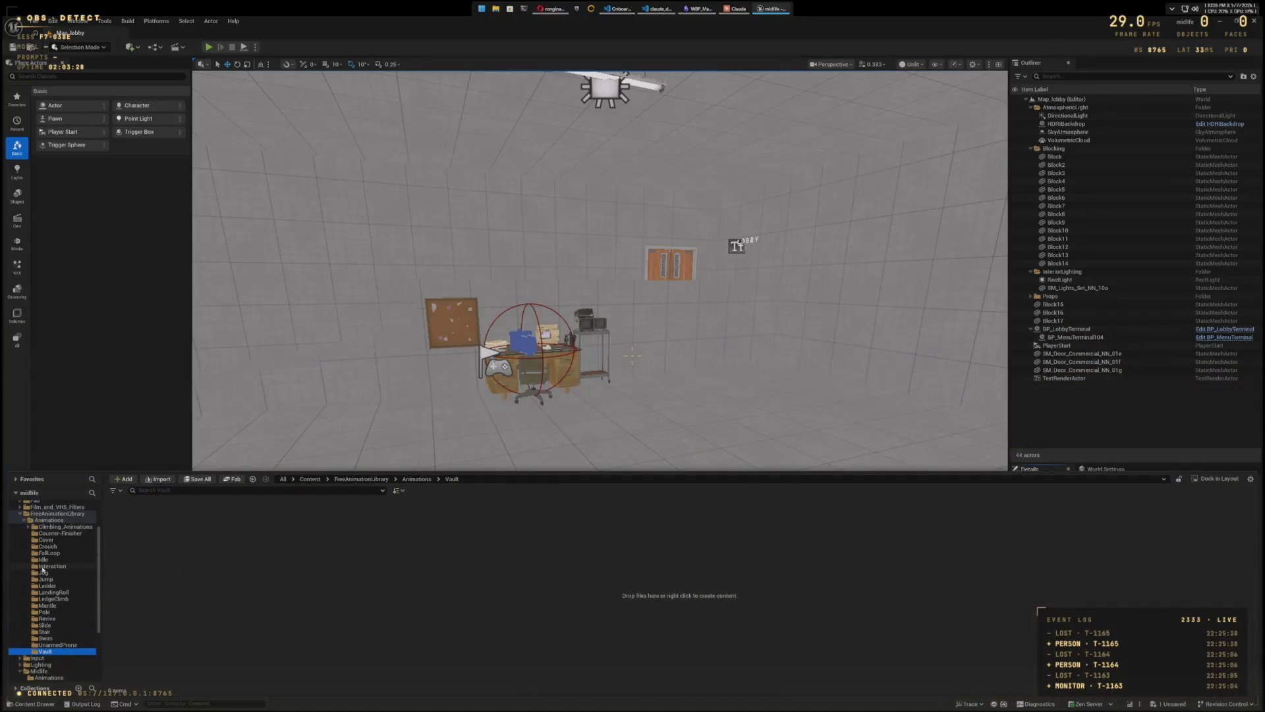
pyautogui.keyDown('shift'); pyautogui.click(35, 535); pyautogui.keyUp('shift')
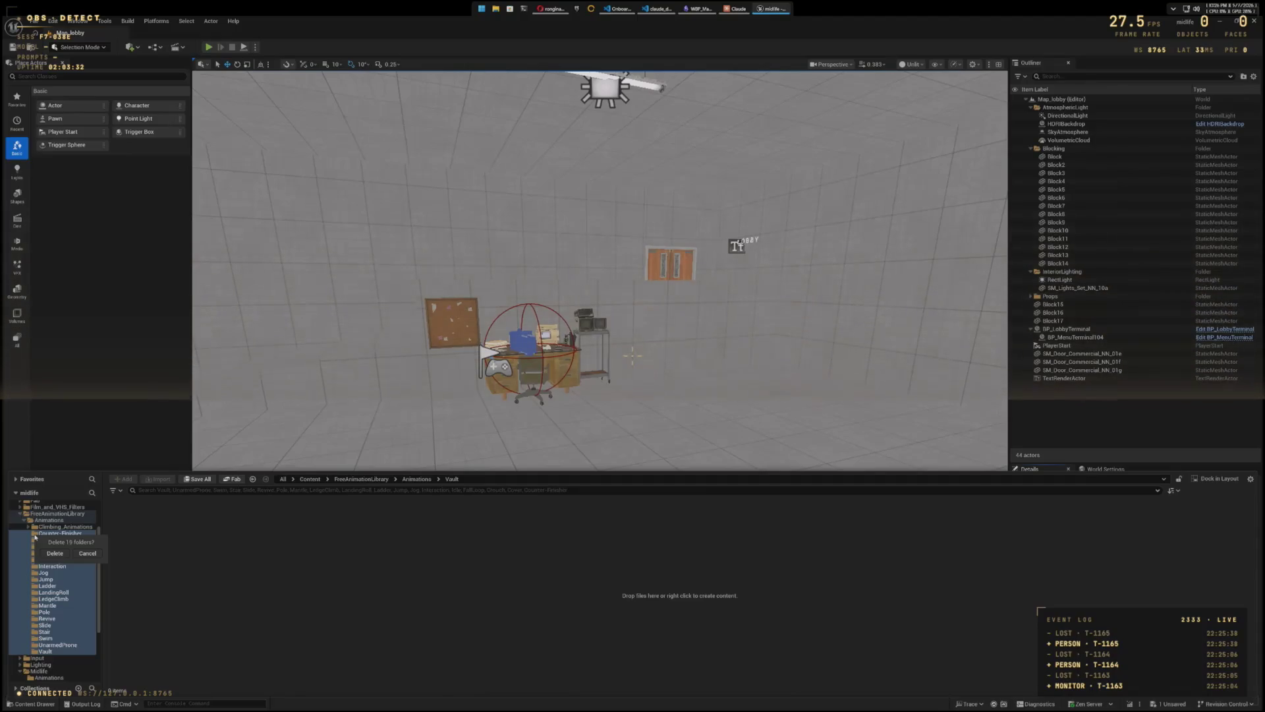
pyautogui.click(55, 553)
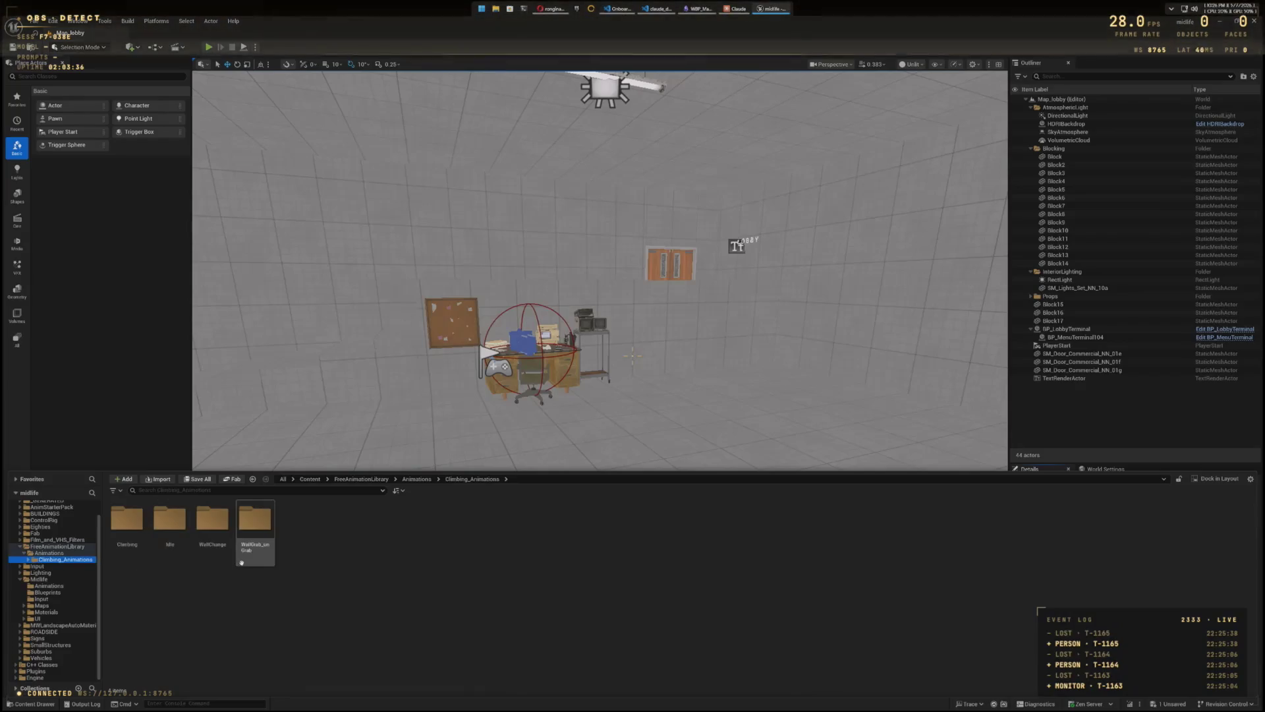
# Step: Delete the Idle, WallChange and WallGrab_unGrab folders in Climbing_Animations
pyautogui.doubleClick(262, 523)
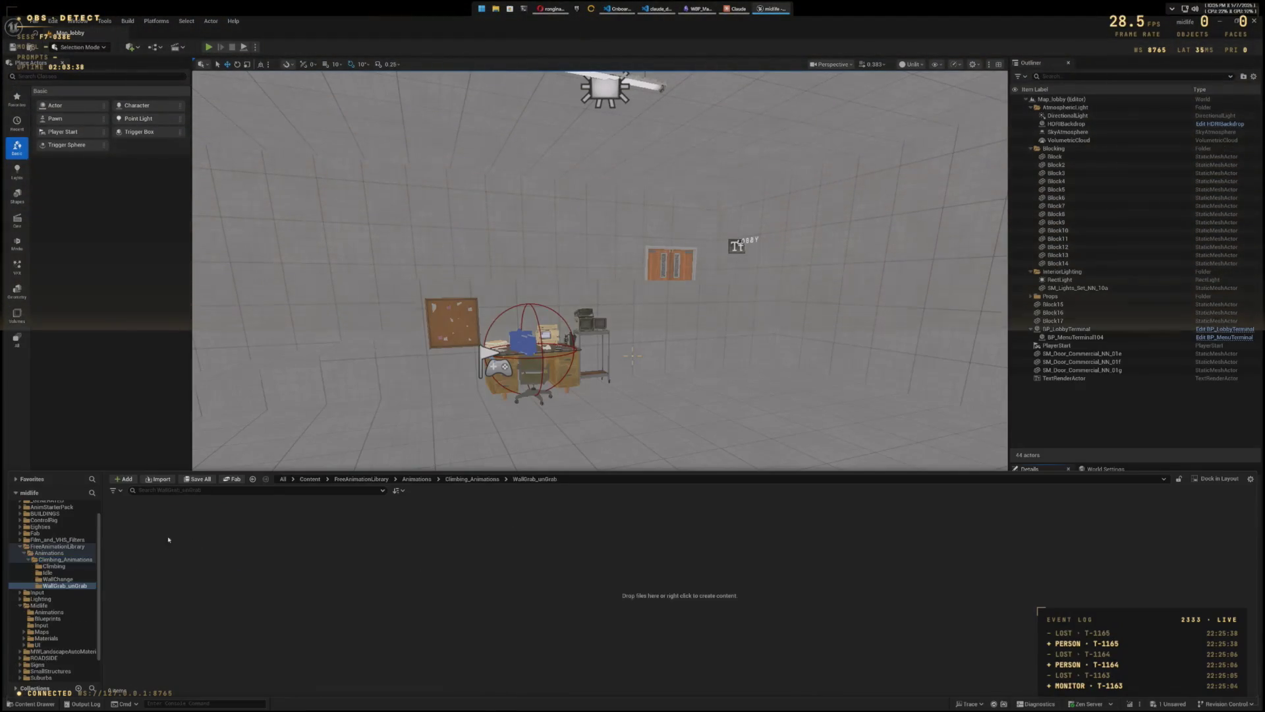
pyautogui.press('Up')
pyautogui.press('Up')
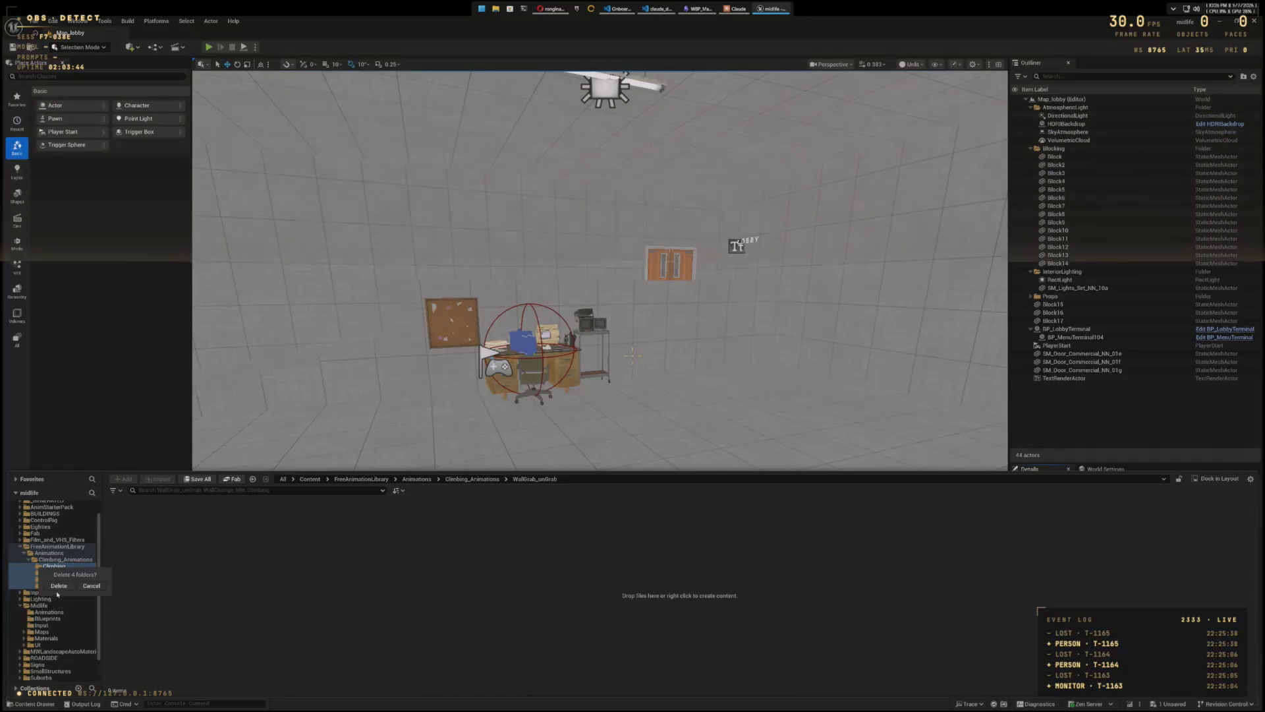
pyautogui.press('Delete')
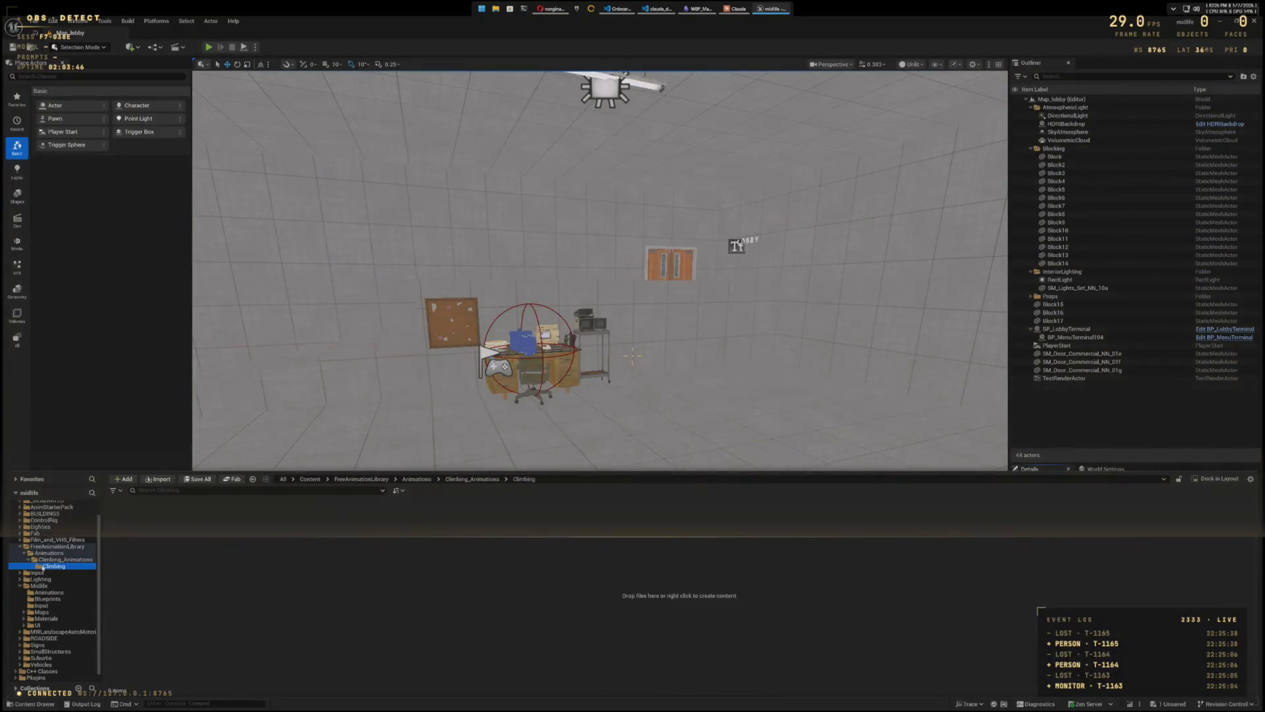
pyautogui.press('Delete')
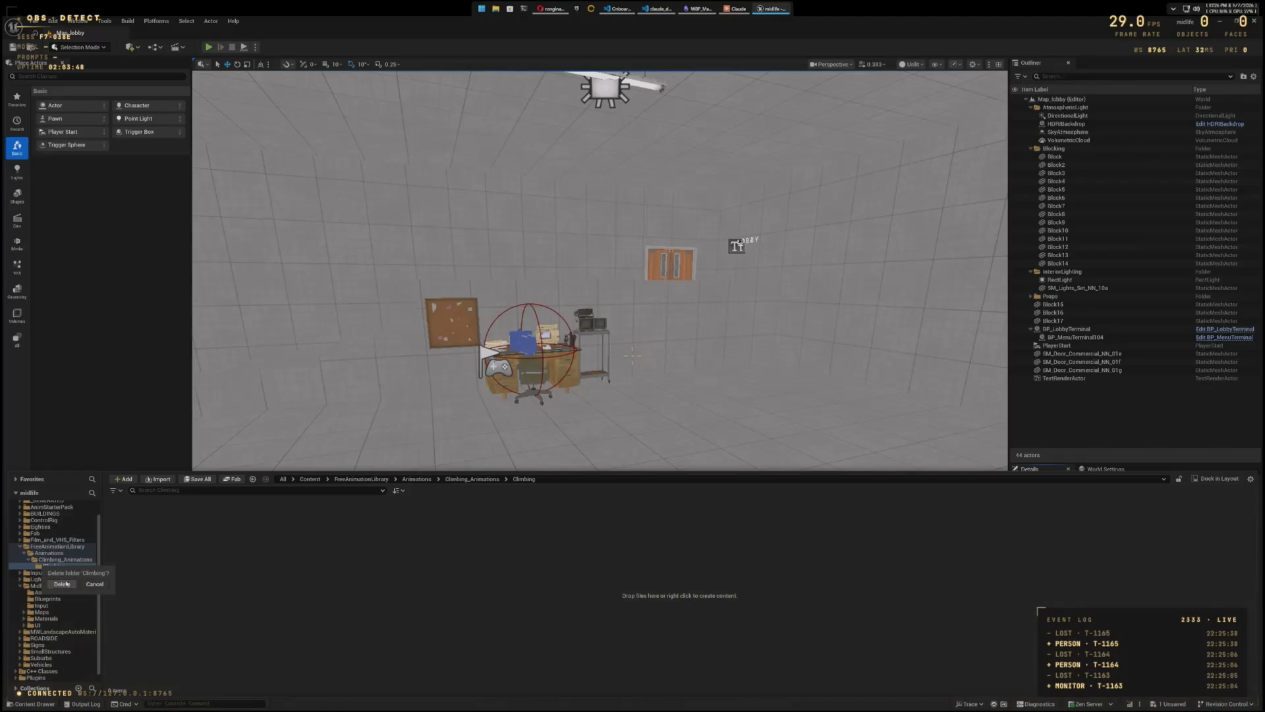
pyautogui.click(61, 583)
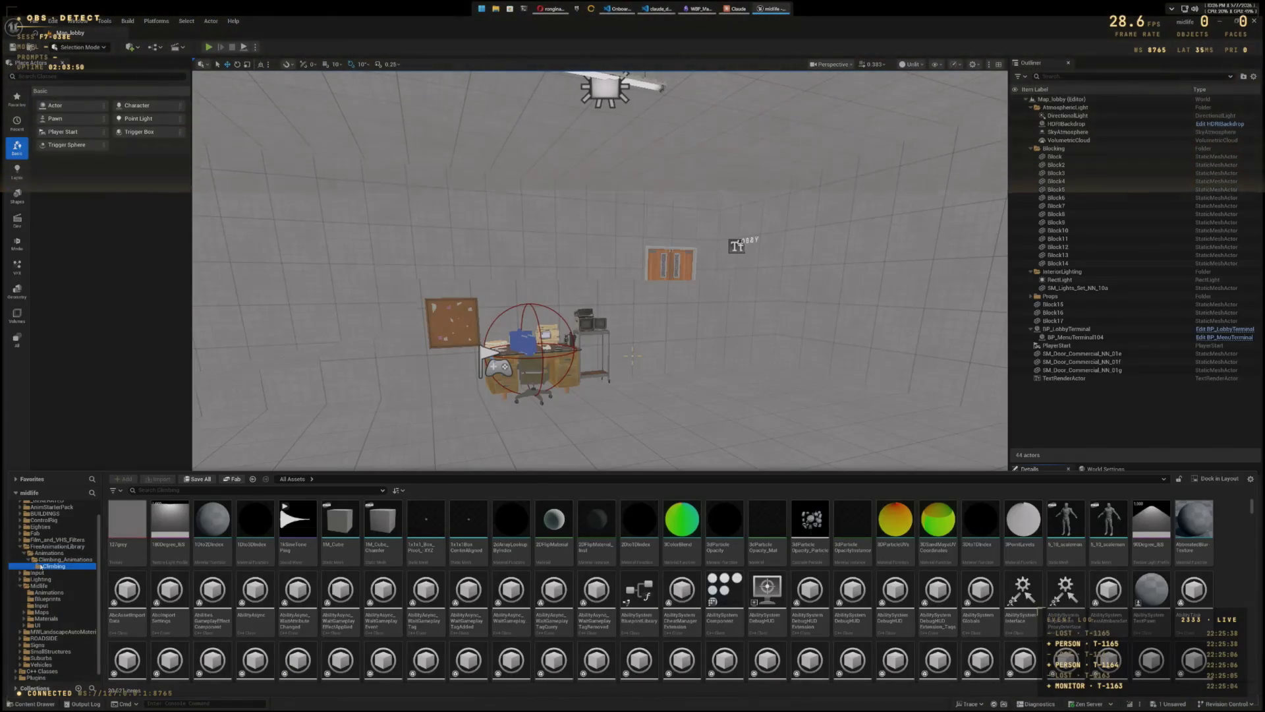
# Step: Delete the Climbing folder and confirm
pyautogui.click(41, 566)
pyautogui.rightClick(40, 566)
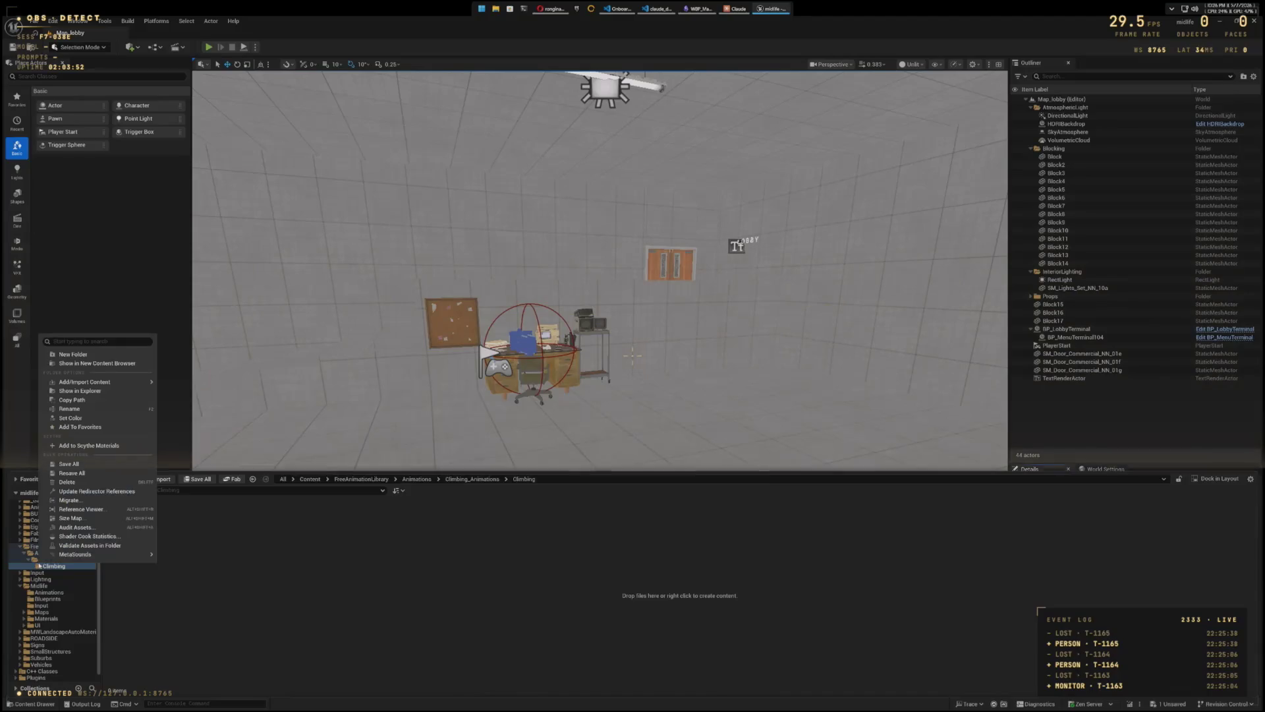
pyautogui.click(74, 486)
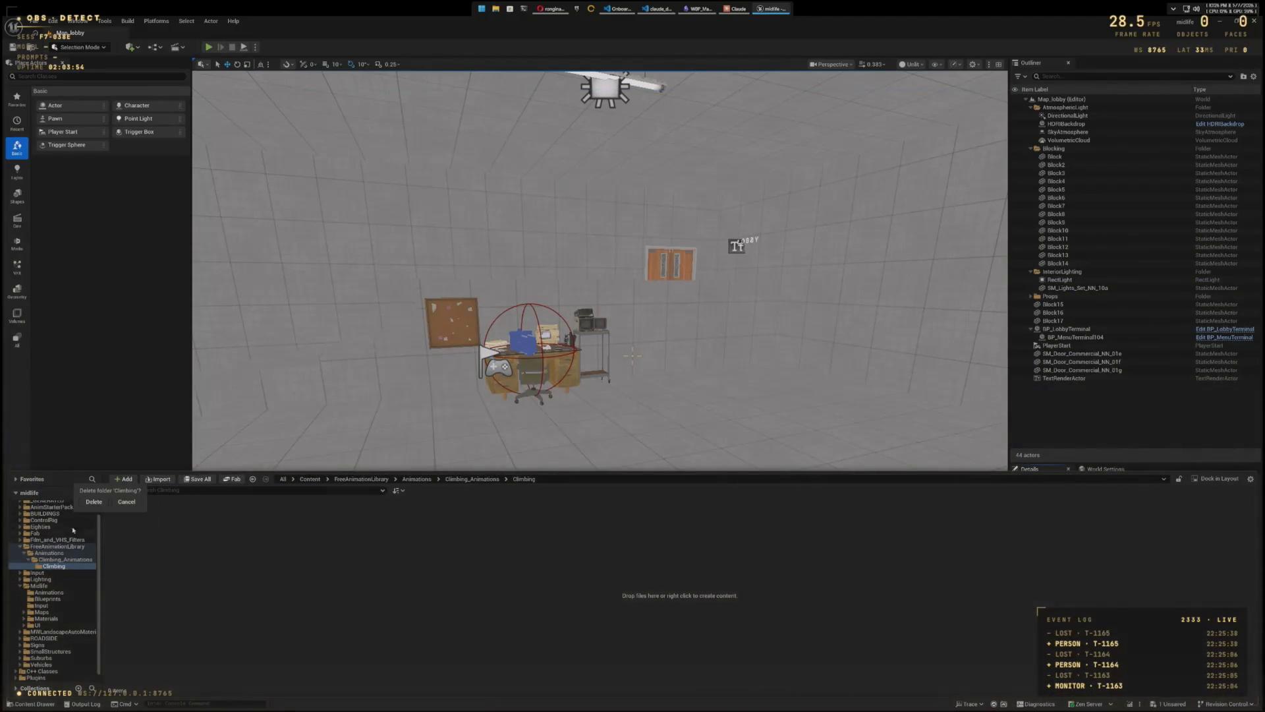
pyautogui.click(92, 502)
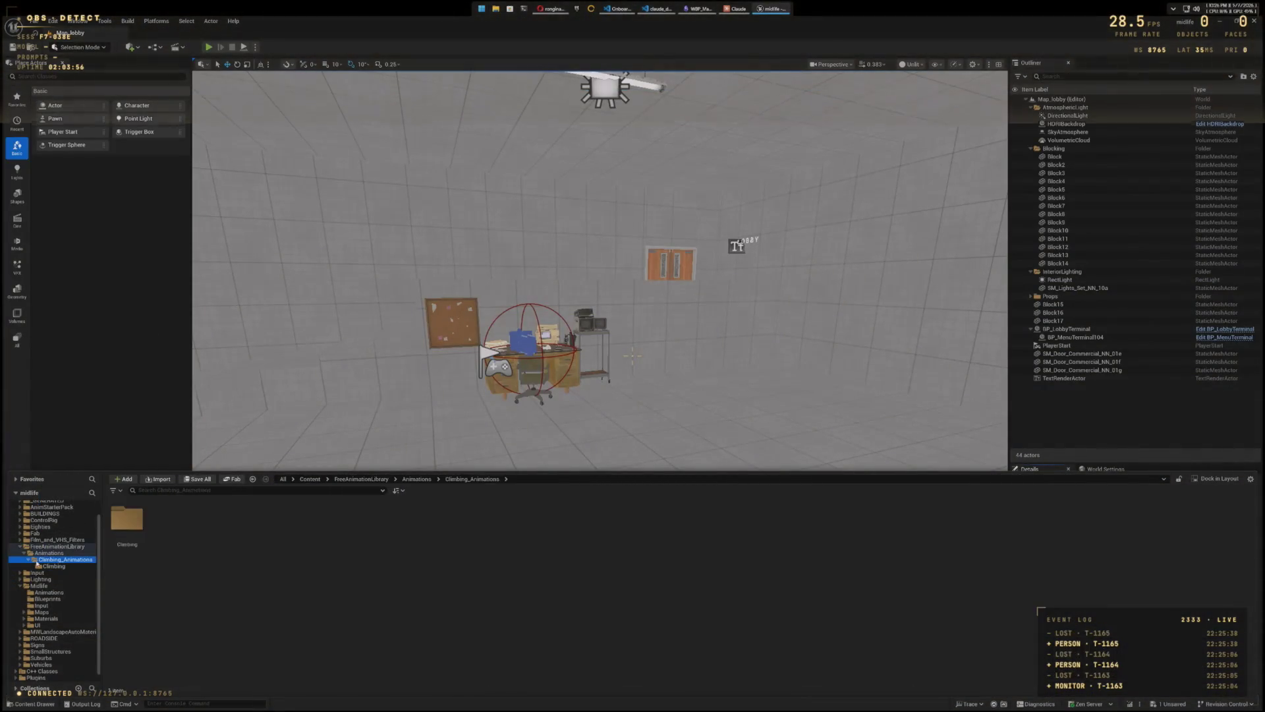
# Step: Delete Climbing_Animations, check the remaining folders, and bring up the Save Content dialog
pyautogui.rightClick(43, 558)
pyautogui.click(64, 479)
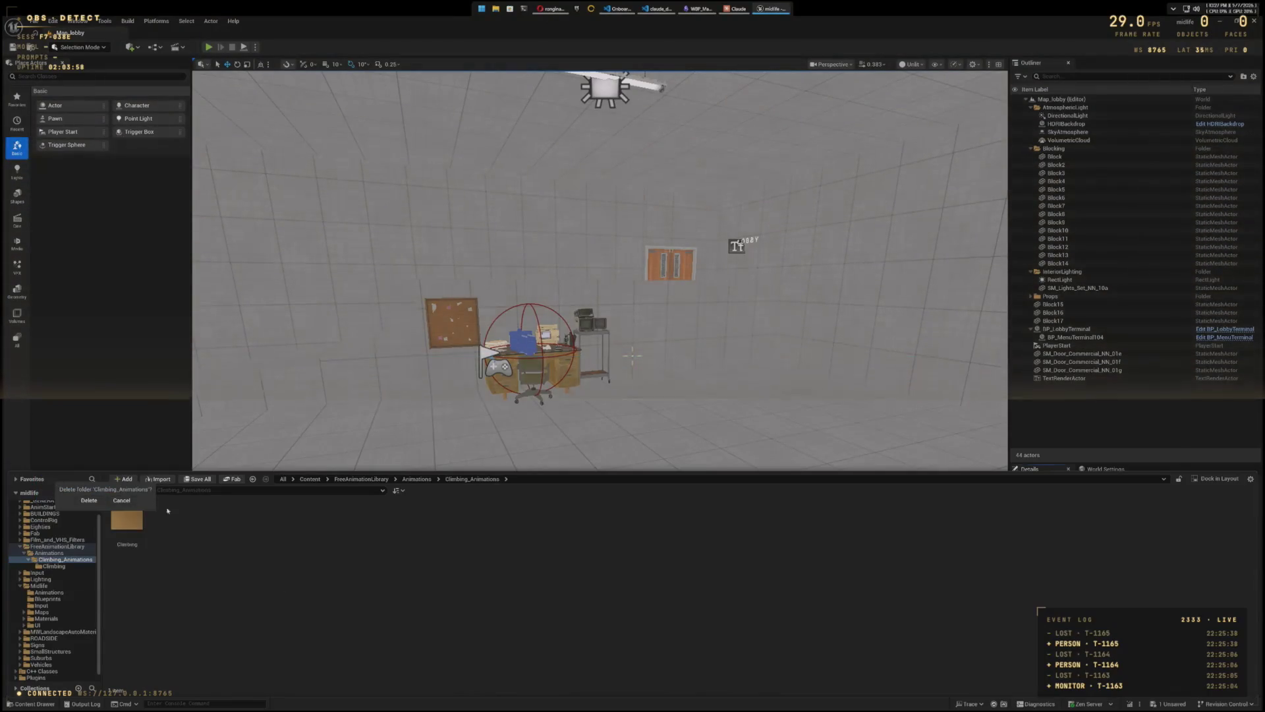
pyautogui.click(77, 503)
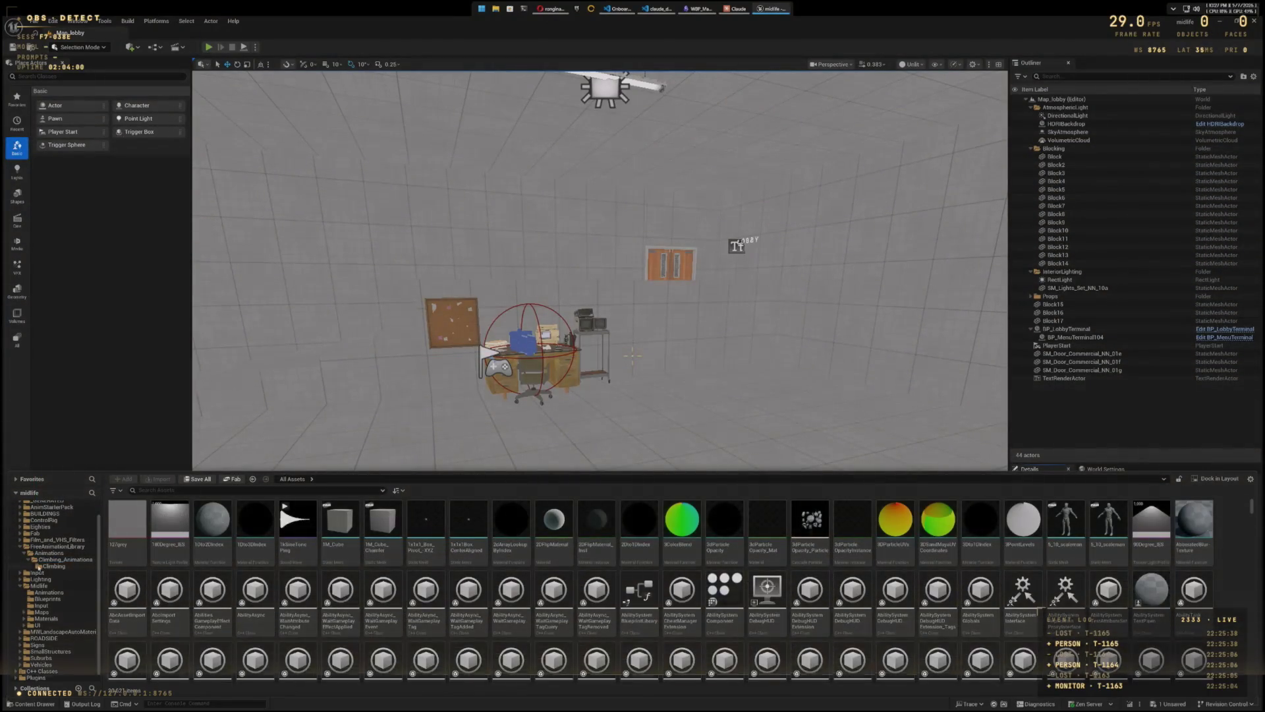
pyautogui.click(39, 565)
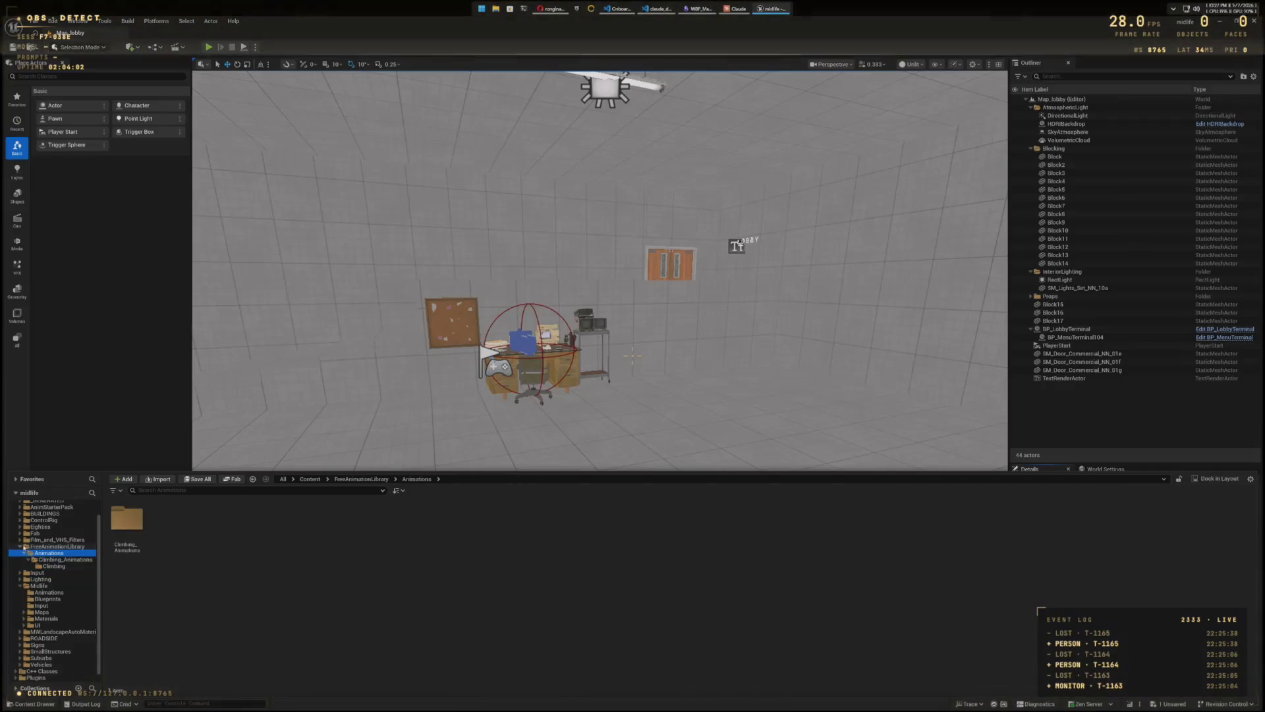
pyautogui.click(21, 546)
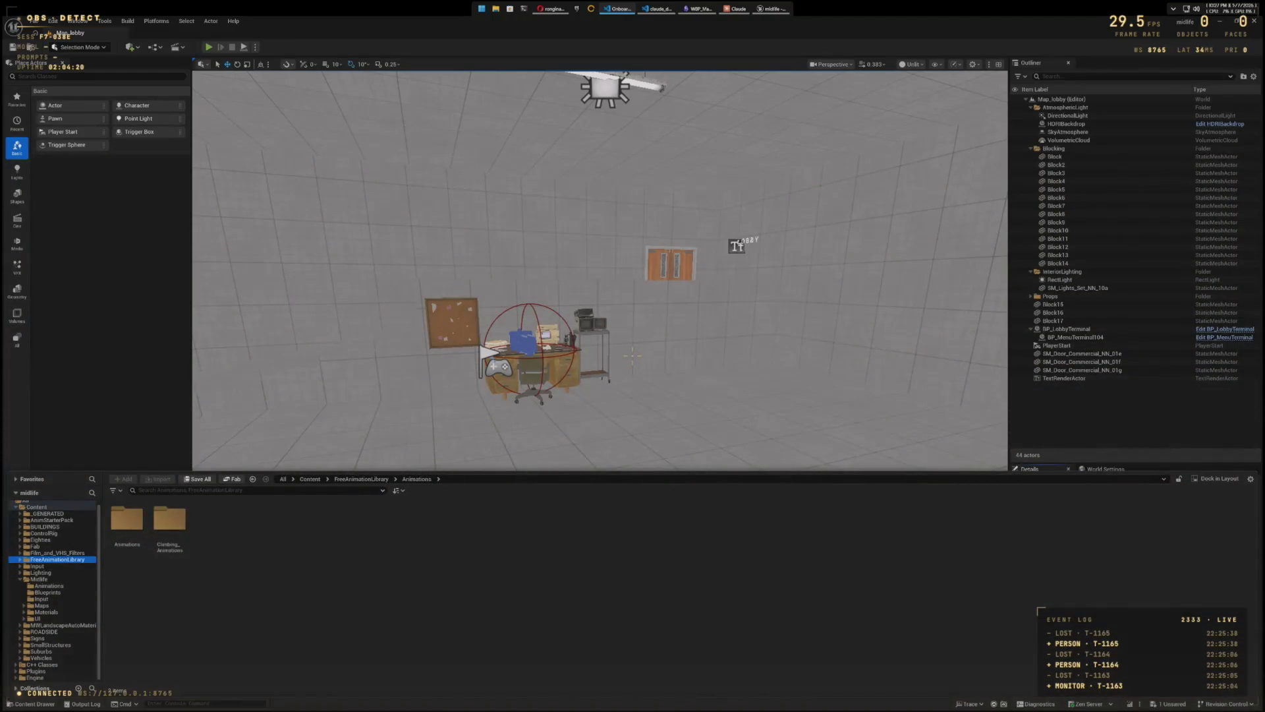
pyautogui.hotkey('ctrl', 'shift', 's')
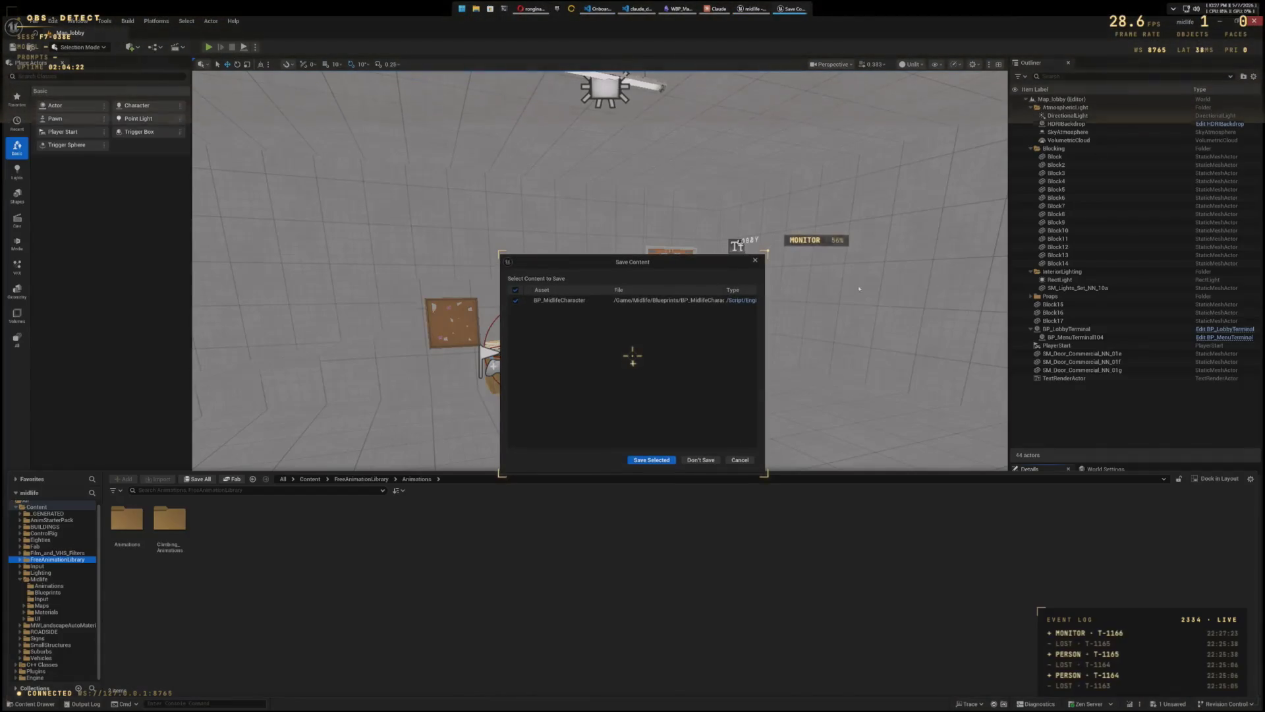
# Step: Choose Don't Save for BP_MidlifeCharacter so the editor closes
pyautogui.click(686, 460)
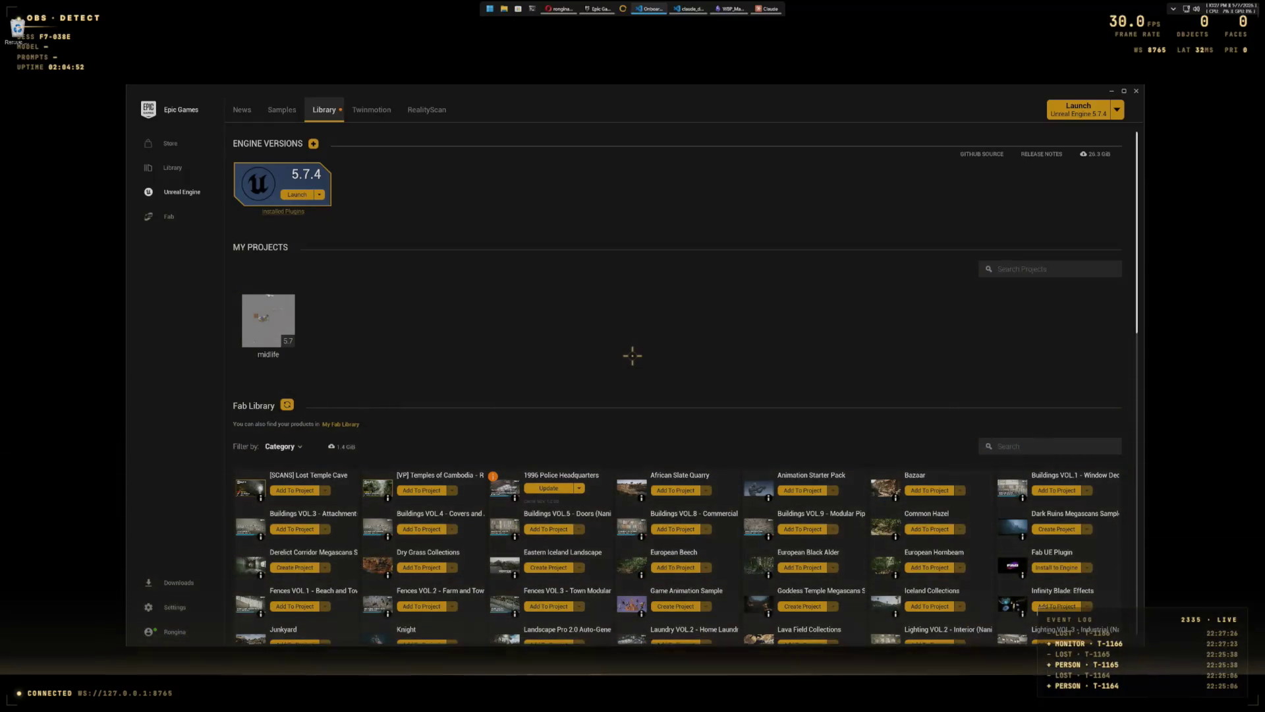
# Step: Launch Unreal Engine 5.7.4 and open the midlife project from My Projects
pyautogui.click(1078, 110)
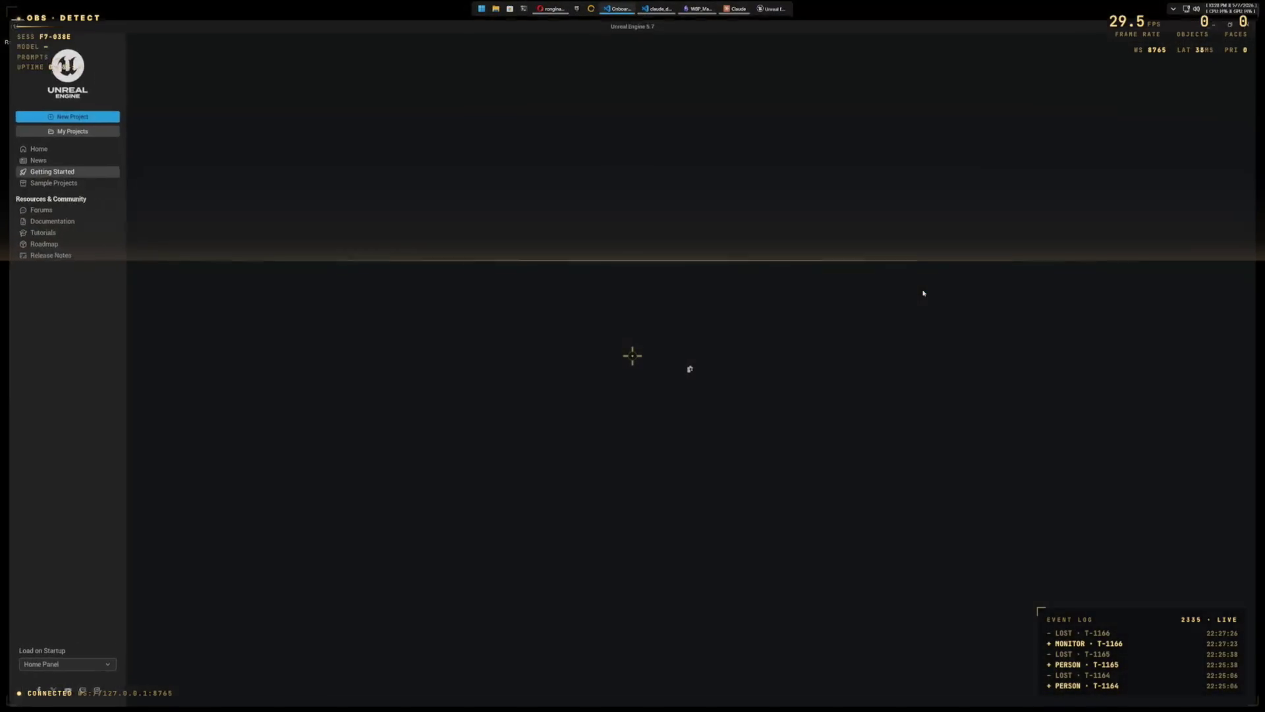
pyautogui.click(64, 129)
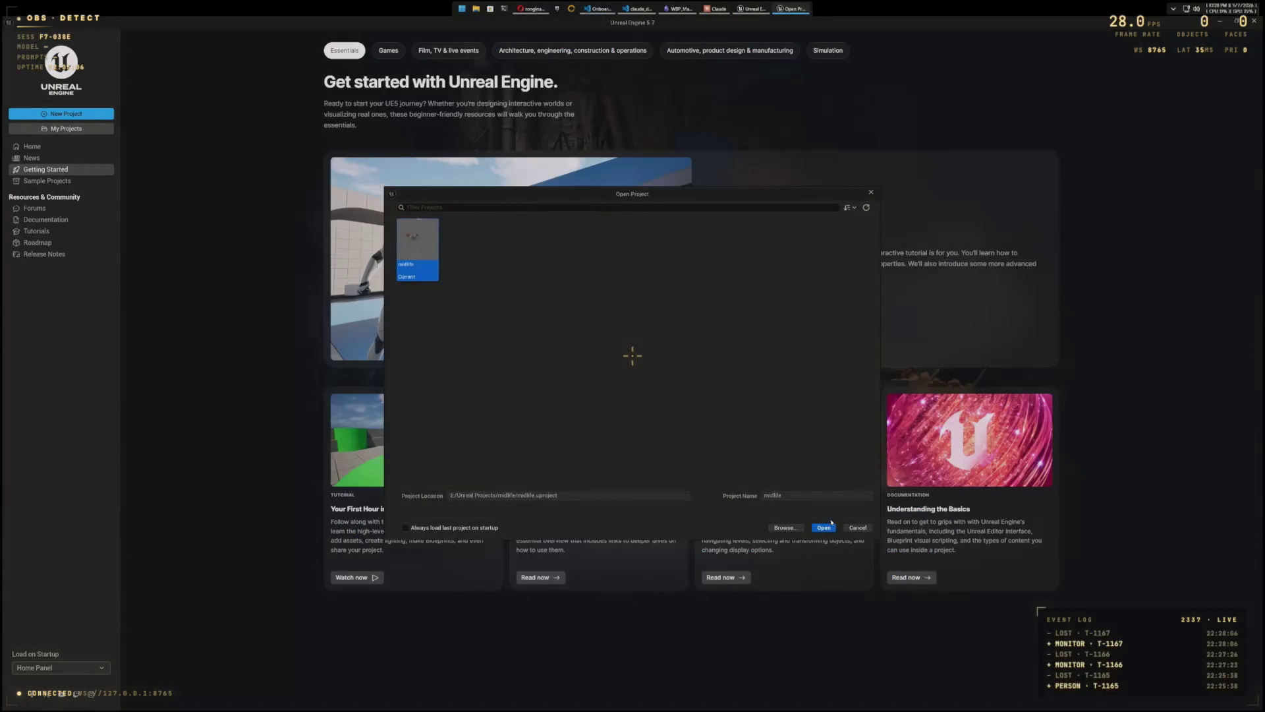
pyautogui.click(829, 527)
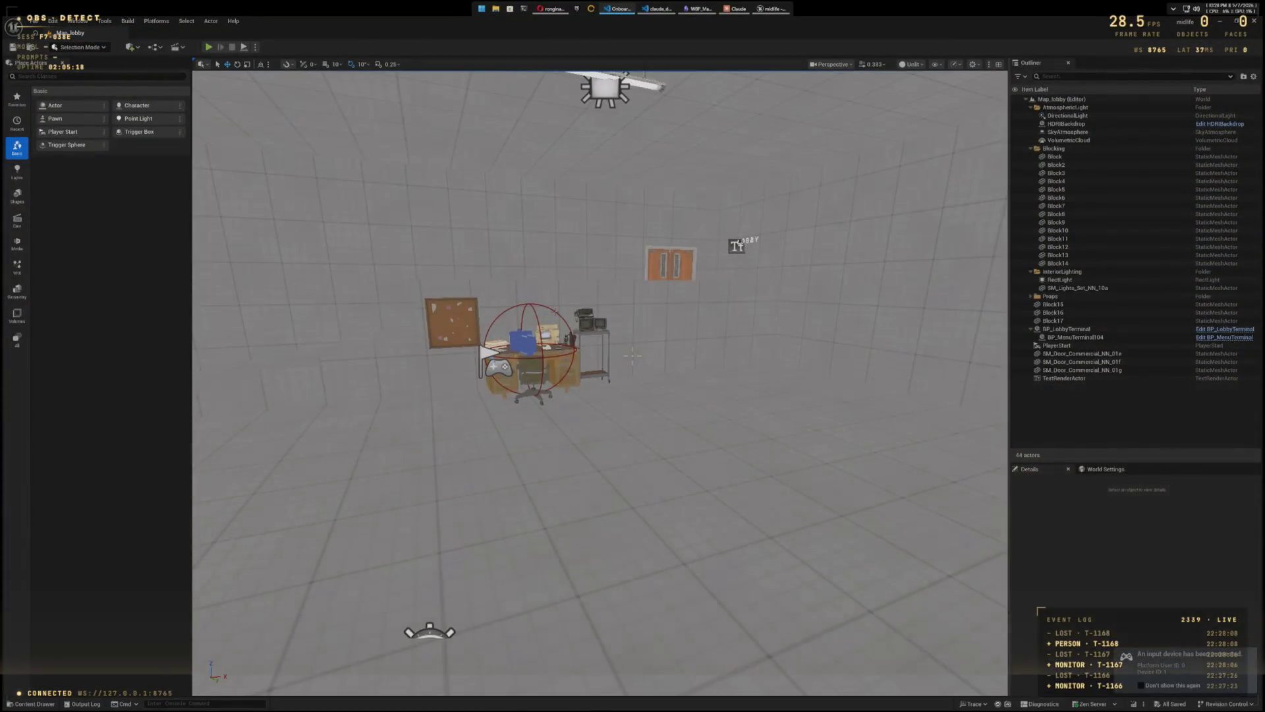
pyautogui.click(39, 704)
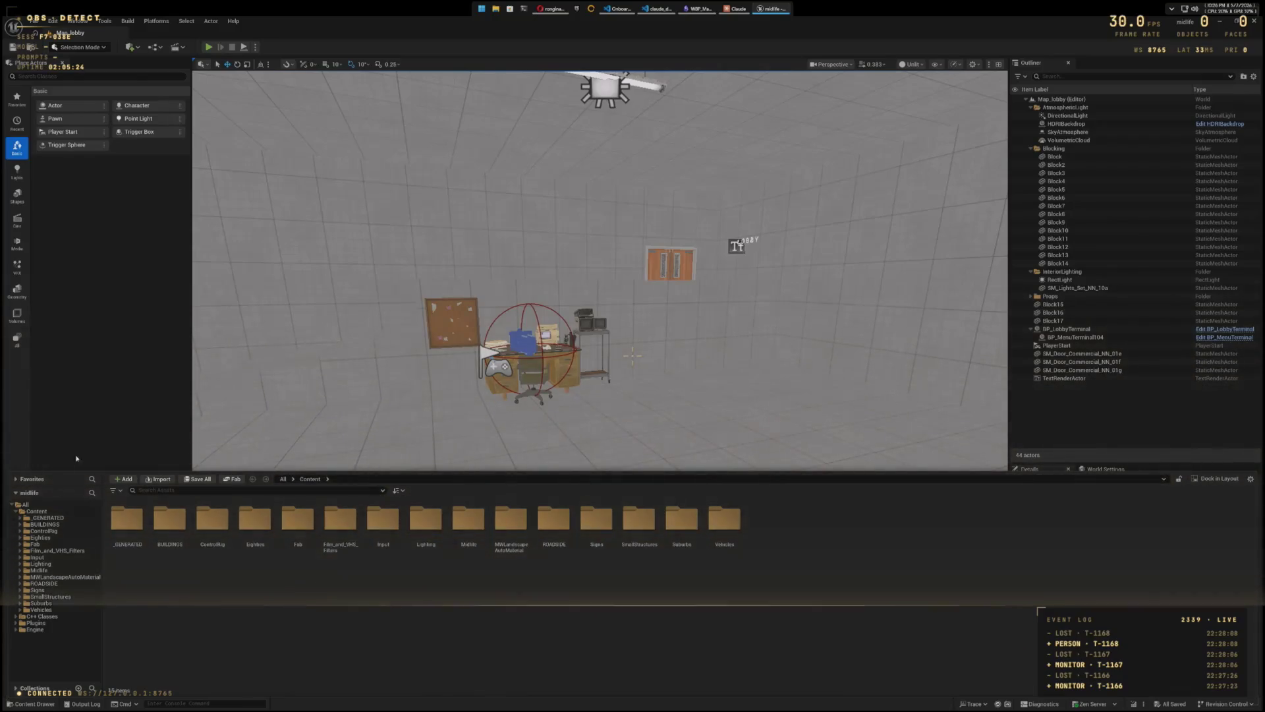
pyautogui.click(26, 704)
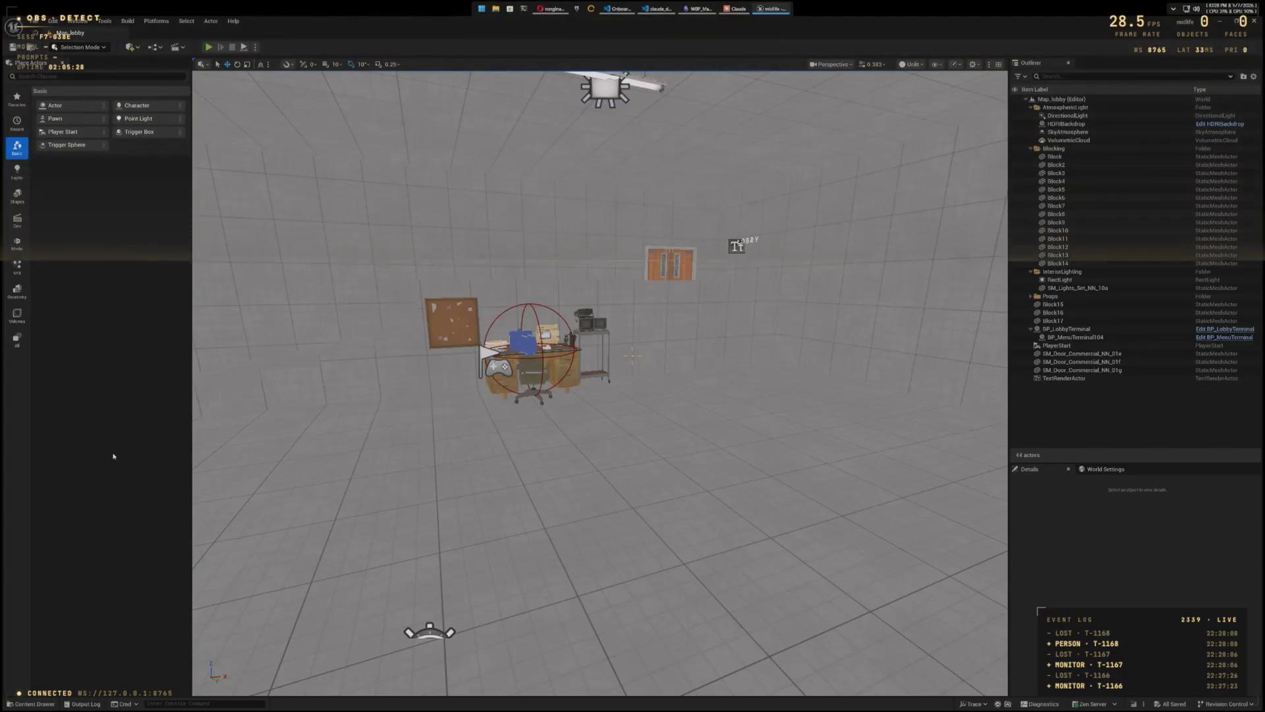
pyautogui.hotkey('ctrl', 'space')
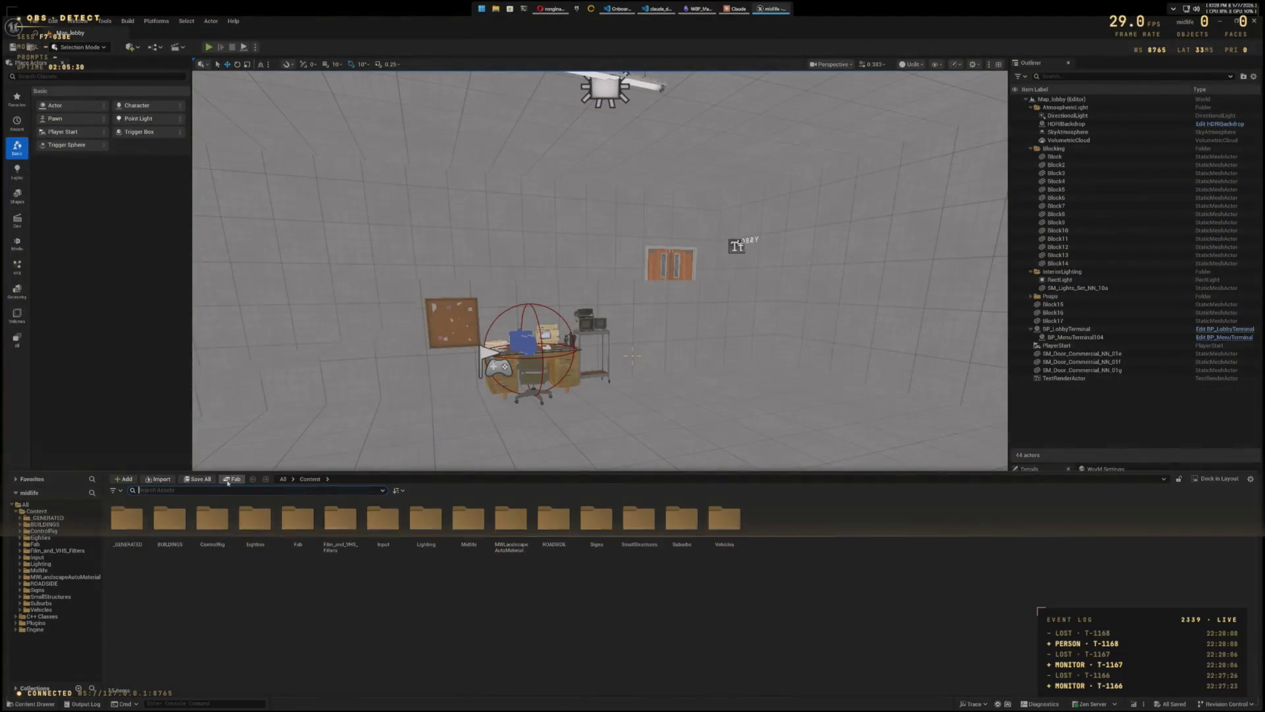
# Step: Open Fab's My Library and select Game Animation Sample at the bottom of the list
pyautogui.click(232, 478)
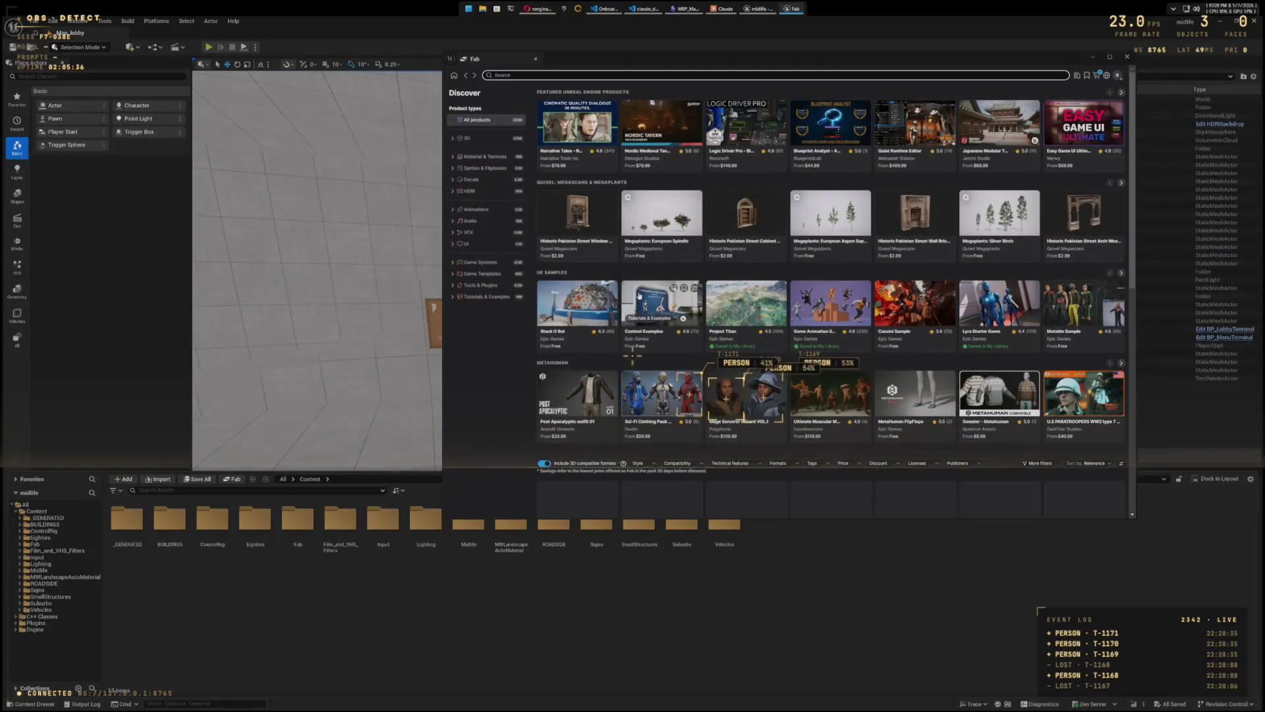
pyautogui.click(1078, 76)
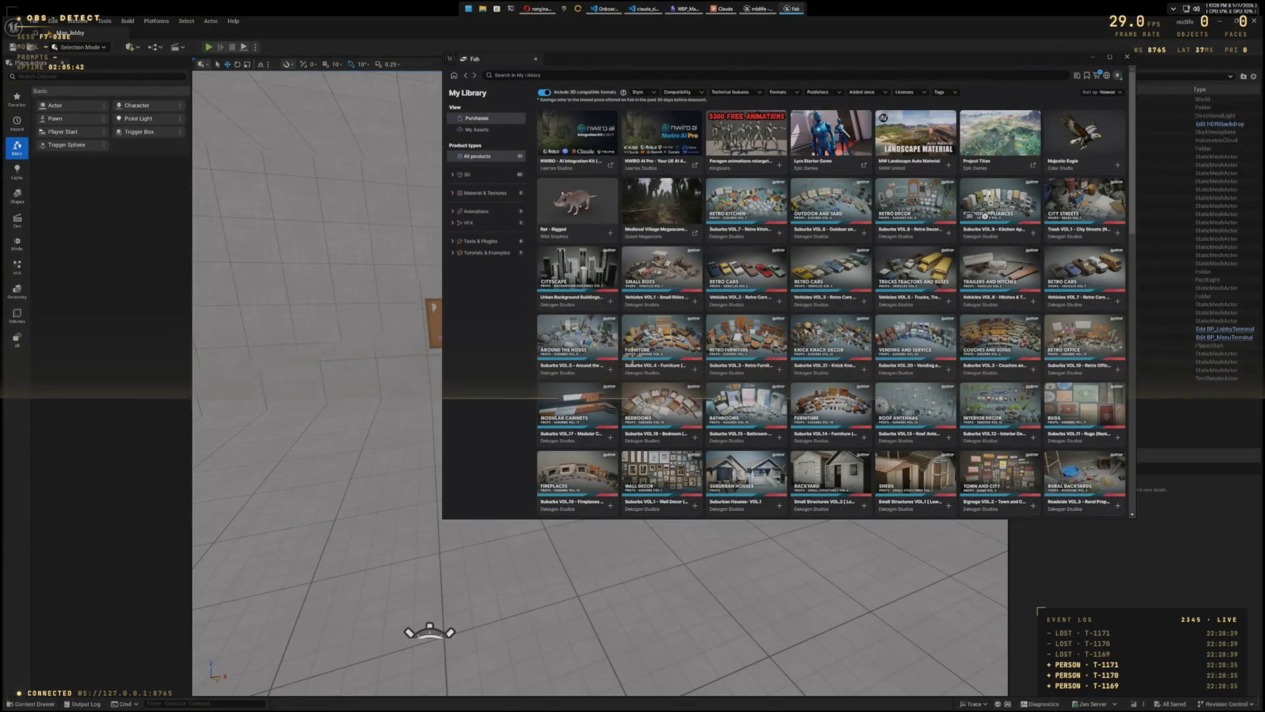
pyautogui.scroll(-1, 913, 154)
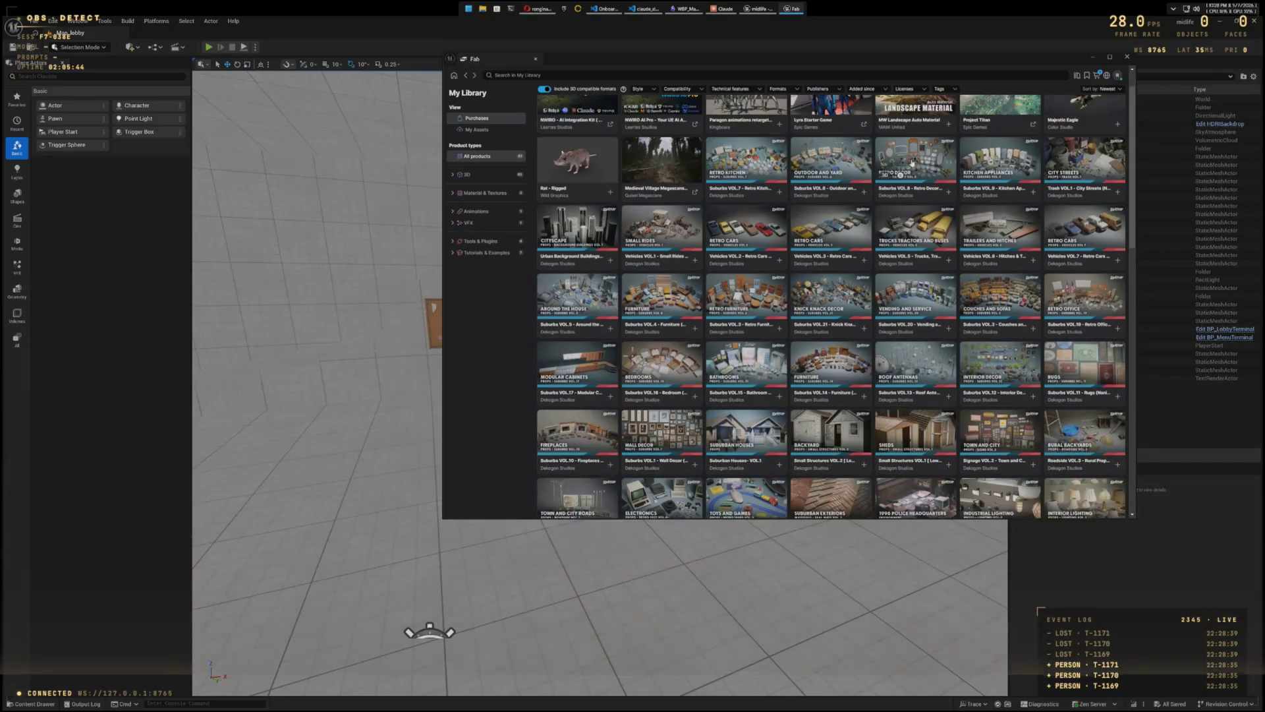
pyautogui.scroll(-4, 913, 163)
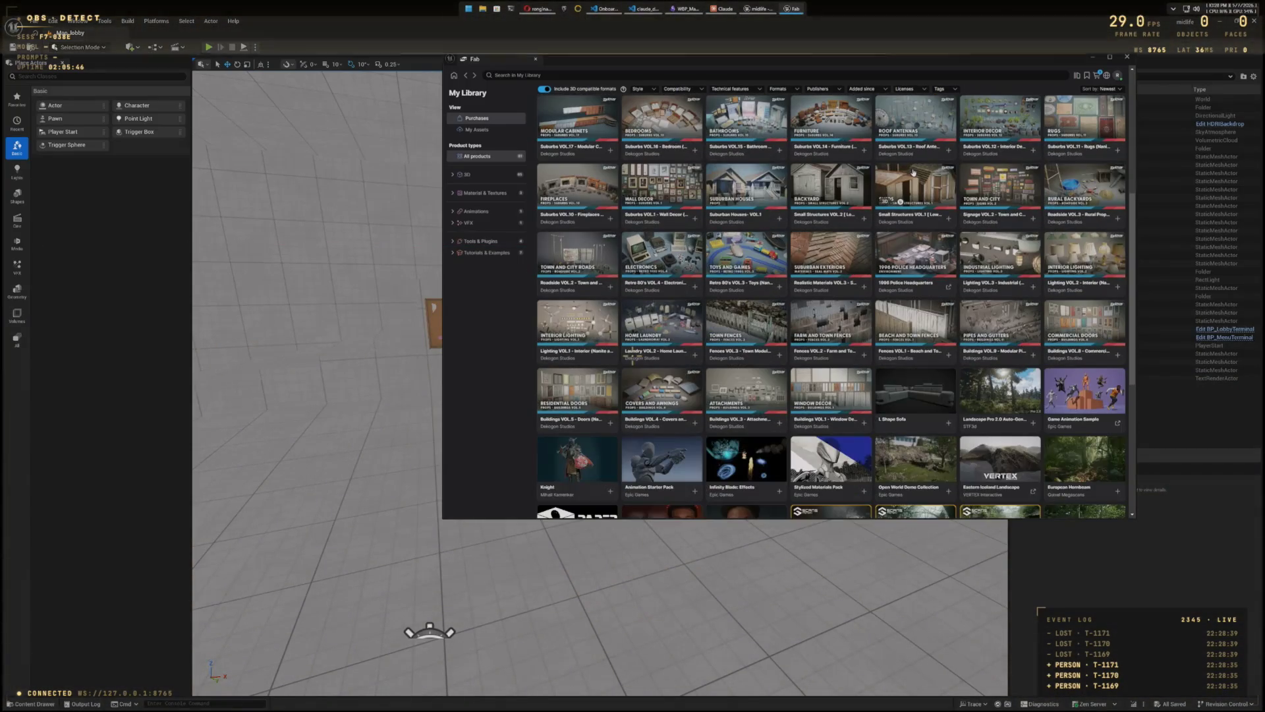
pyautogui.scroll(-2, 913, 174)
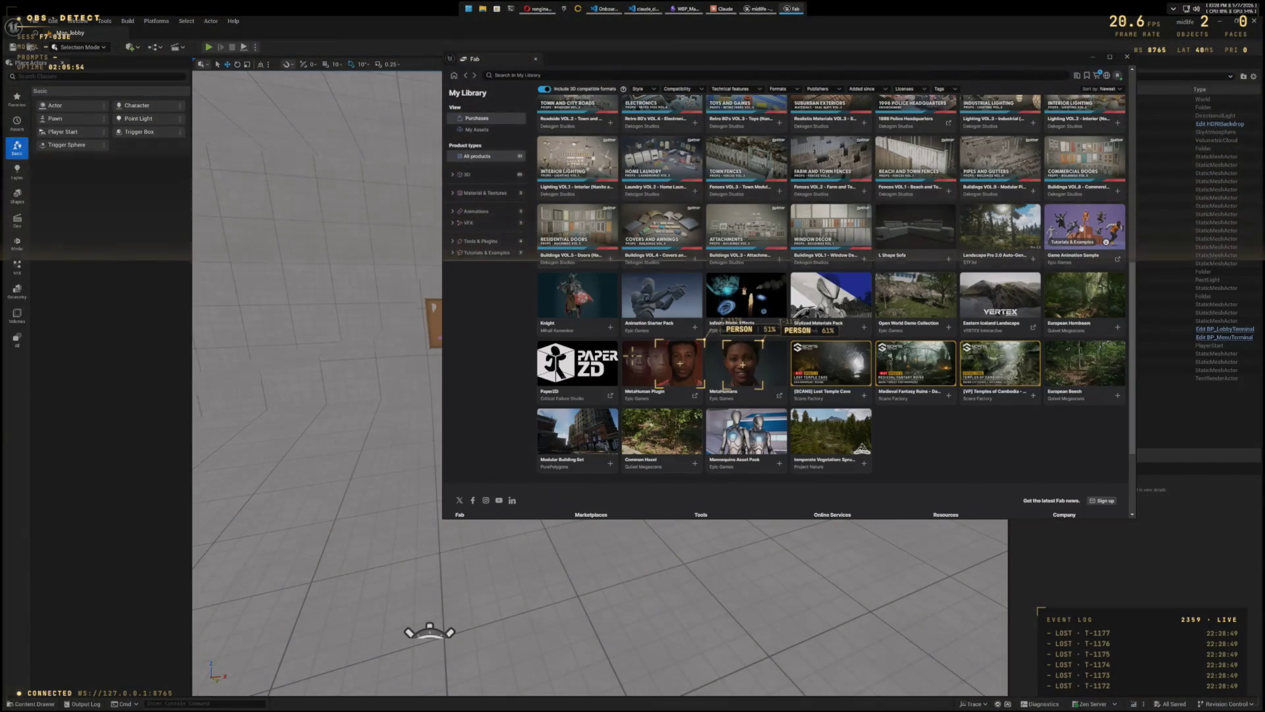
pyautogui.click(1081, 228)
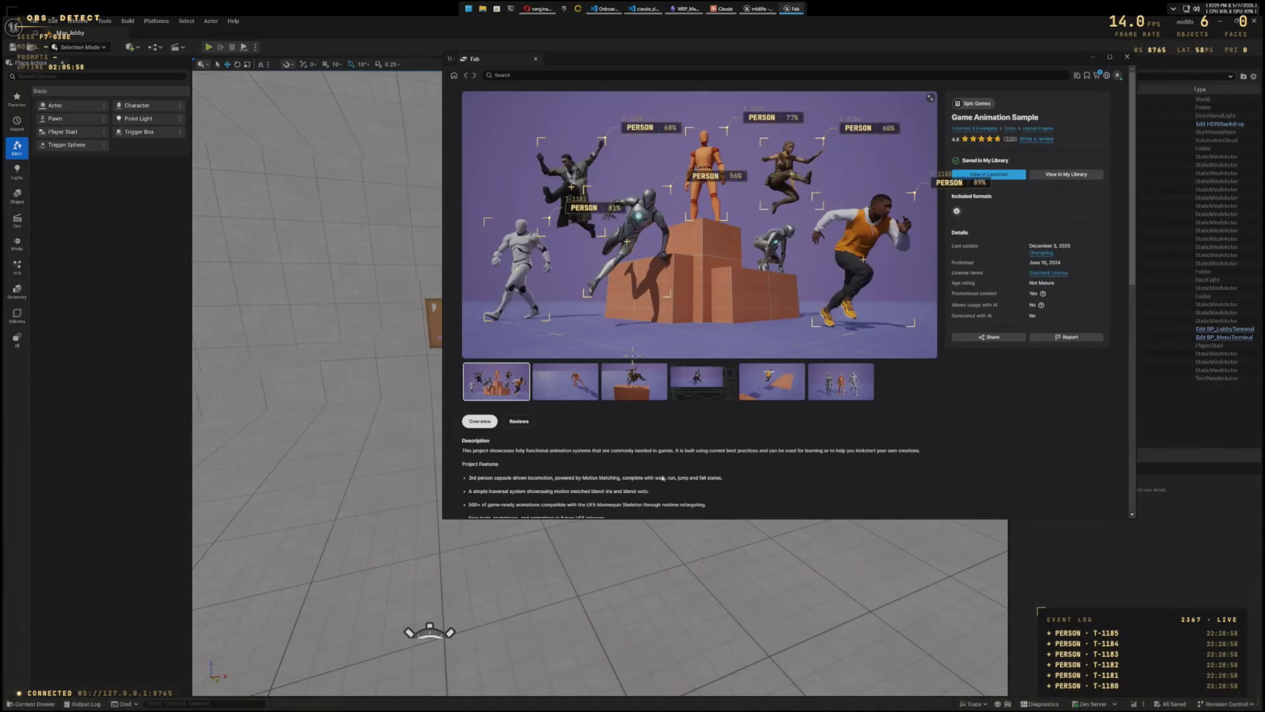
# Step: Browse the Game Animation Sample gallery images, ending on the three mannequin characters
pyautogui.scroll(-2, 658, 457)
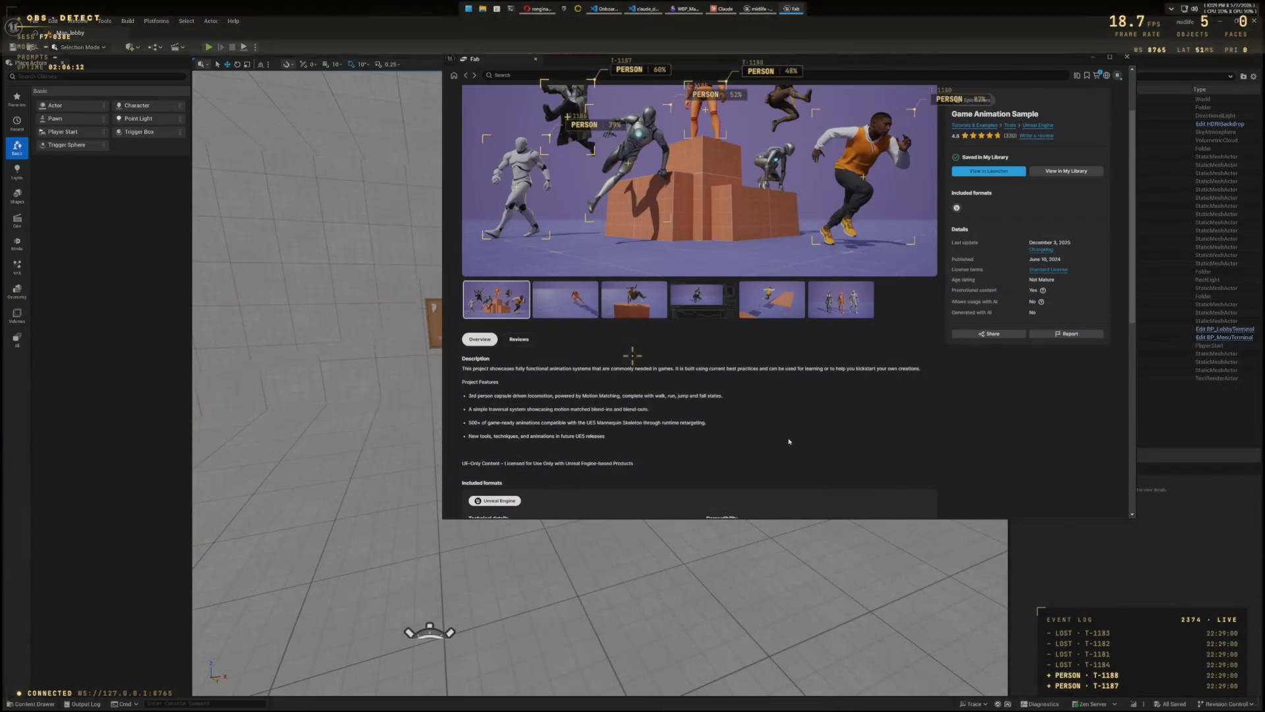
pyautogui.scroll(2, 789, 441)
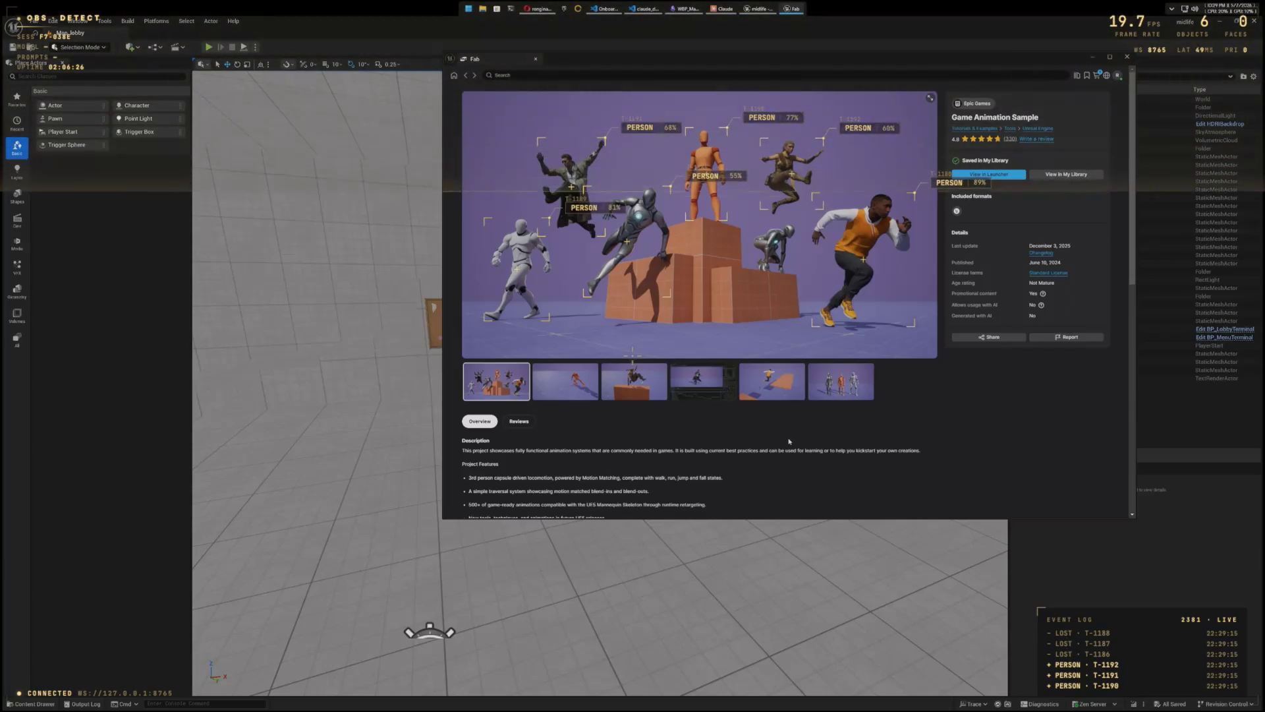
pyautogui.scroll(-2, 790, 441)
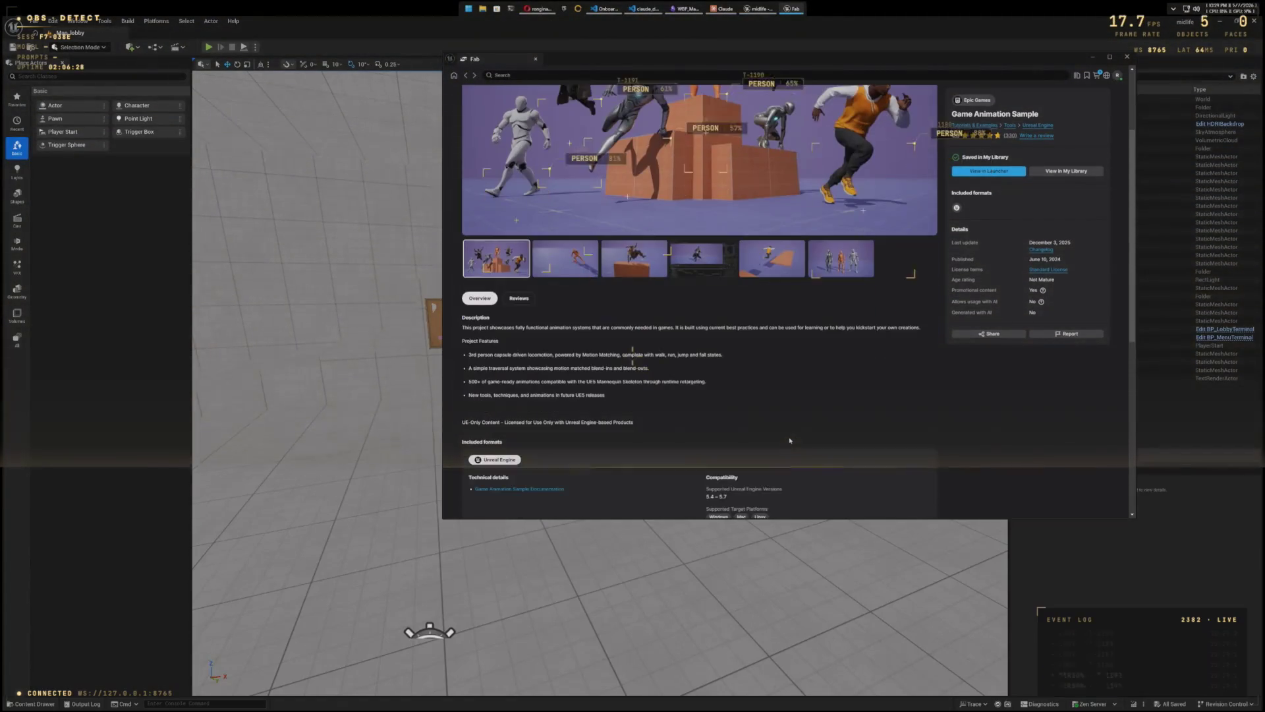
pyautogui.click(566, 258)
pyautogui.scroll(2, 674, 407)
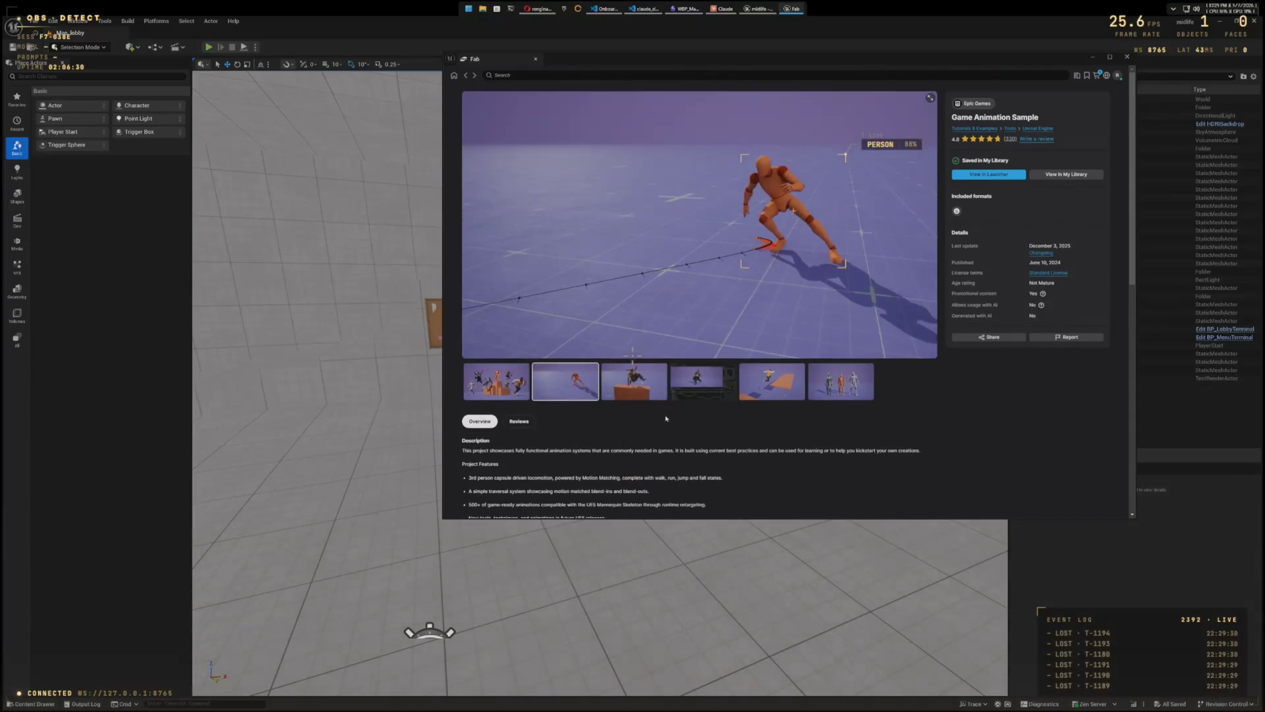
pyautogui.click(637, 388)
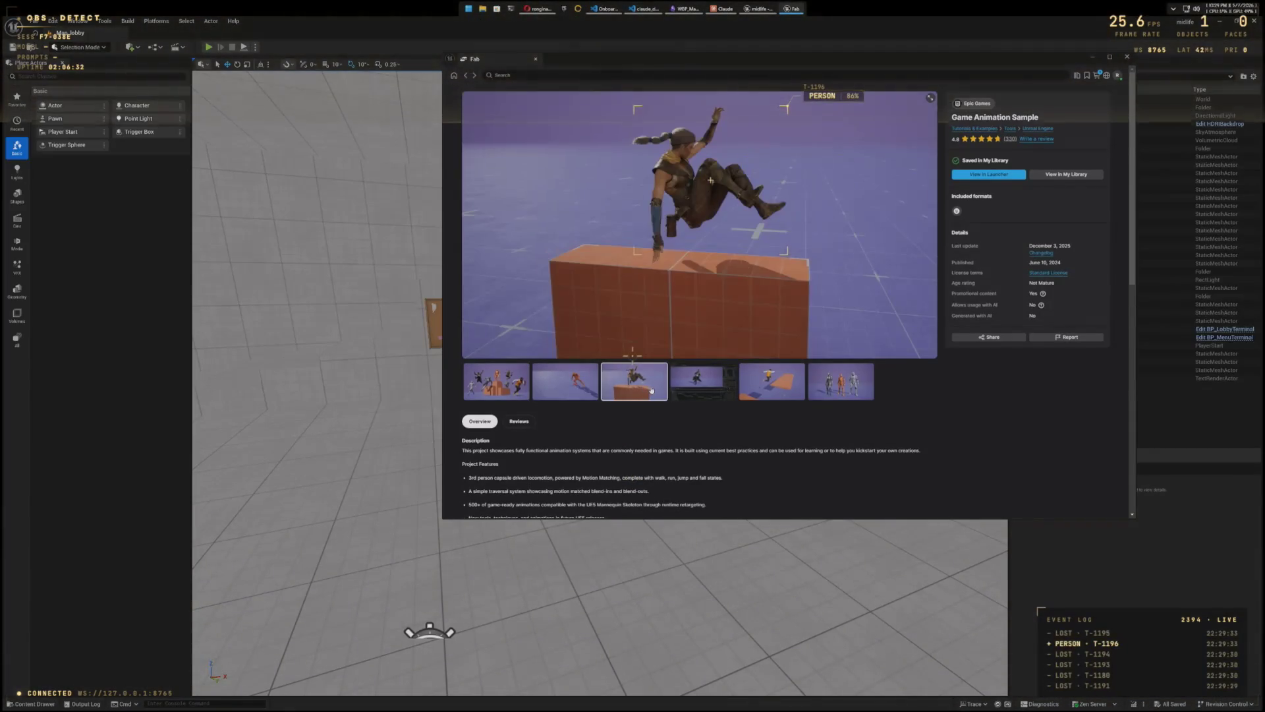
pyautogui.click(673, 388)
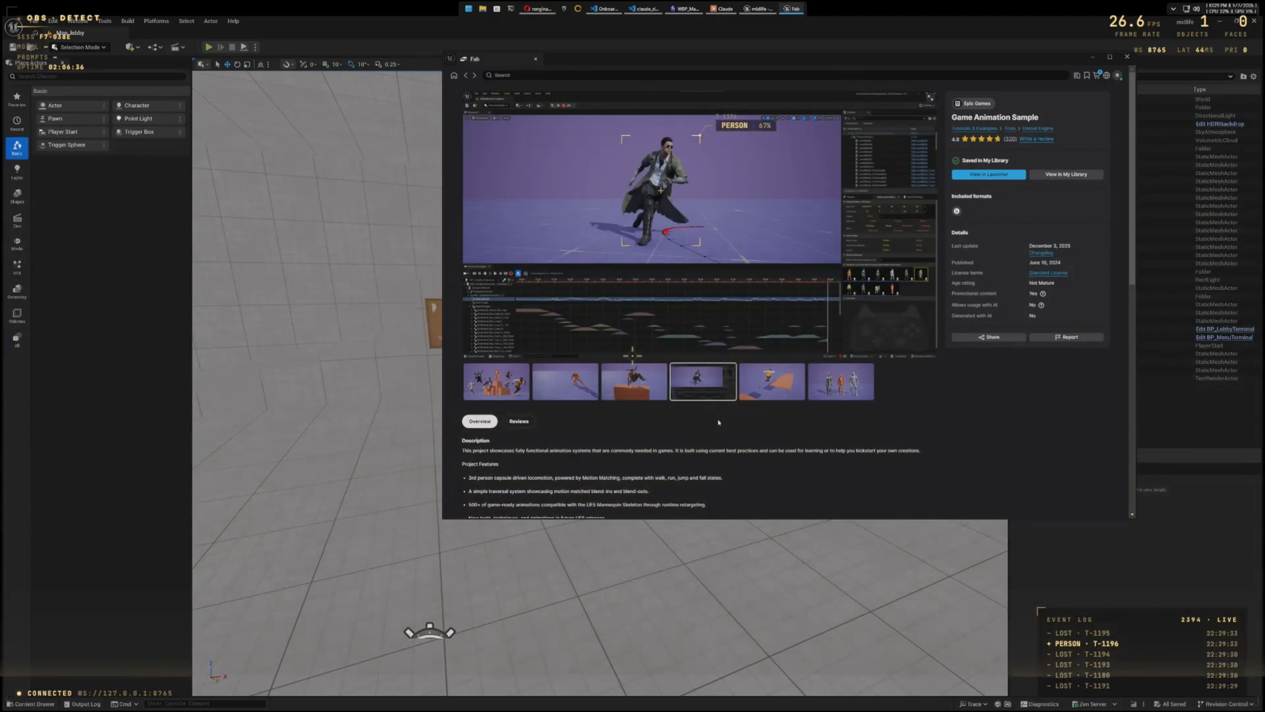
pyautogui.click(763, 385)
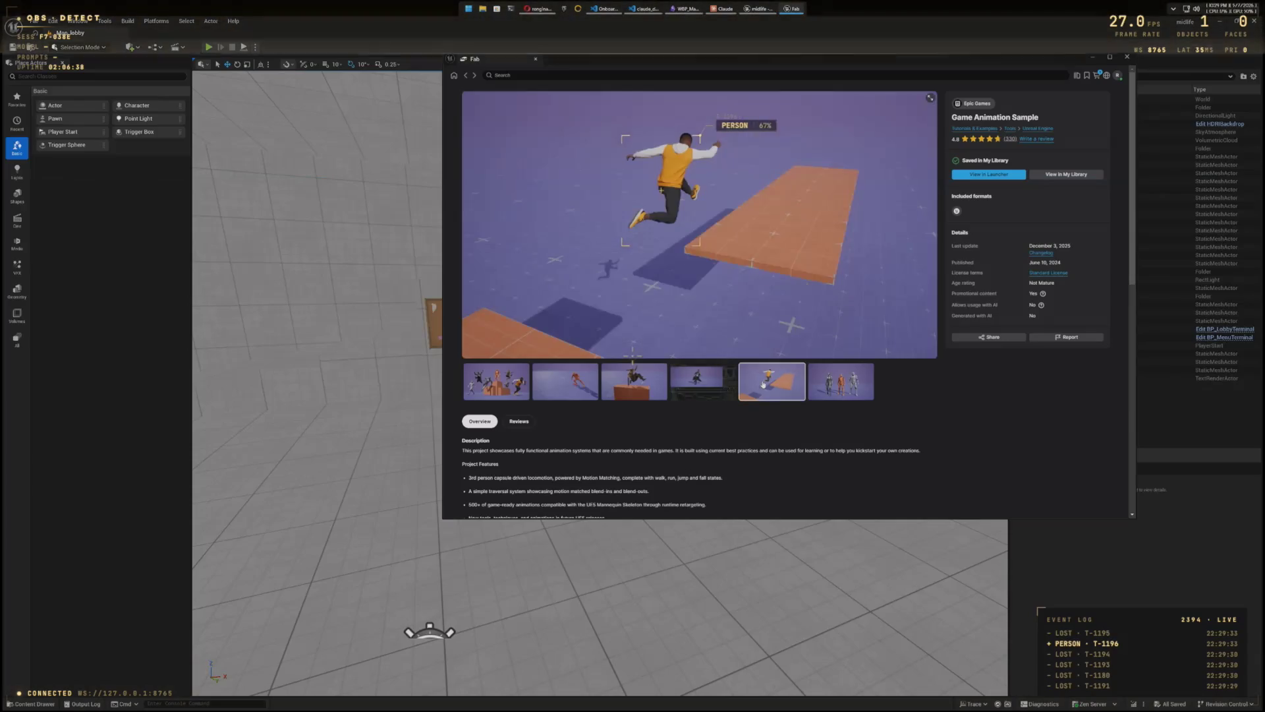
pyautogui.click(847, 384)
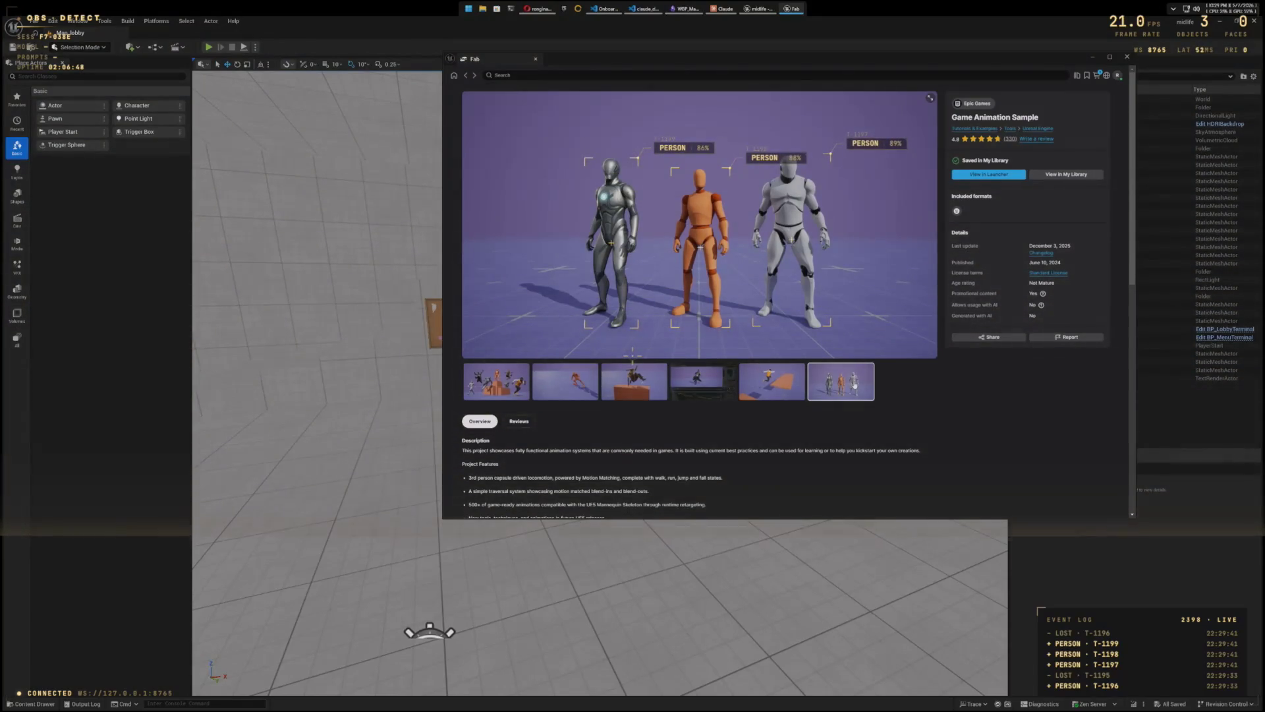
pyautogui.moveTo(1043, 297)
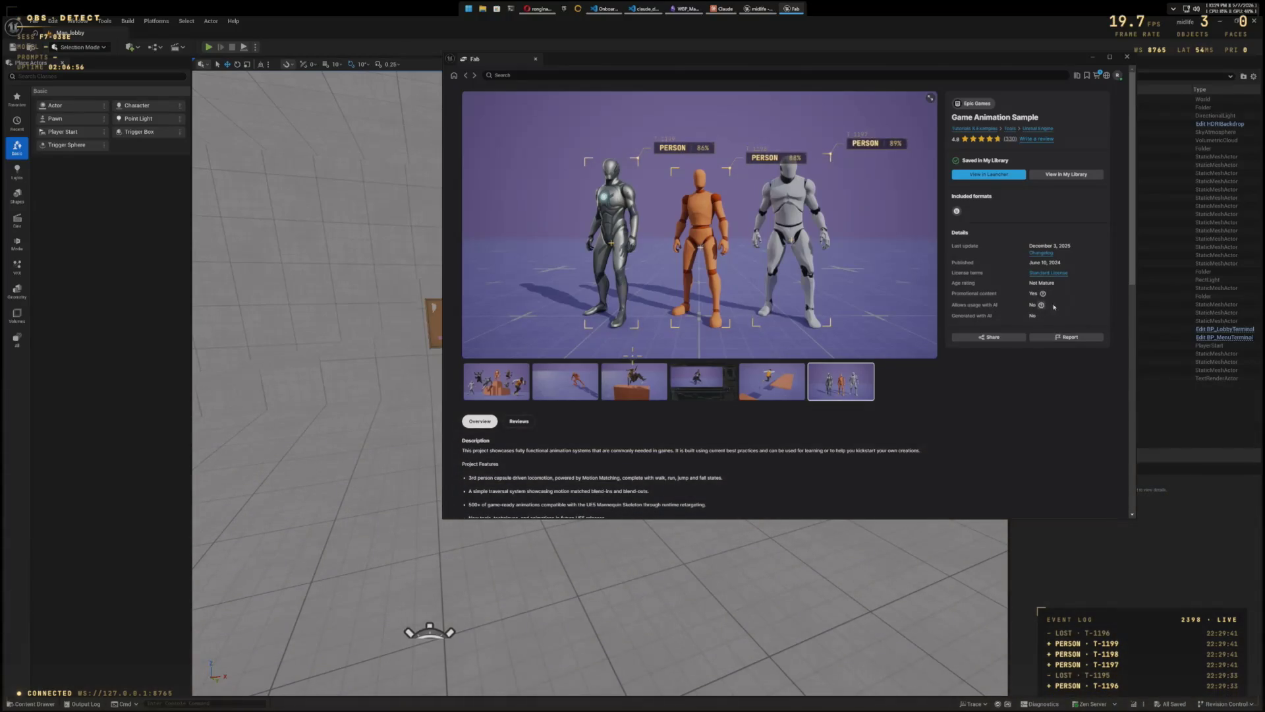
pyautogui.scroll(-3, 991, 384)
# Step: Read through the Game Animation Sample description and footer, then close Fab
pyautogui.scroll(-3, 942, 425)
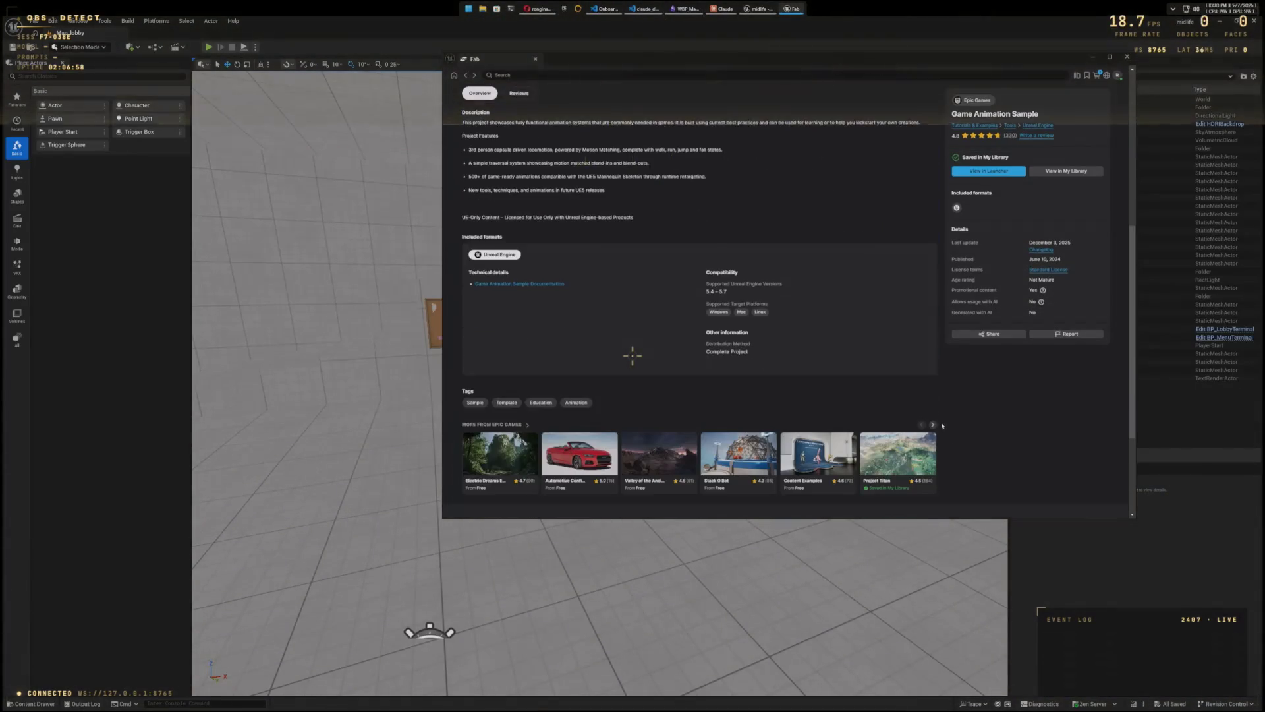
pyautogui.scroll(-3, 941, 425)
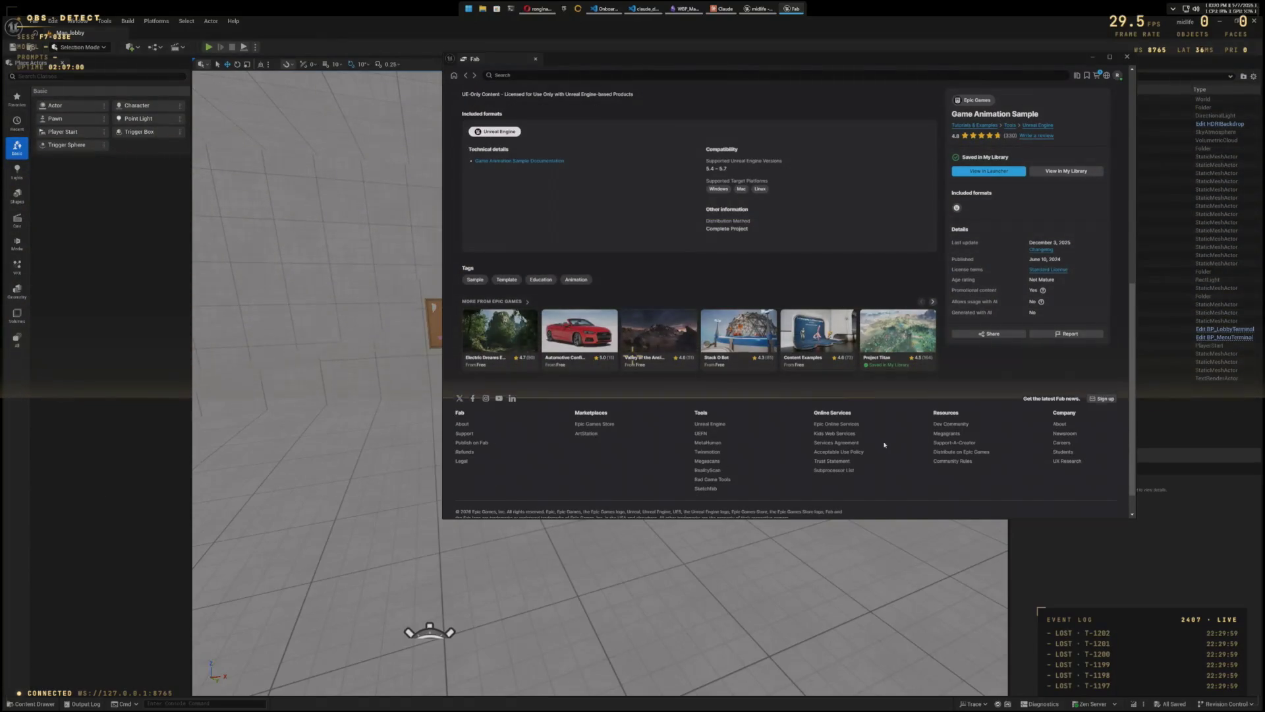
pyautogui.scroll(3, 884, 445)
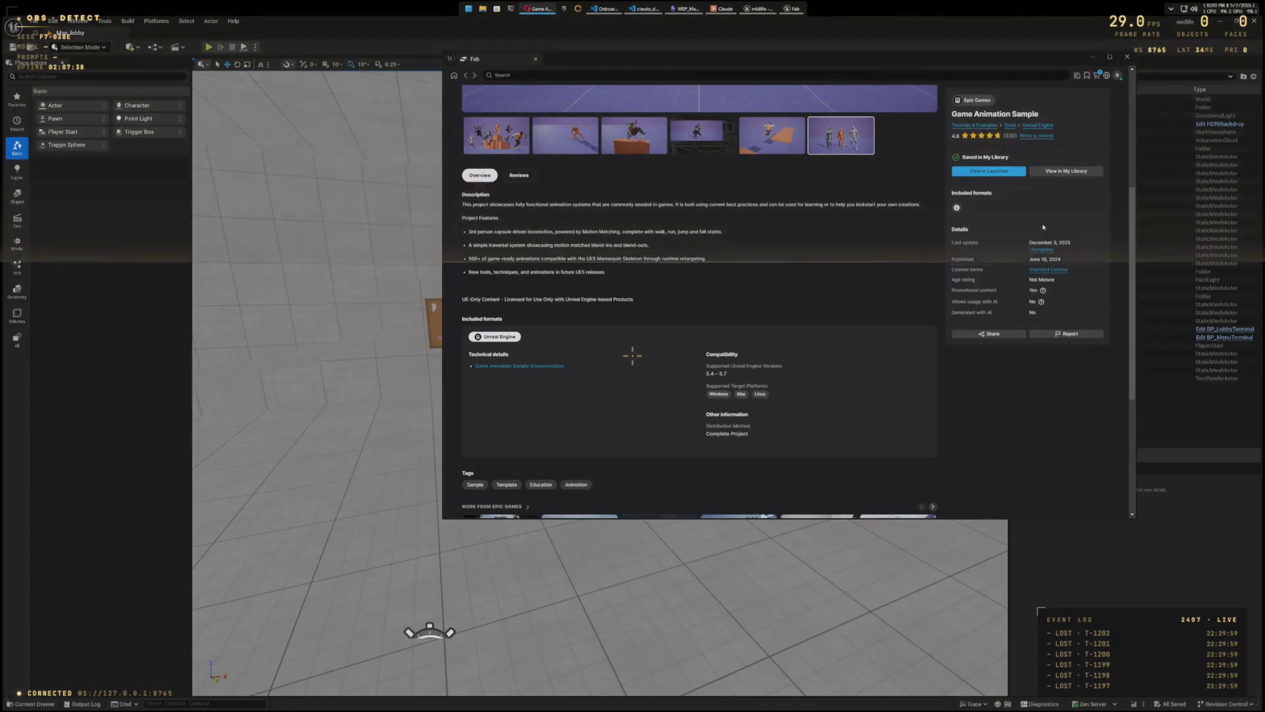
pyautogui.click(1127, 58)
# Step: Close the editor and open Game Animation Sample from the Launcher's Fab Library
pyautogui.click(1253, 21)
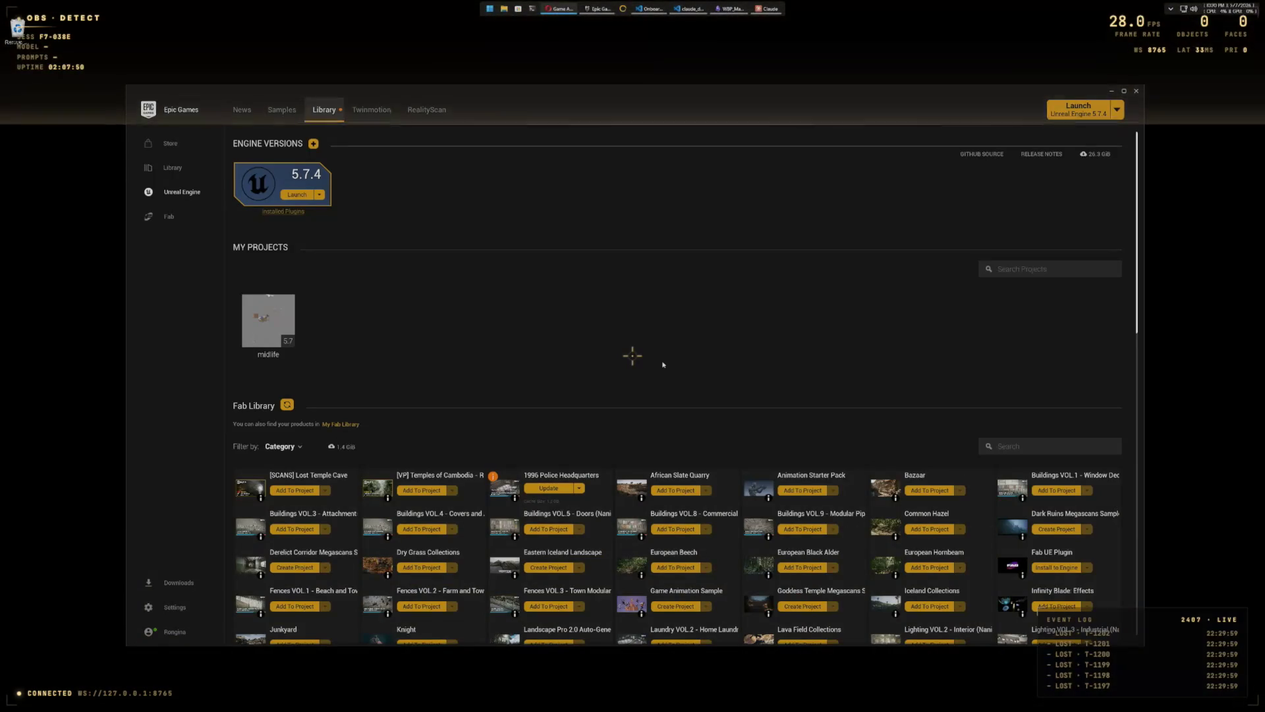
pyautogui.scroll(-1, 663, 364)
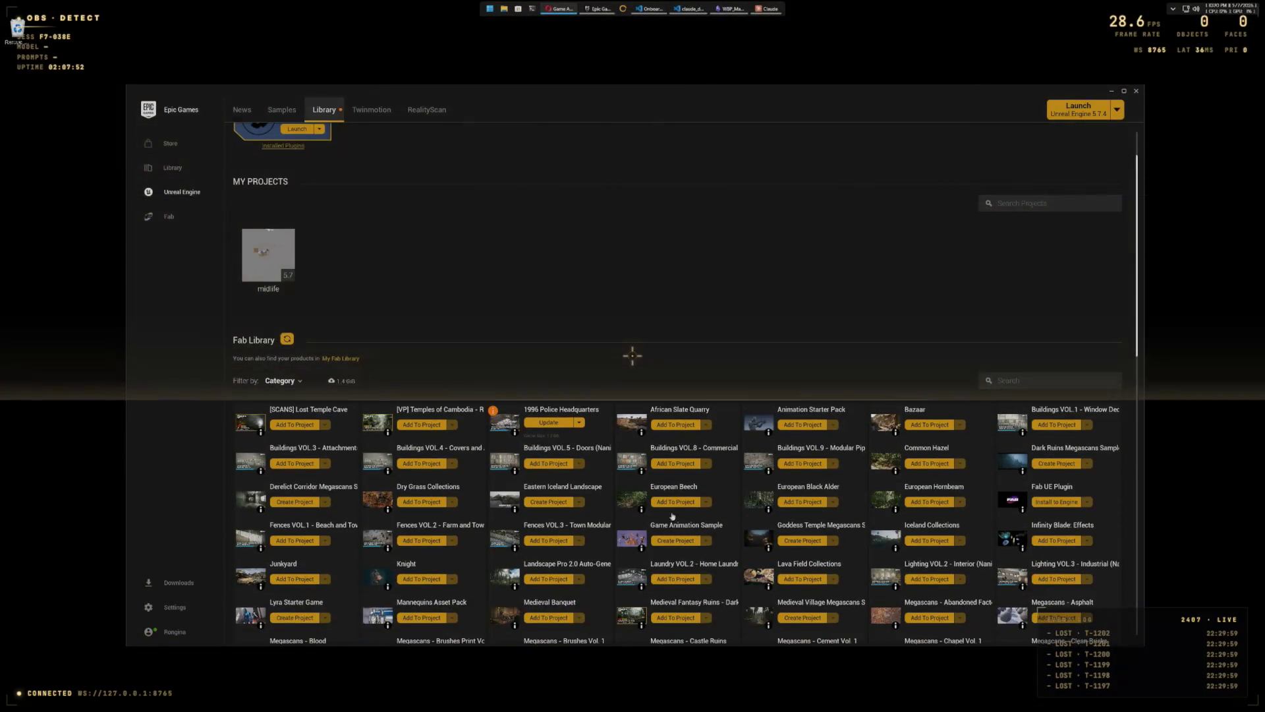
pyautogui.click(671, 528)
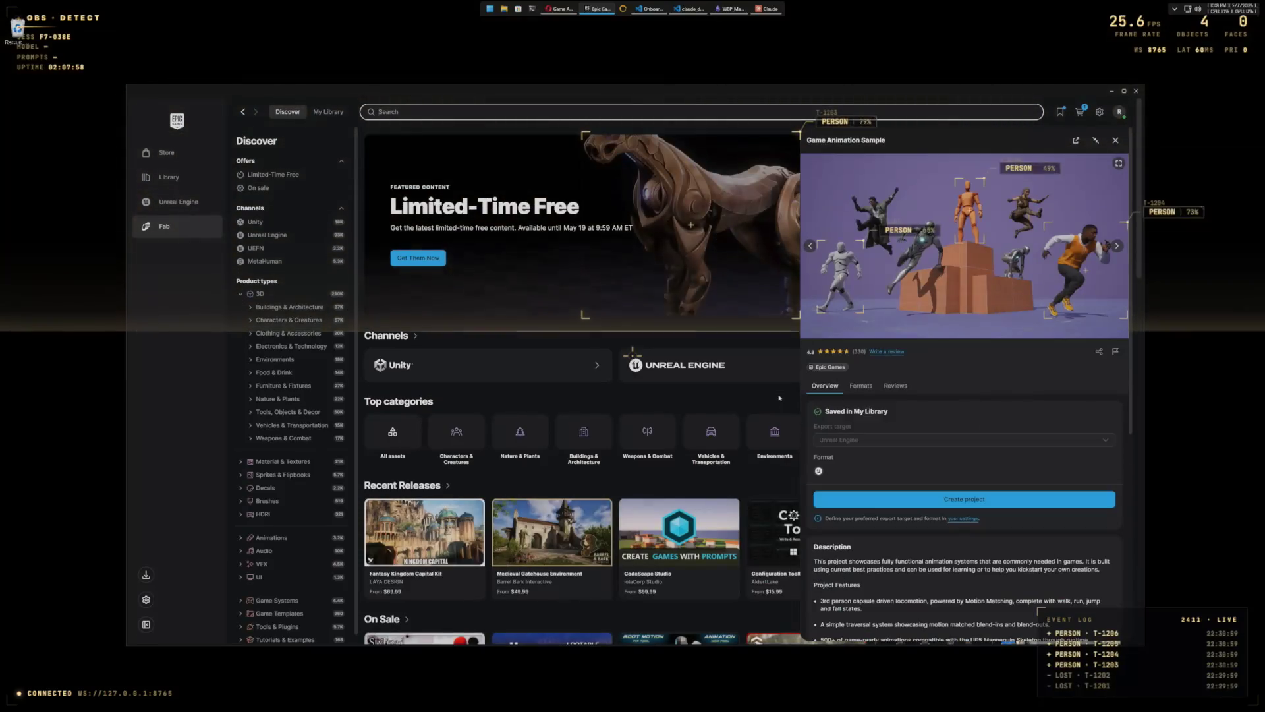
# Step: Create the Game Animation Sample project in the Unreal Projects folder on the EVO2 (E:) drive
pyautogui.click(872, 502)
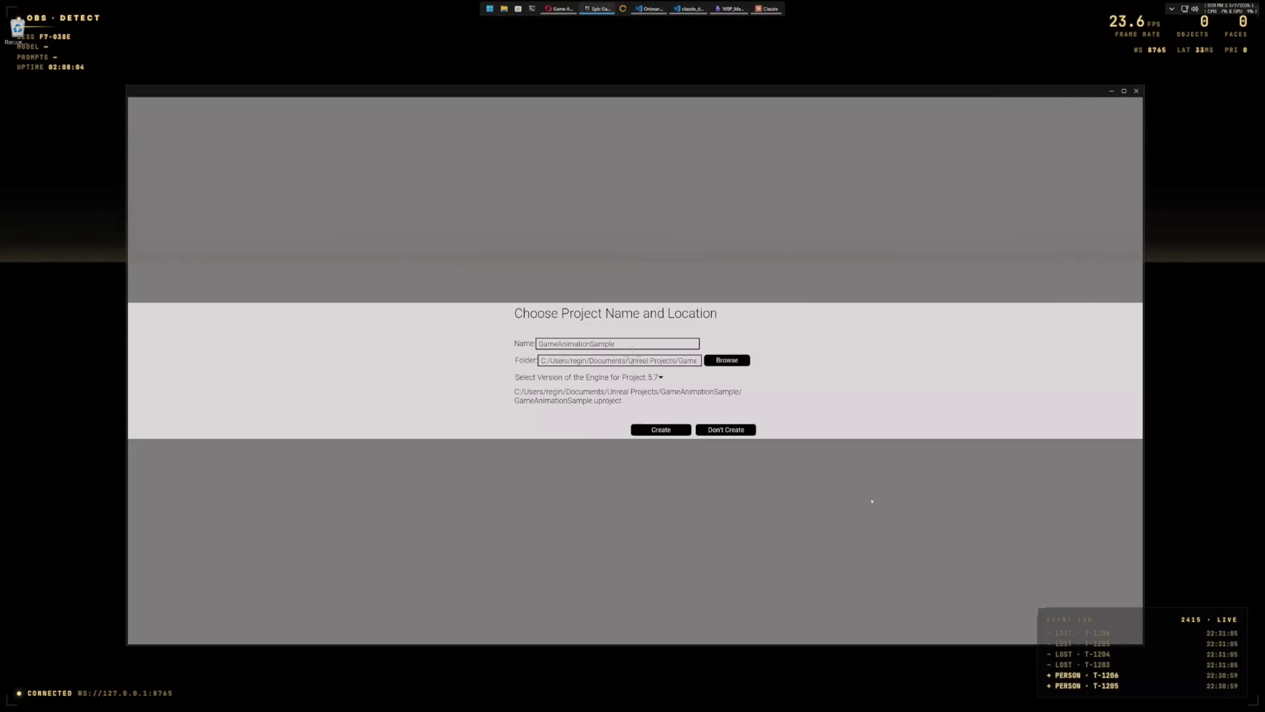
pyautogui.click(718, 362)
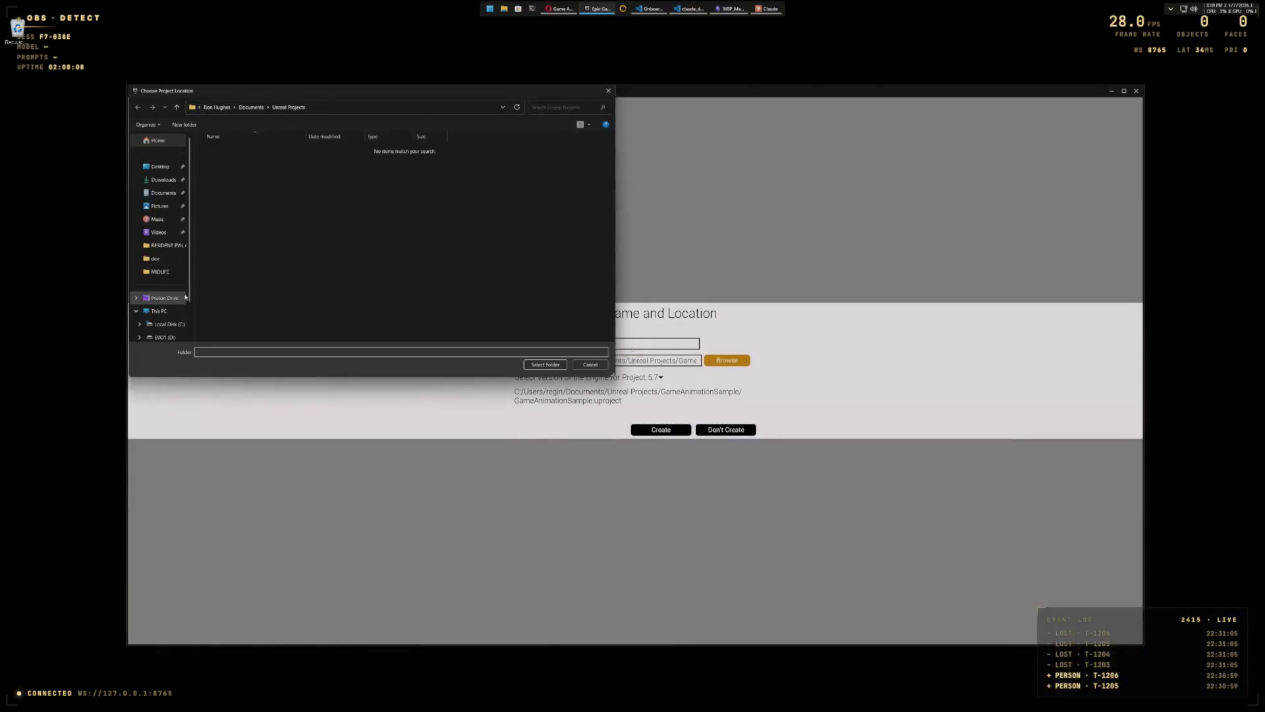
pyautogui.scroll(-1, 191, 293)
pyautogui.click(163, 307)
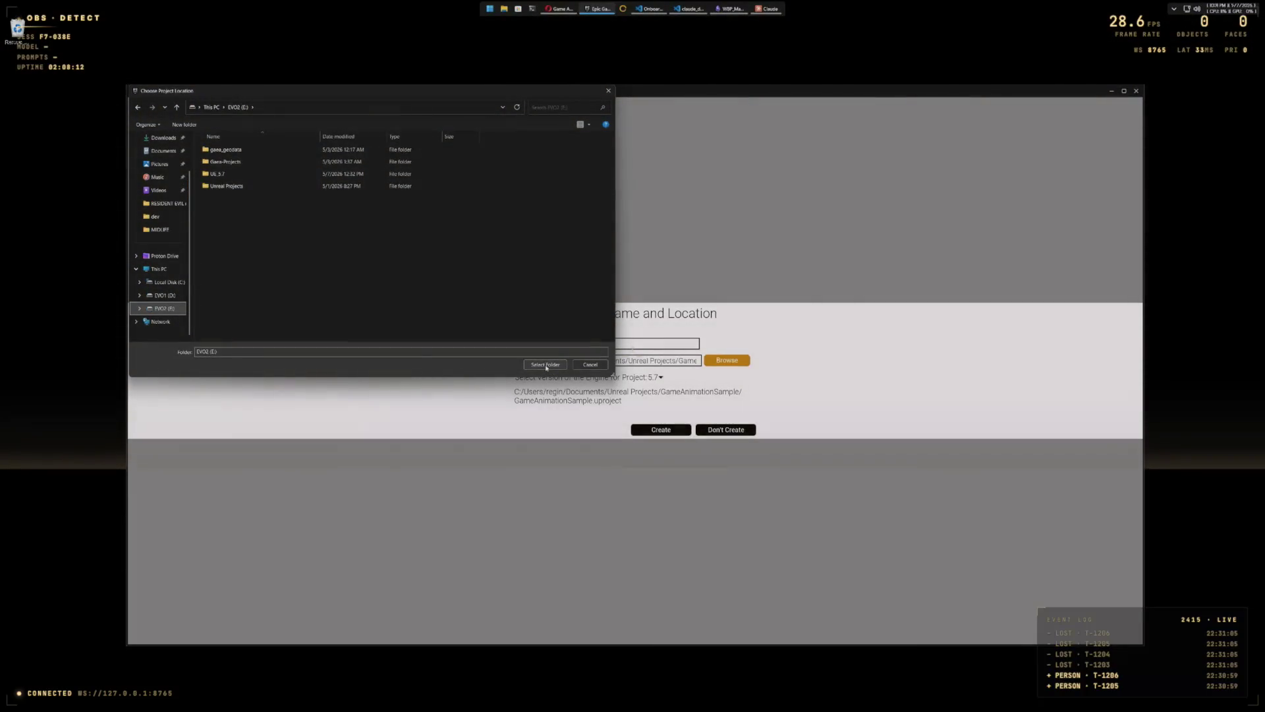
pyautogui.click(205, 187)
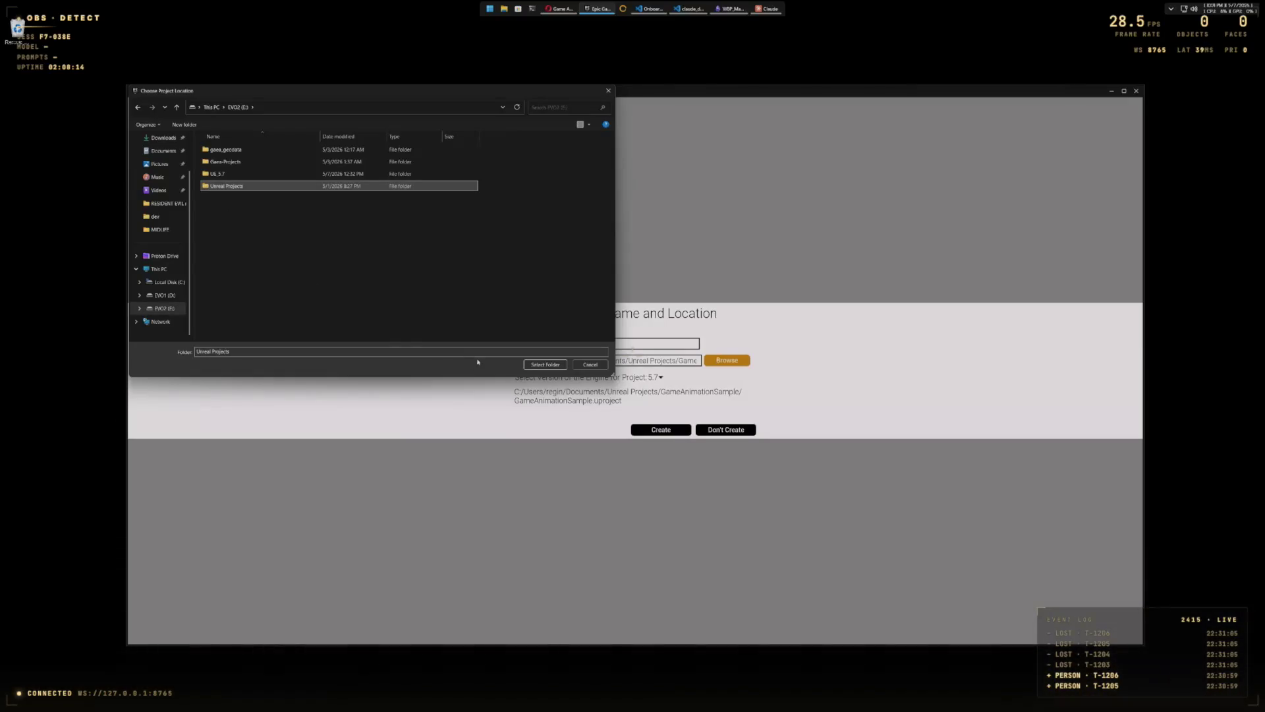
pyautogui.click(555, 367)
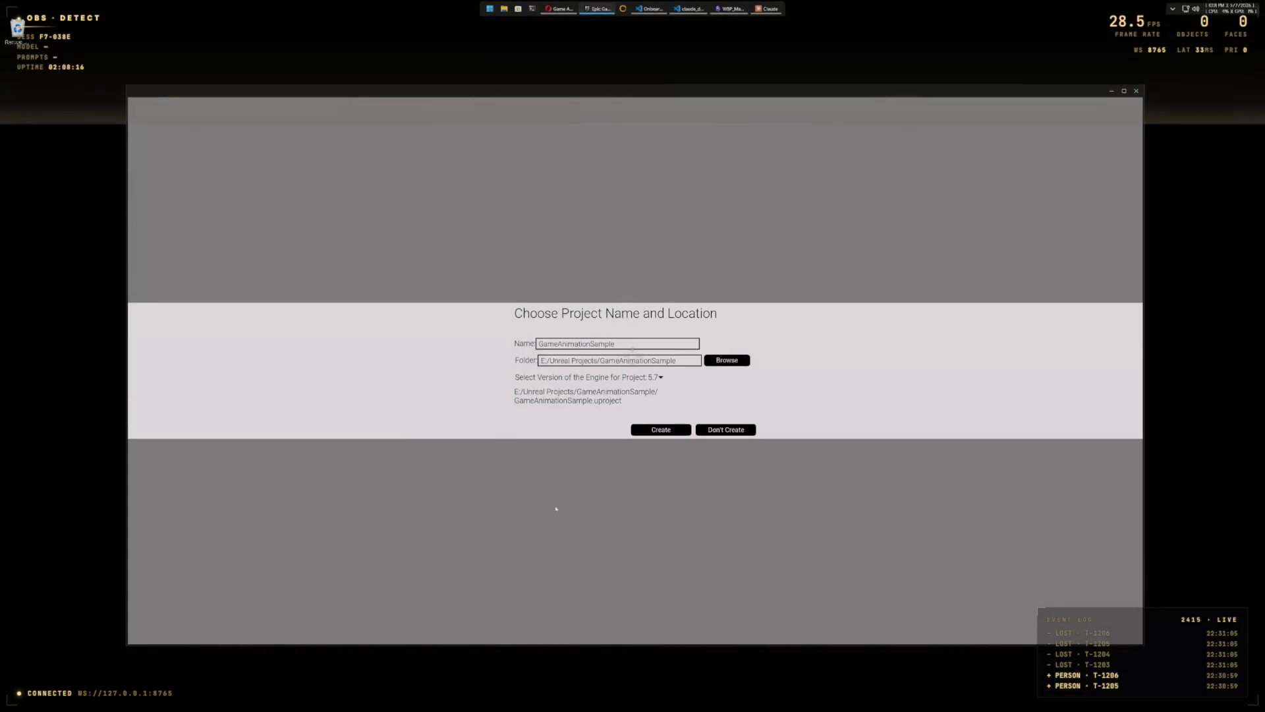
pyautogui.click(659, 429)
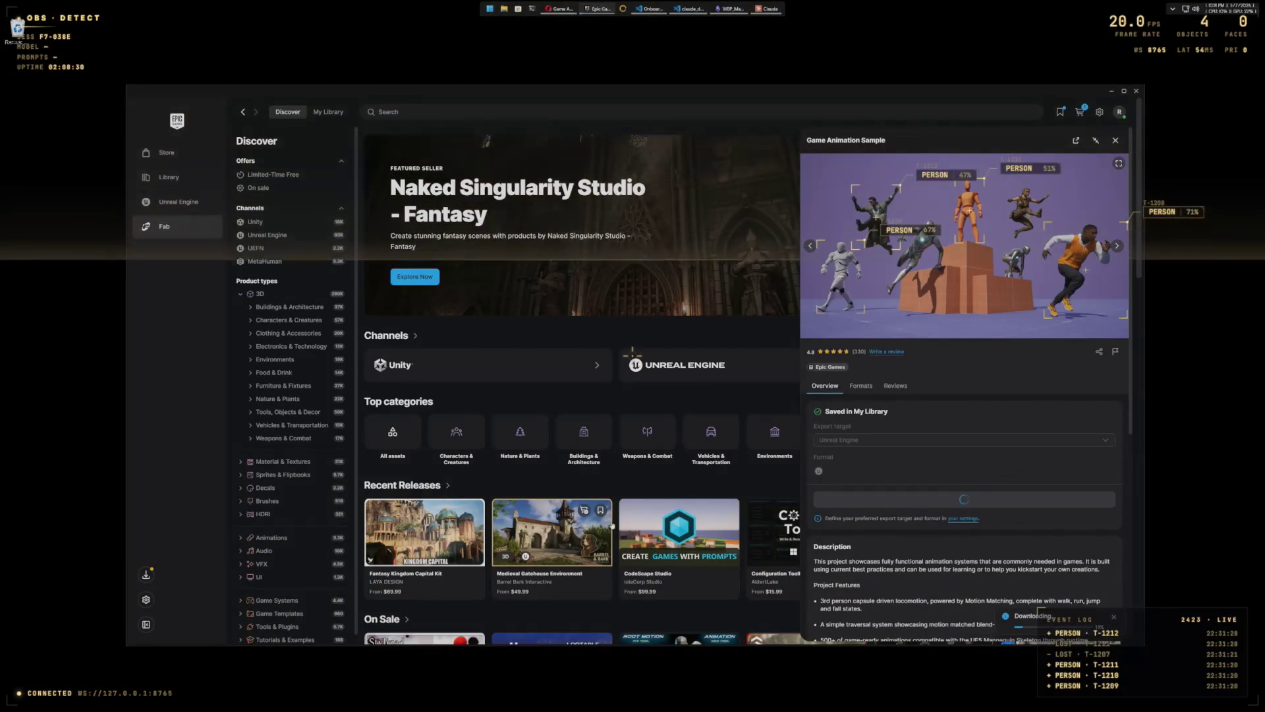
pyautogui.moveTo(620, 516)
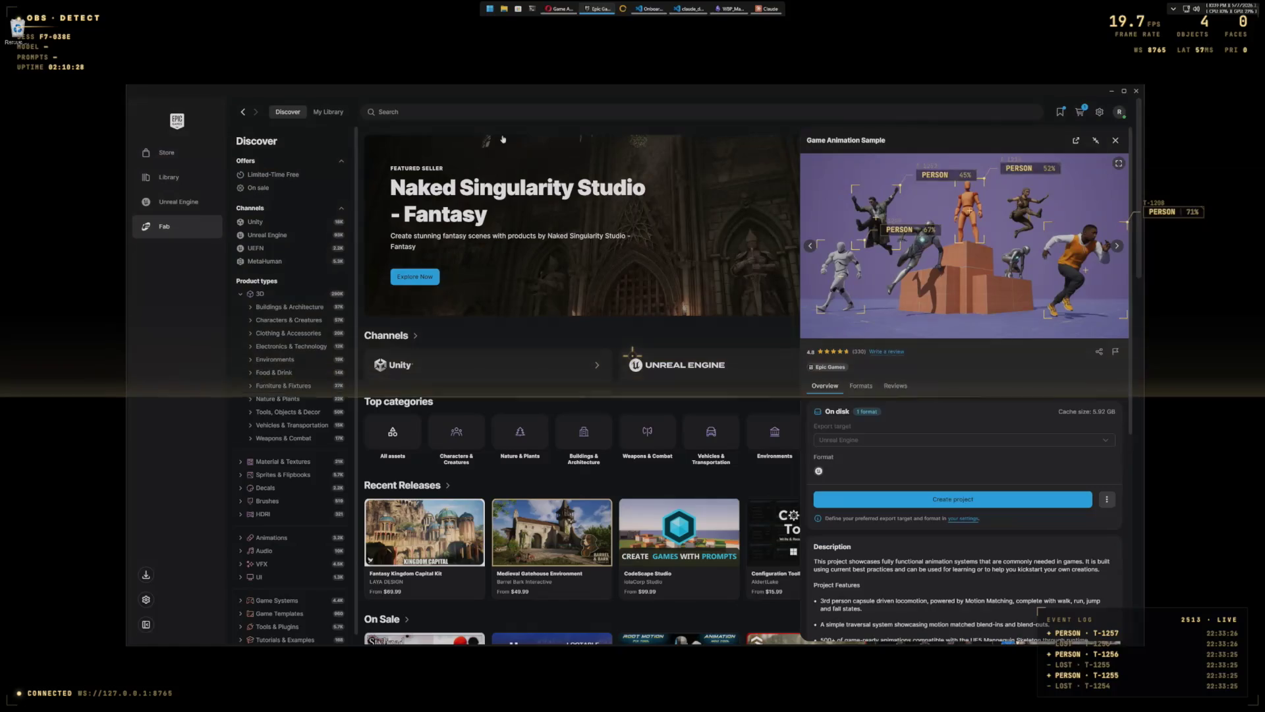
# Step: After the download shows On disk, go to the Unreal Engine library
pyautogui.click(185, 202)
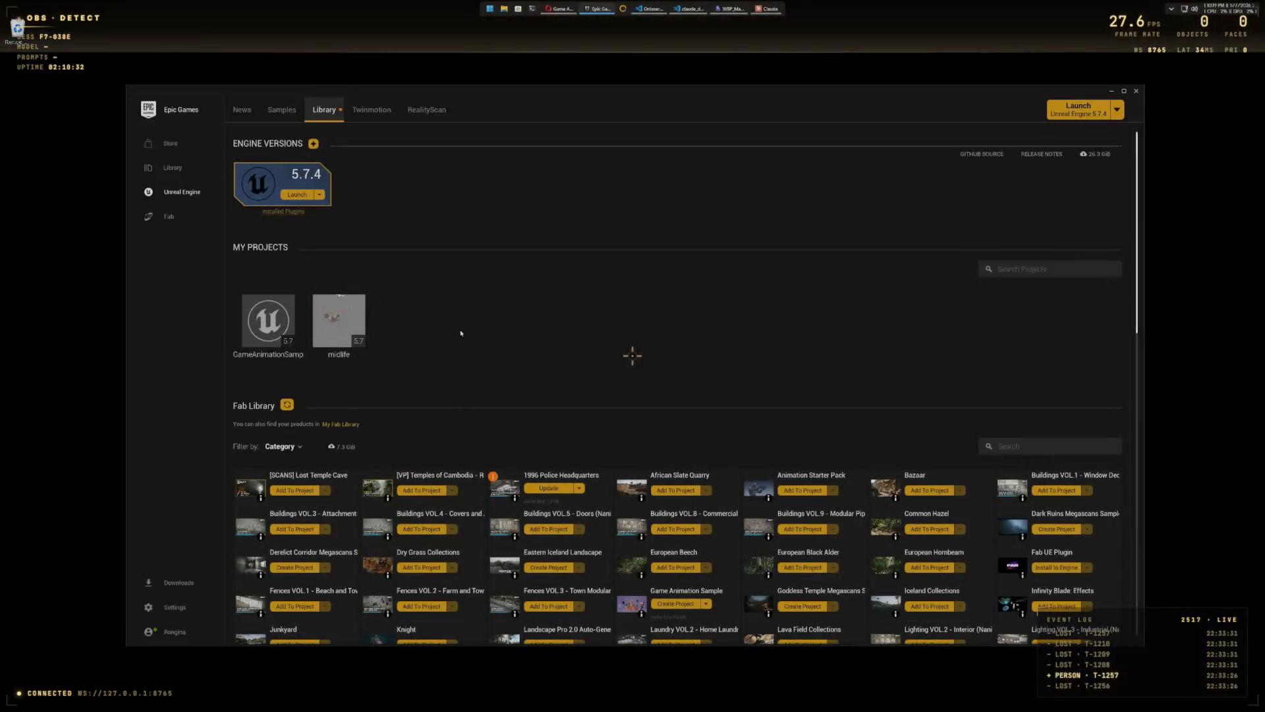
# Step: Select the GameAnimationSample project and launch Unreal Engine 5.7.4
pyautogui.click(263, 314)
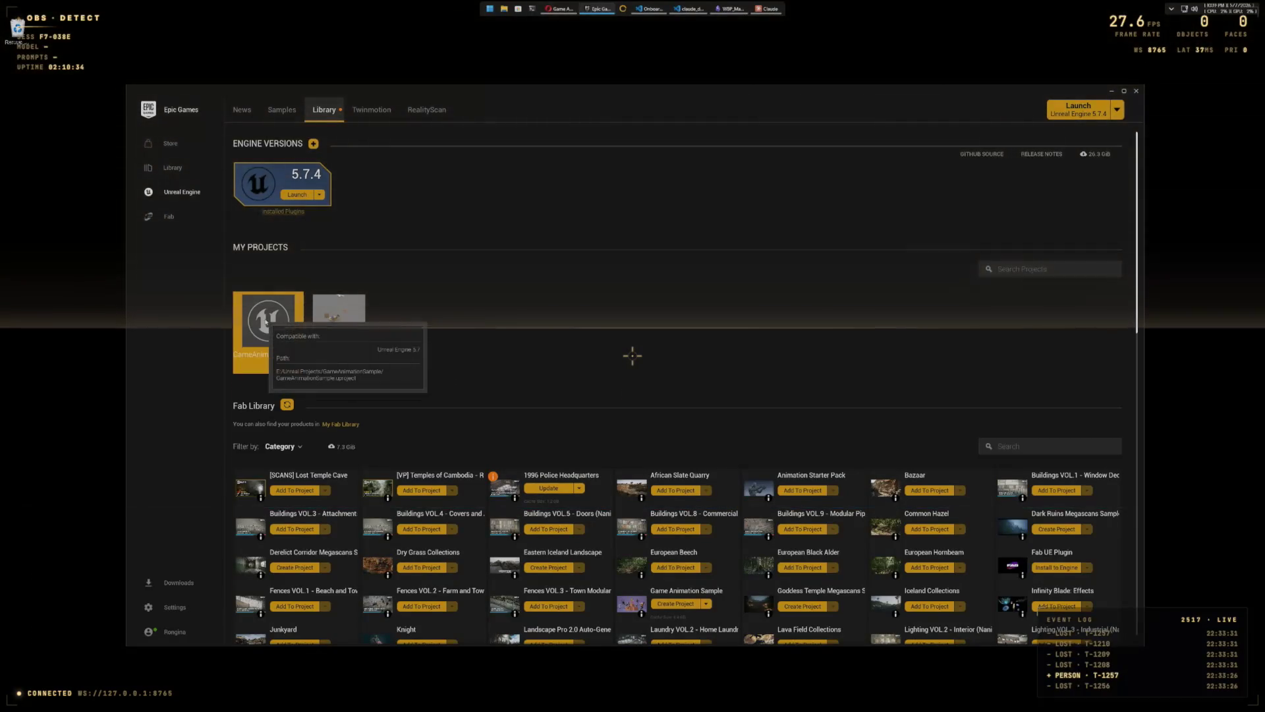
pyautogui.click(298, 194)
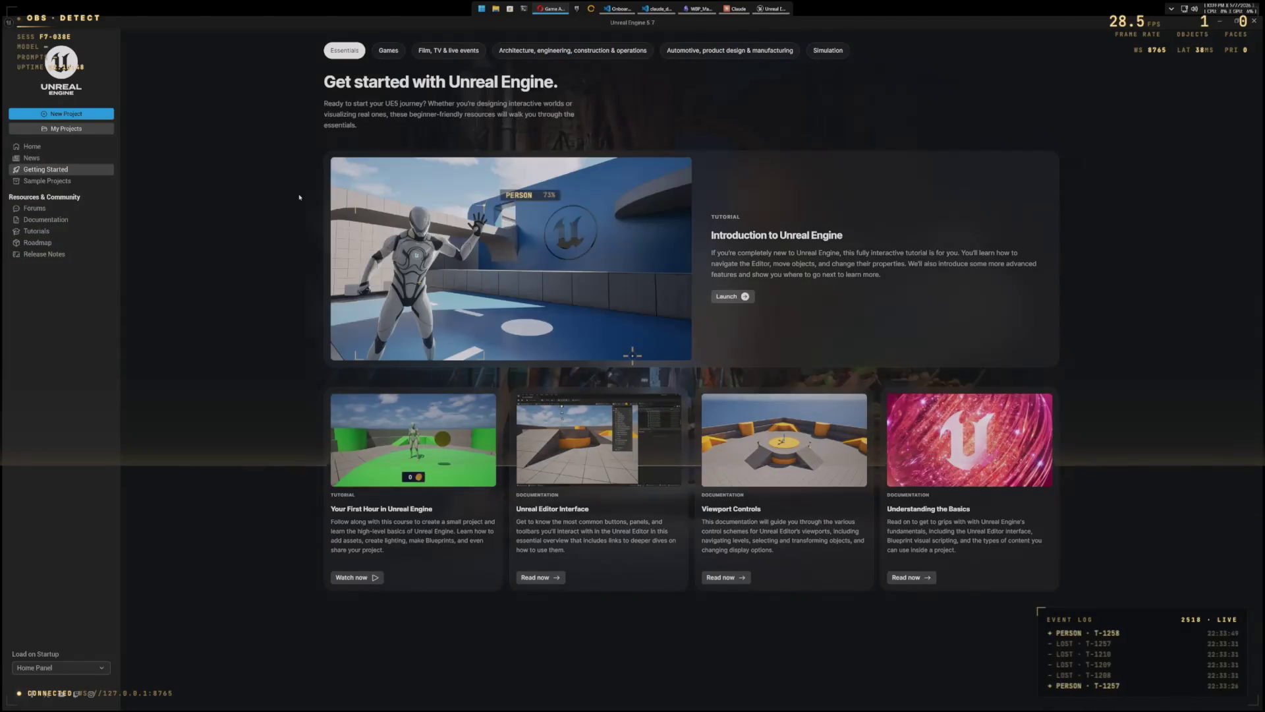
# Step: Open the GameAnimationSample project from the My Projects list
pyautogui.click(80, 129)
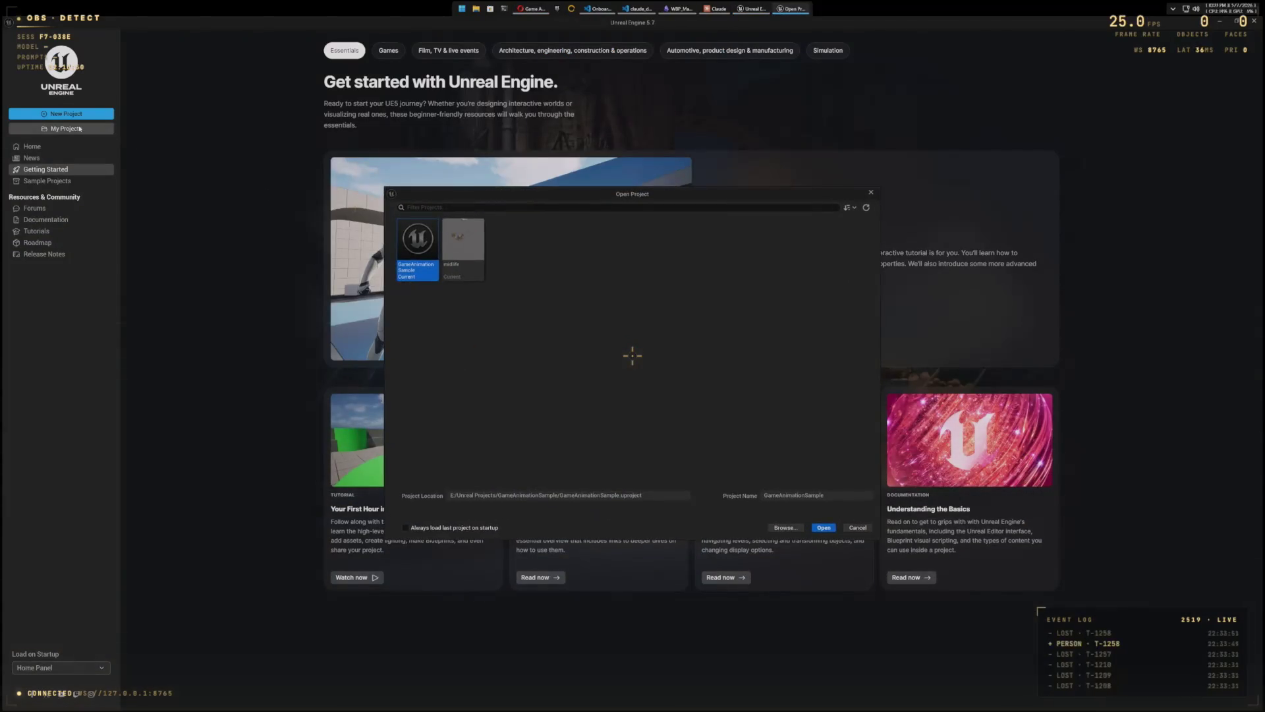
pyautogui.click(823, 528)
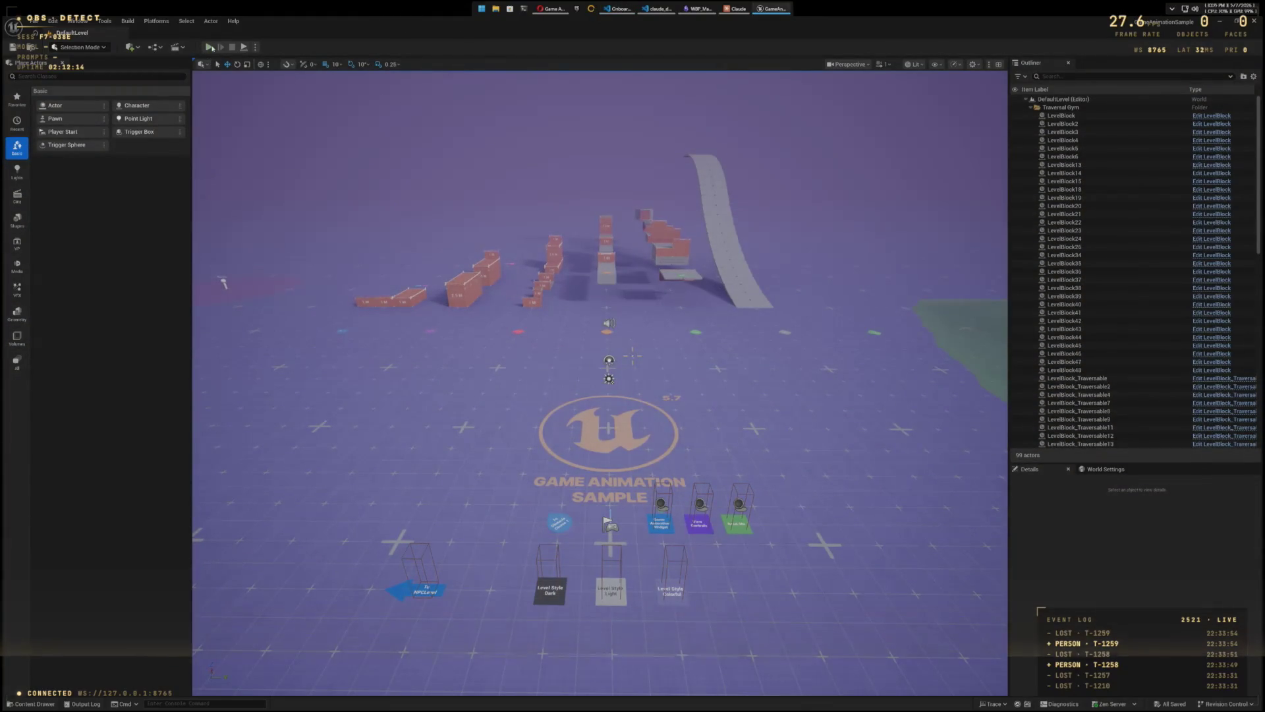
# Step: Start Play In Editor and take control of the mannequin in the level viewport
pyautogui.click(365, 150)
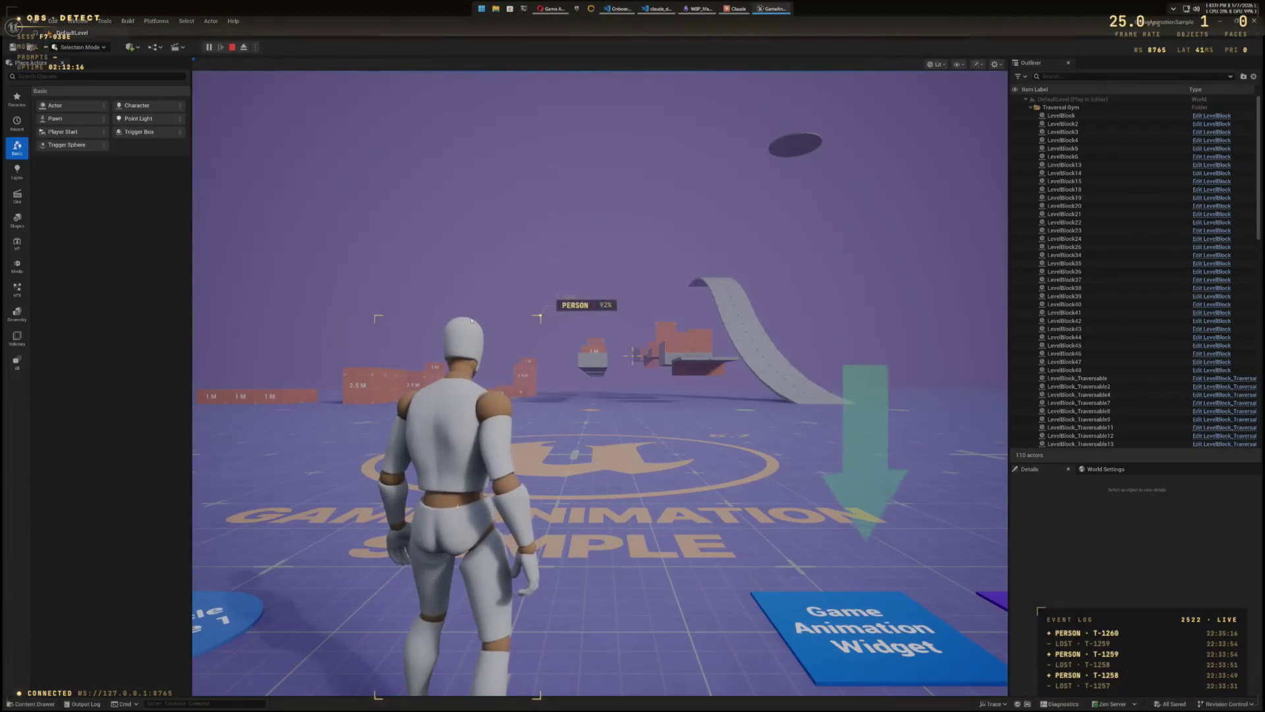
# Step: Walk the character off the floor tiles, then climb and vault up onto the tall blocks
pyautogui.press('s')
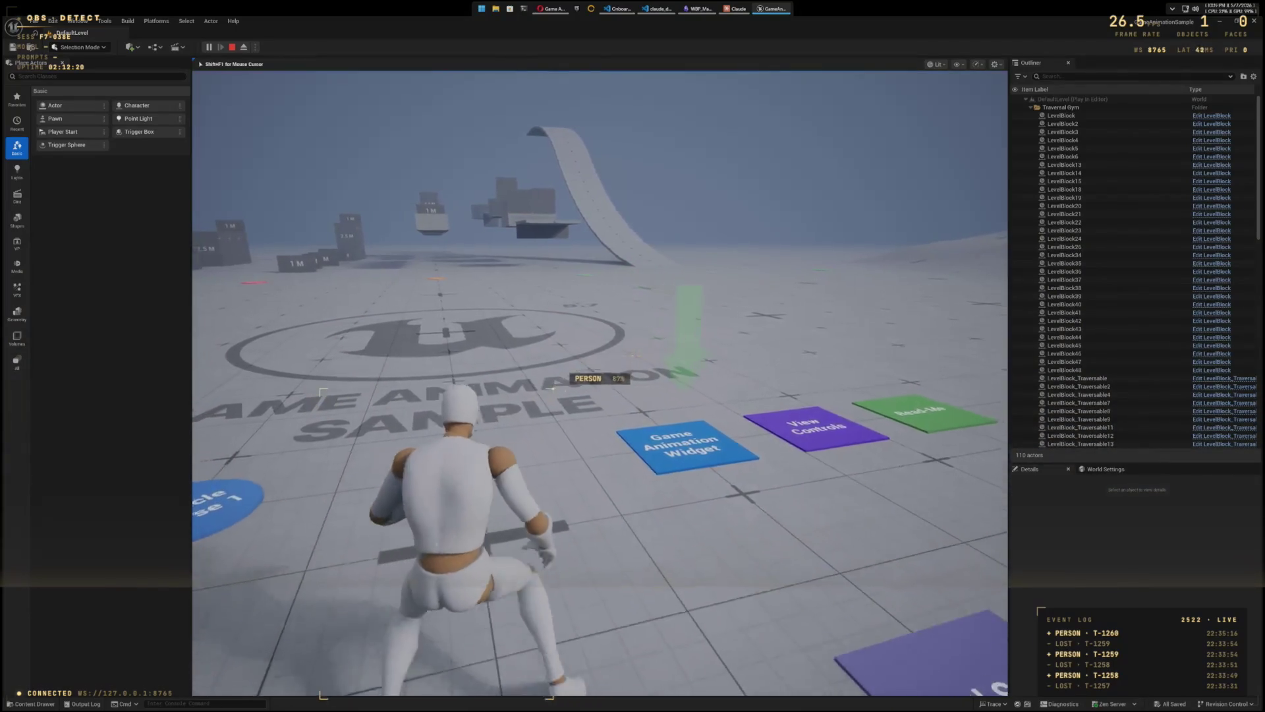
pyautogui.press('s')
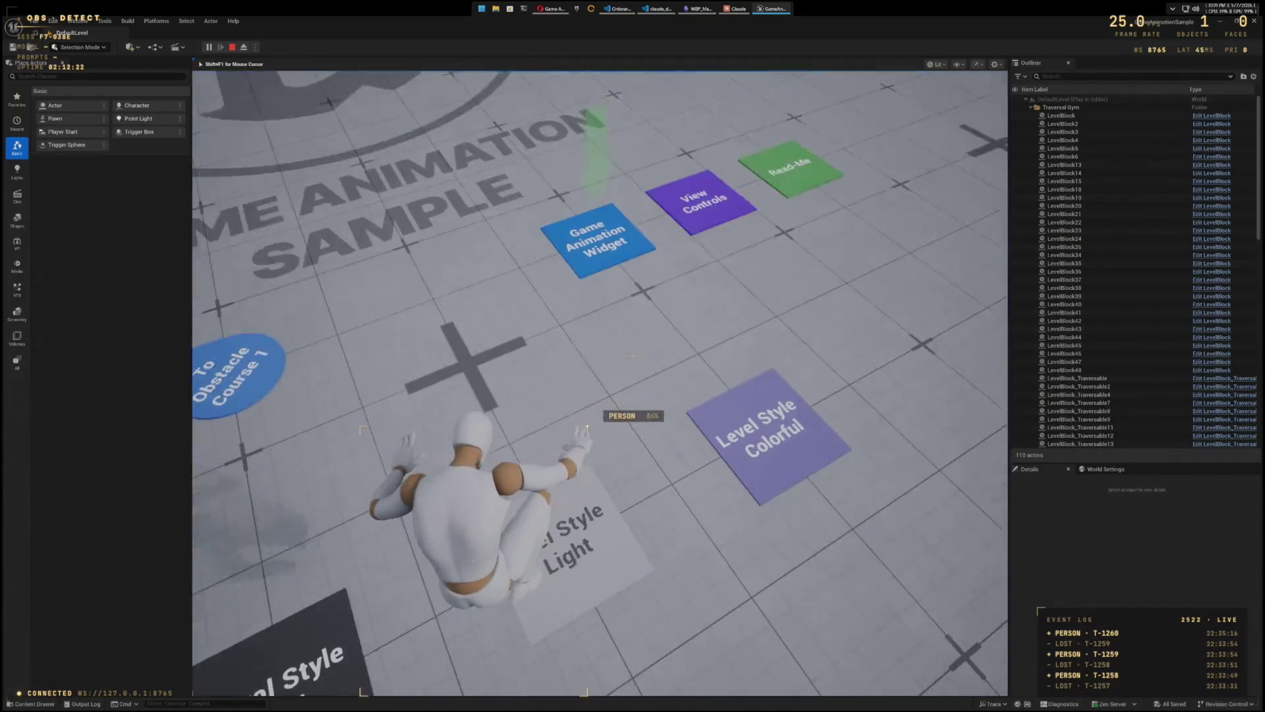
pyautogui.press('w')
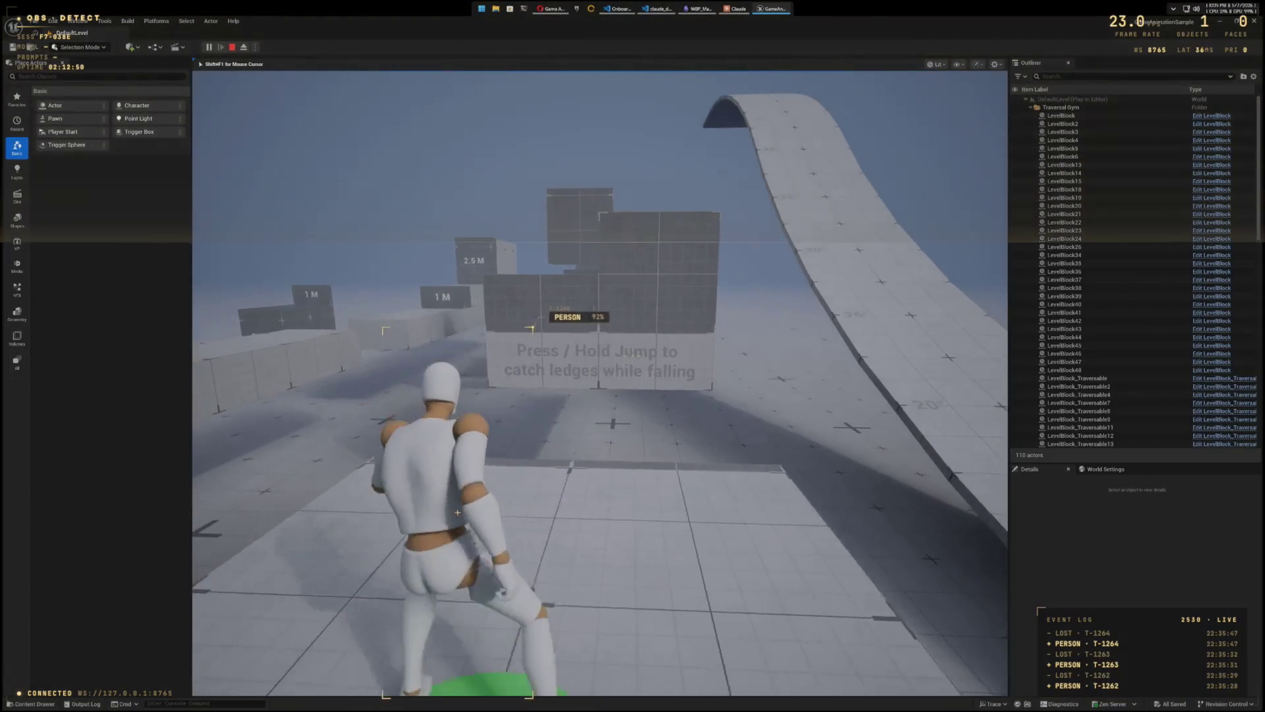
pyautogui.press('space')
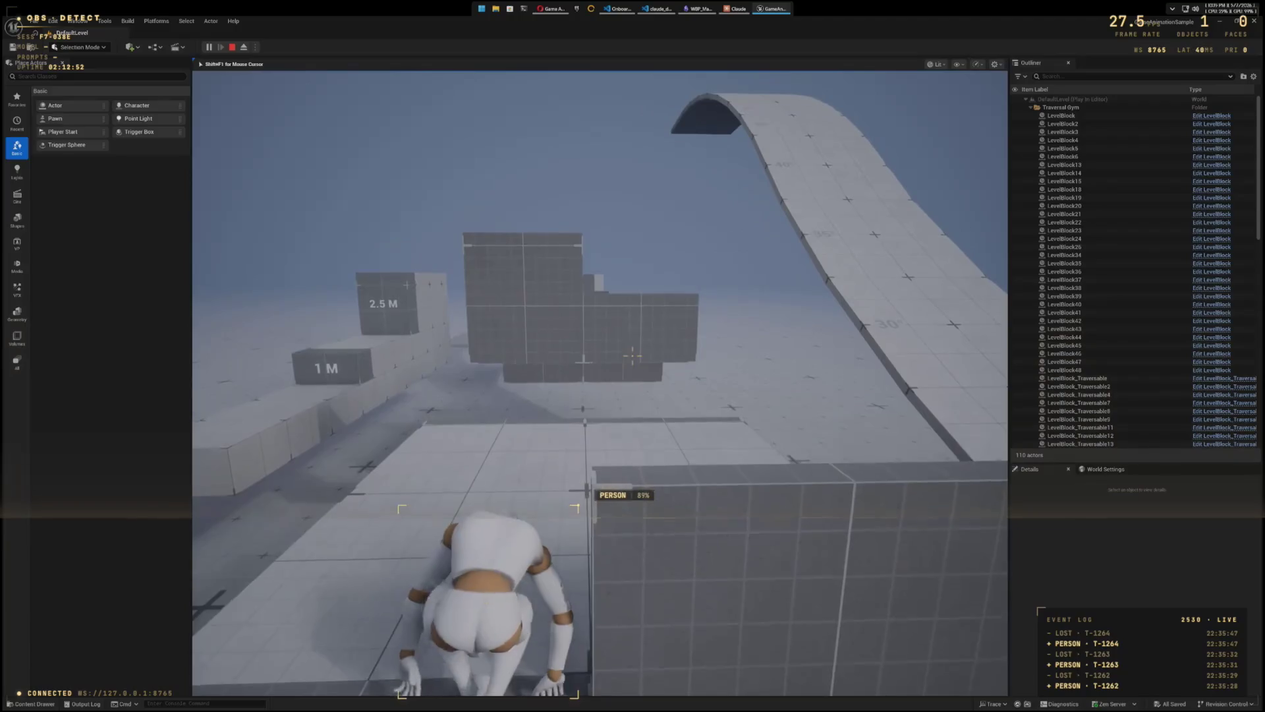
pyautogui.press('space')
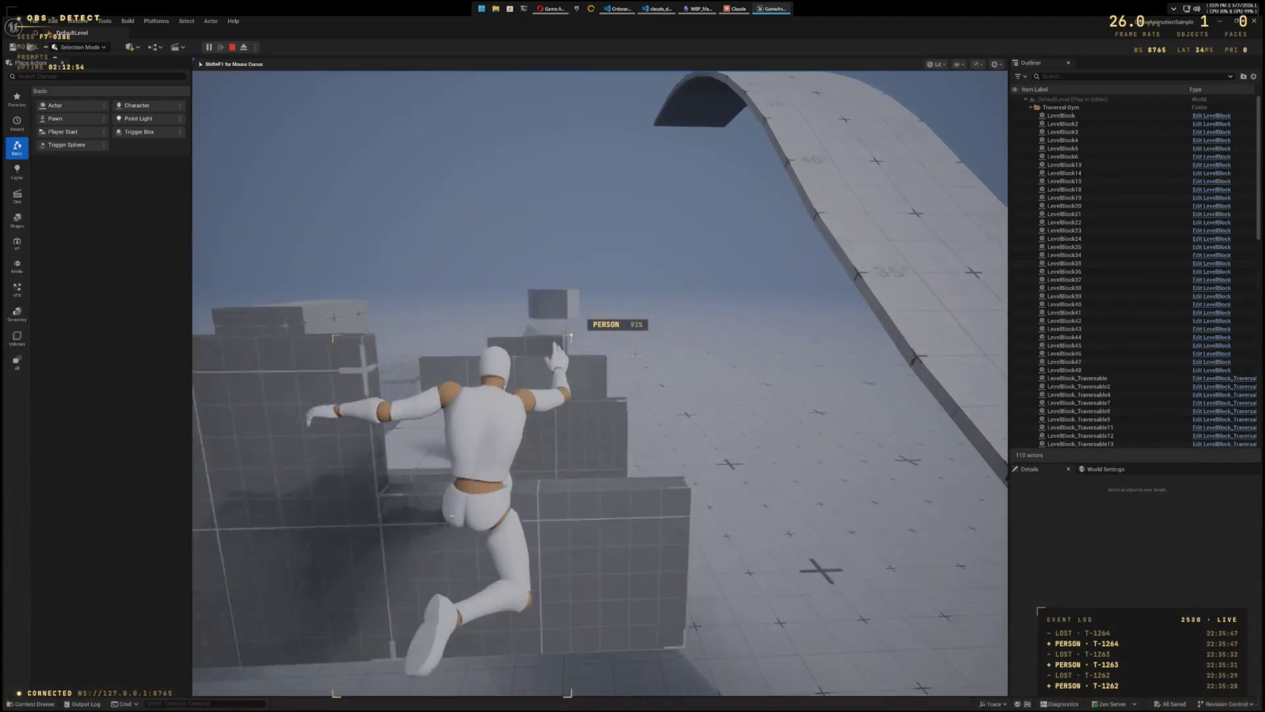
pyautogui.press('w')
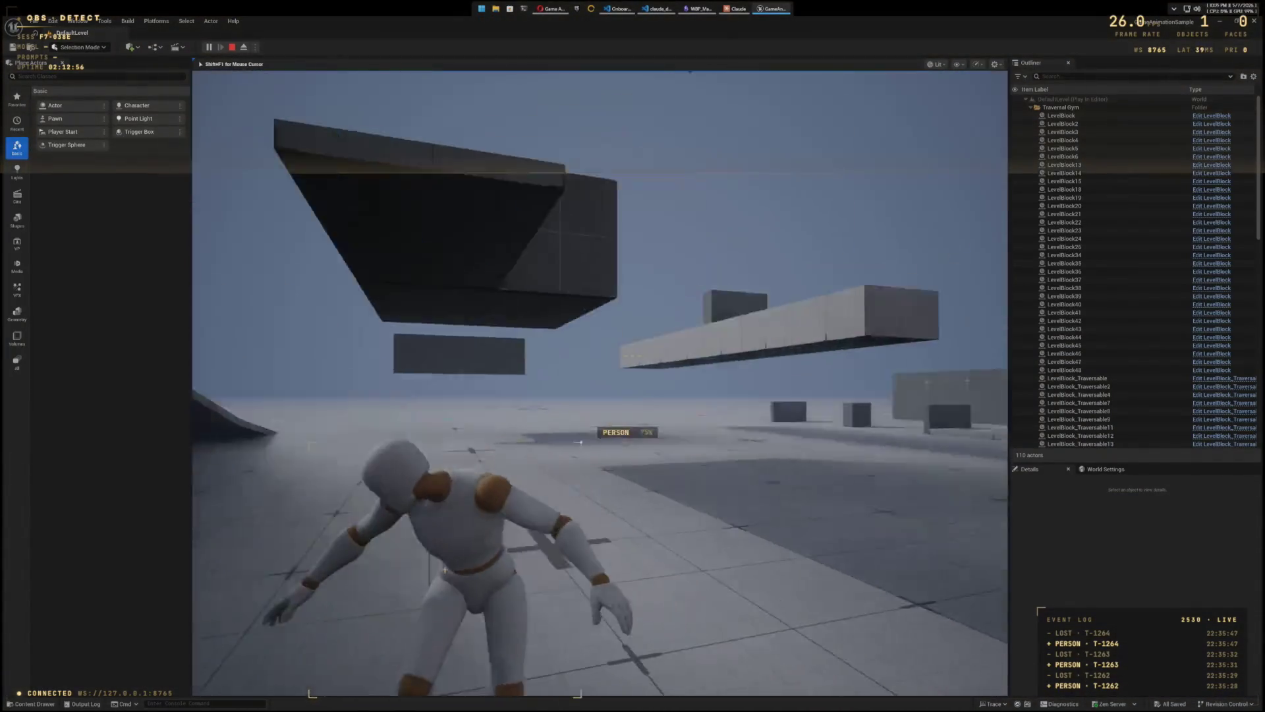
pyautogui.press('w')
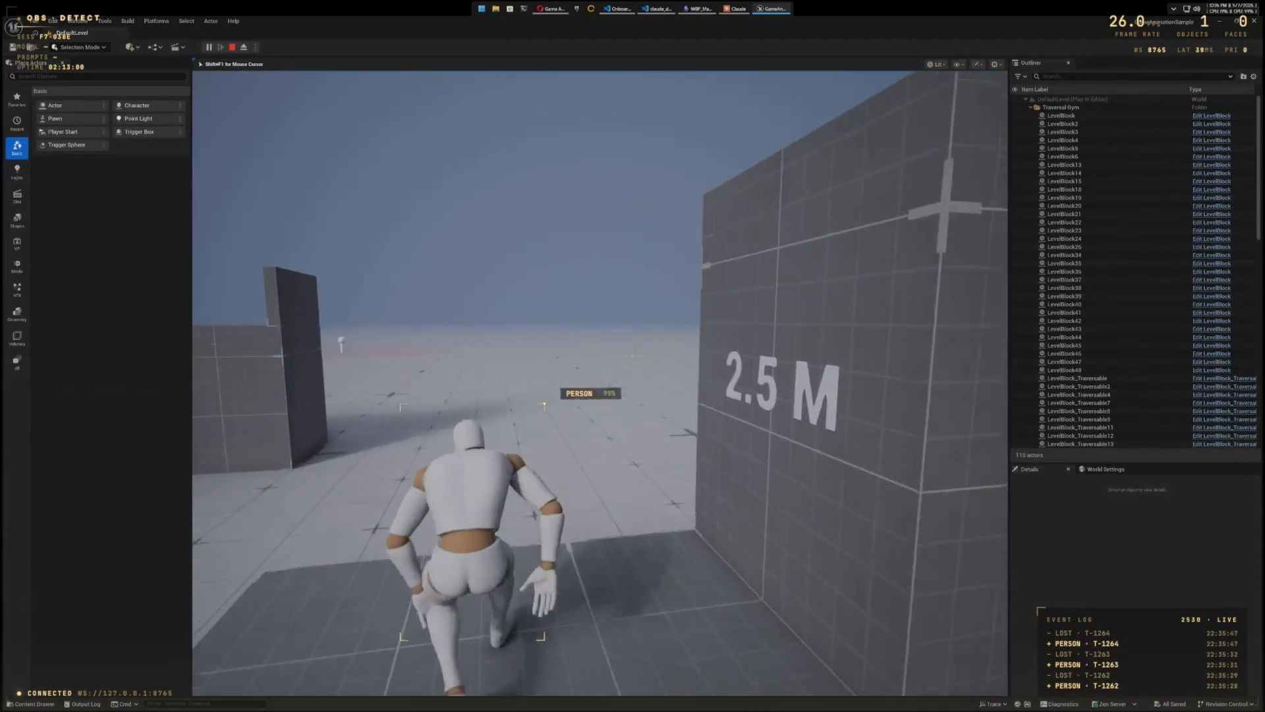
# Step: Climb the 2.5 M block, then vault over the 1 M blocks and the low wall
pyautogui.press('space')
pyautogui.press('w')
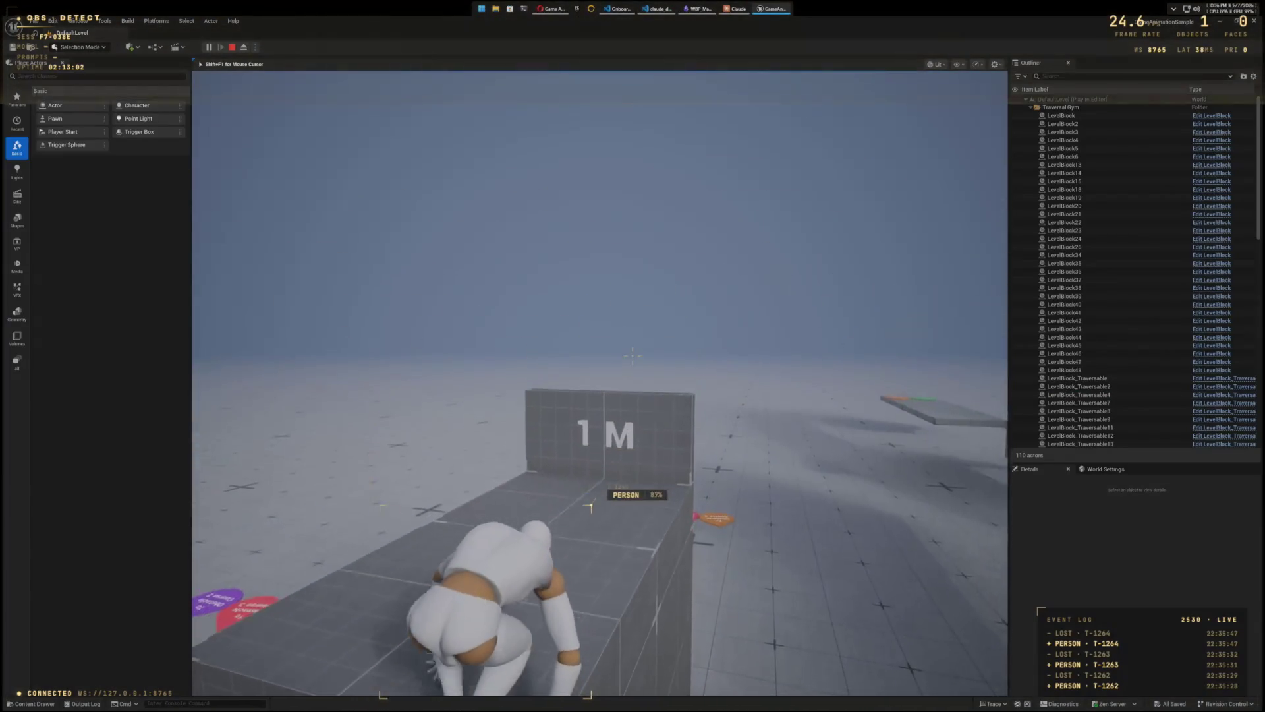
pyautogui.press('w')
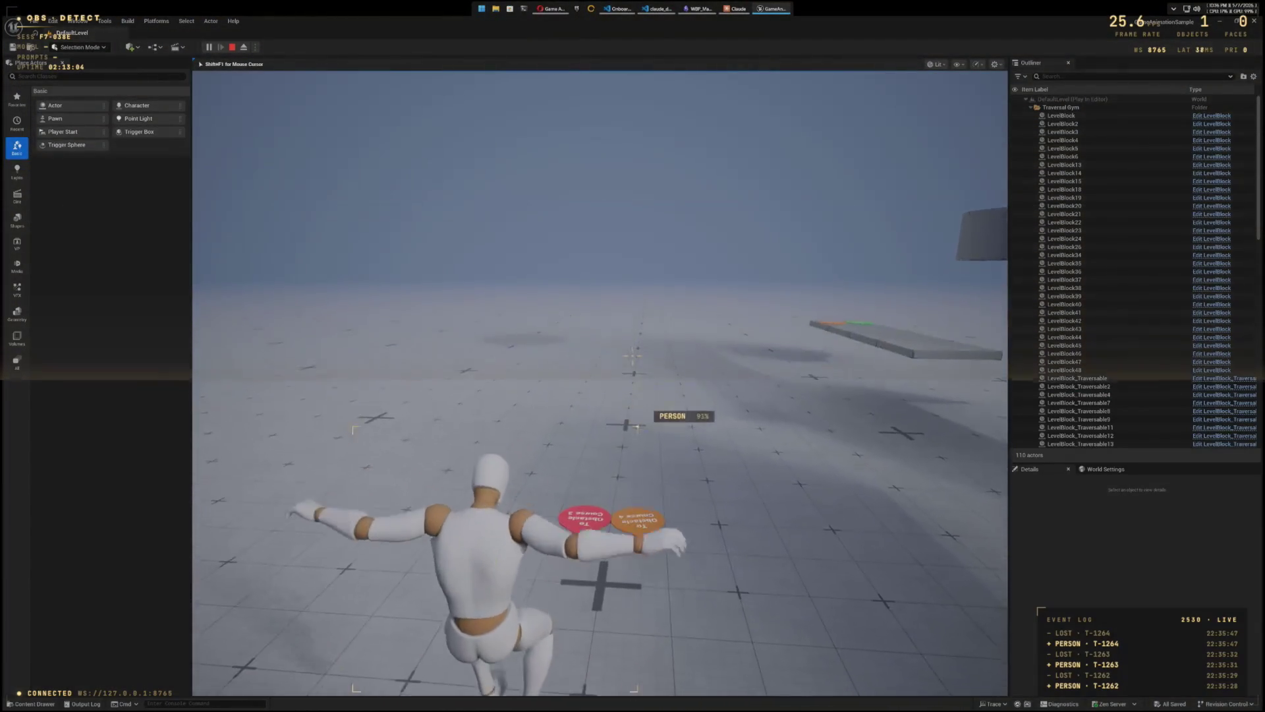
pyautogui.press('w')
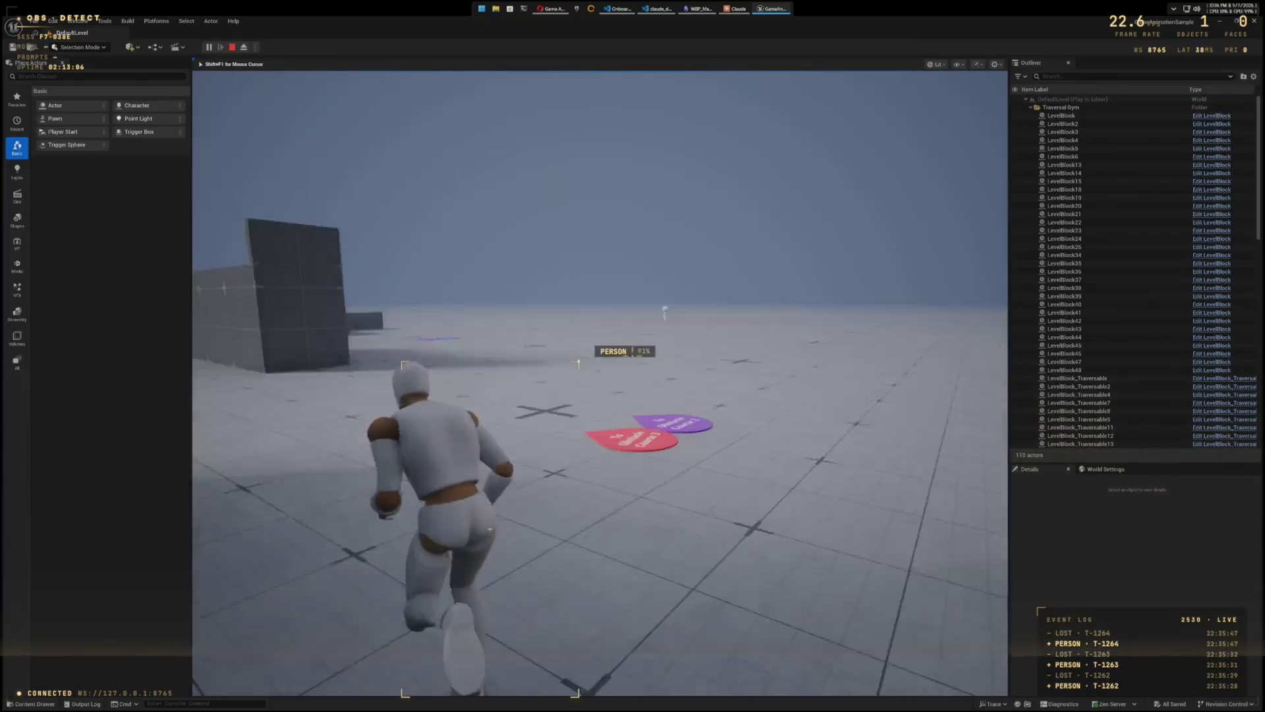
pyautogui.press('w')
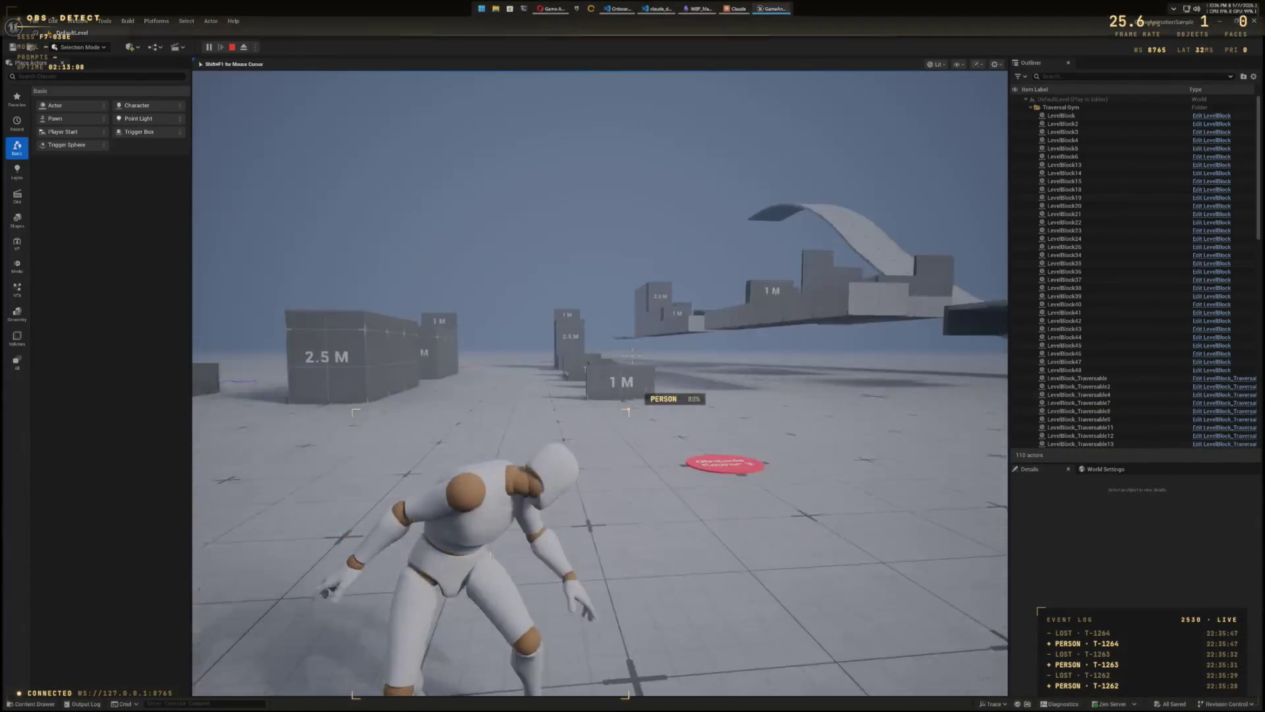
pyautogui.press('w')
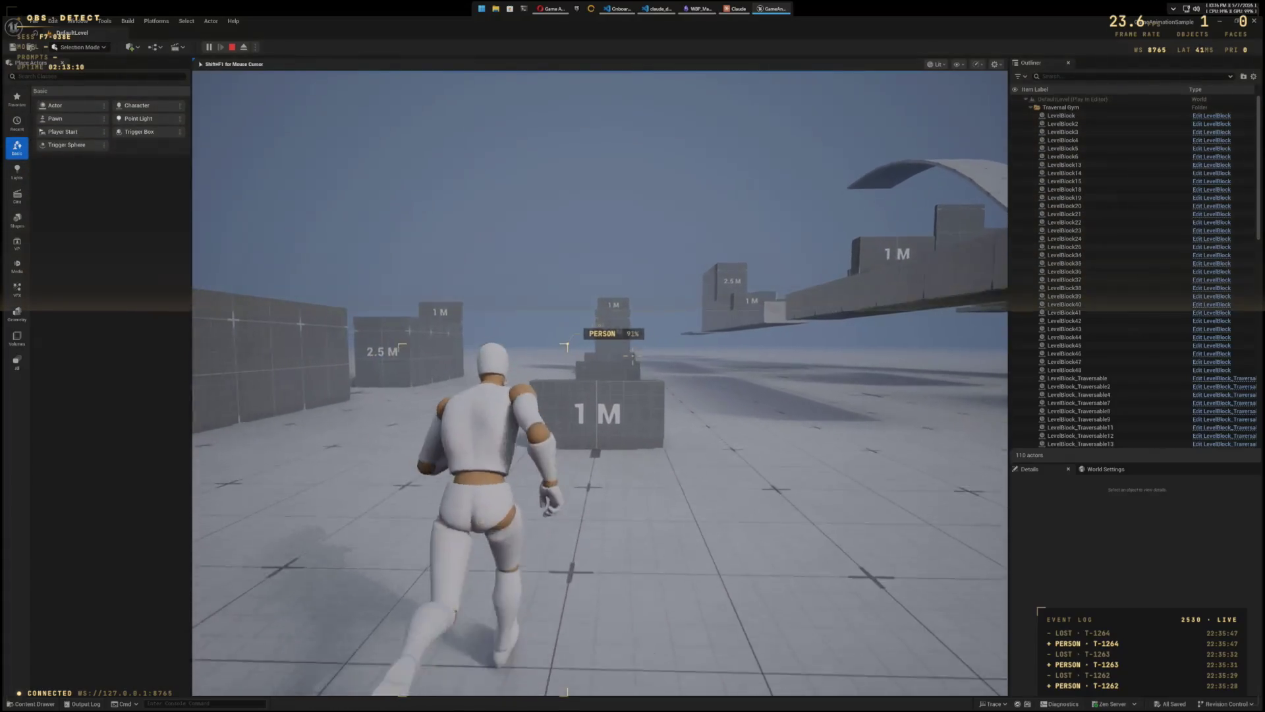
pyautogui.press('space')
pyautogui.press('w')
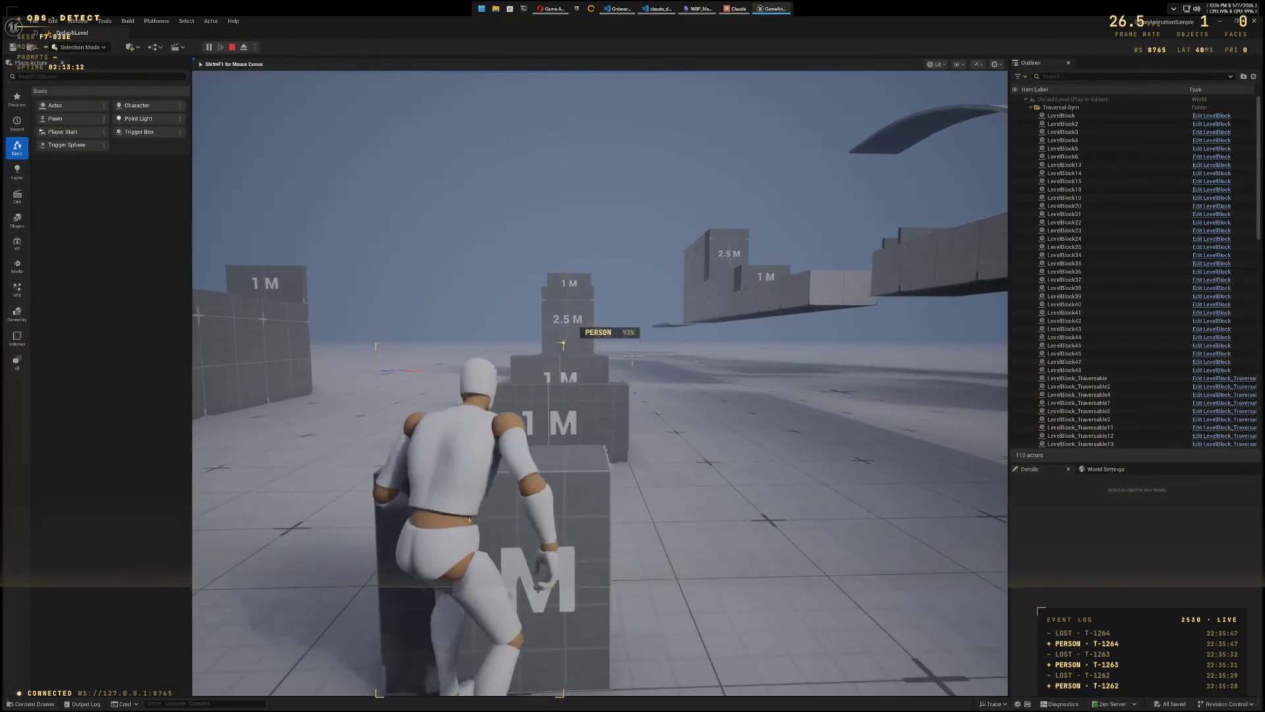
pyautogui.press('space')
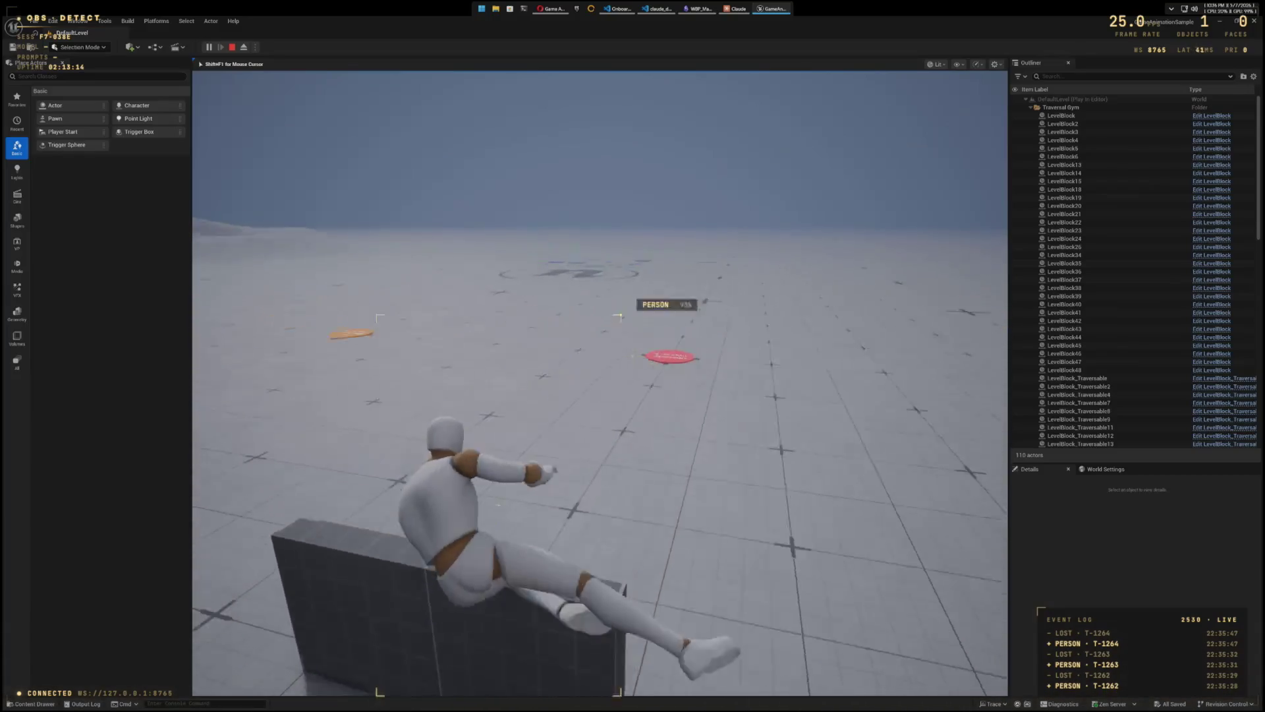
# Step: Vault onto the 1 M block, mantle the 2.5 M wall, then climb another 2.5 M block
pyautogui.press('w')
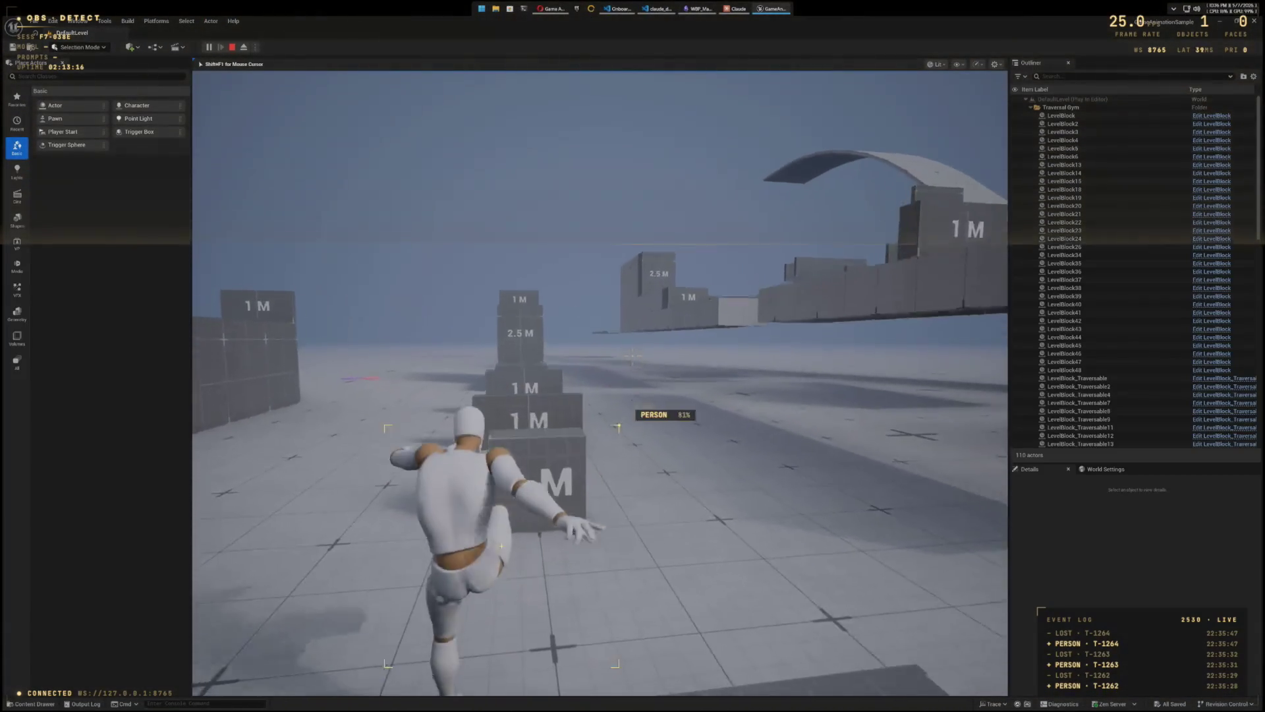
pyautogui.press('space')
pyautogui.press('w')
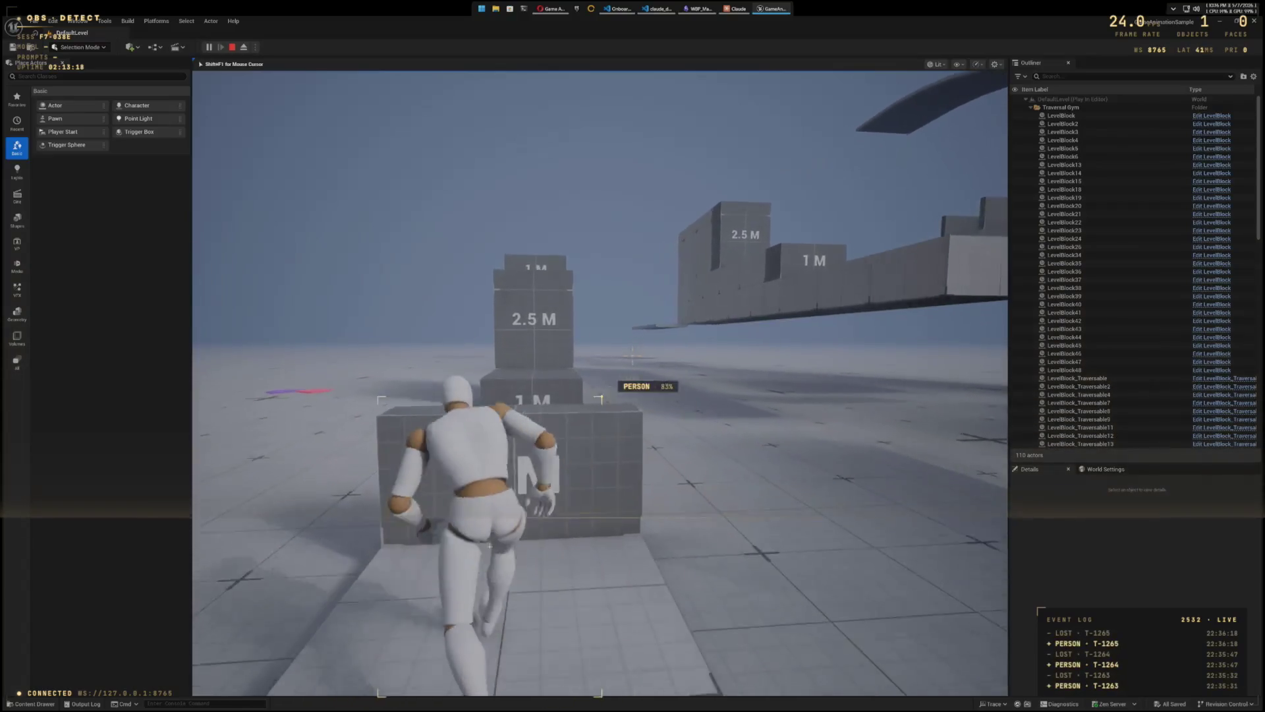
pyautogui.press('space')
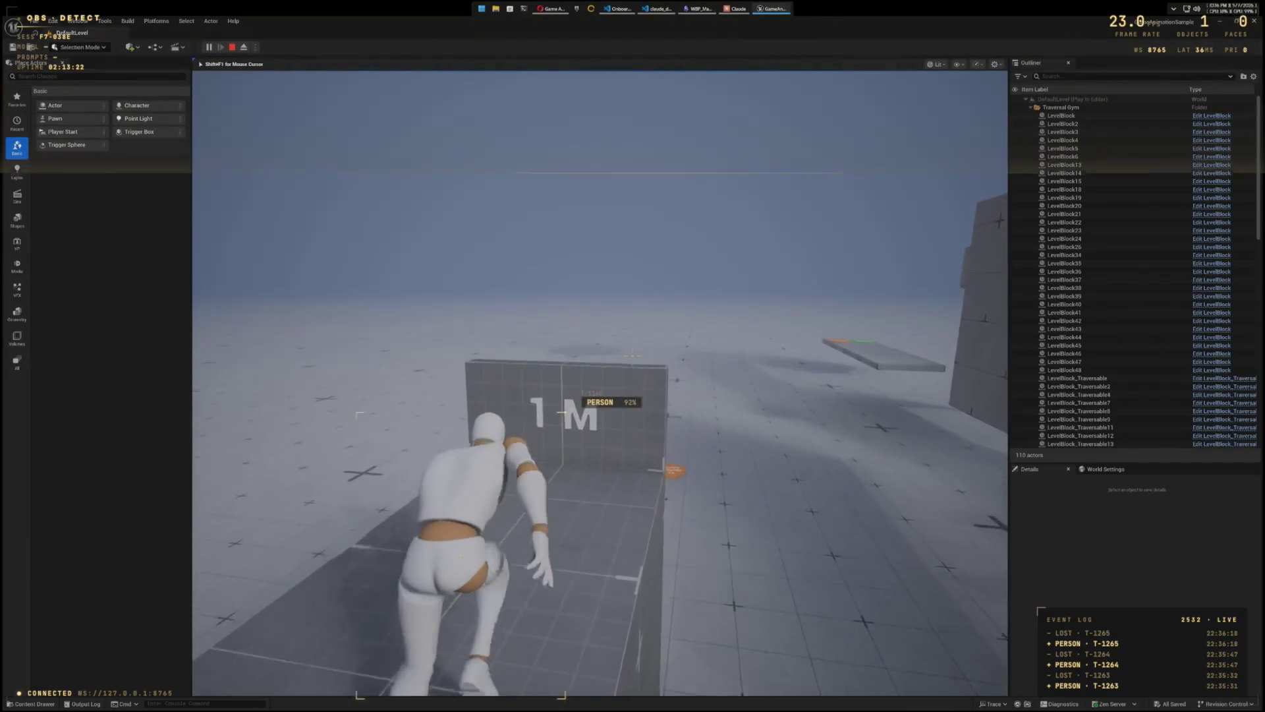
pyautogui.press('space')
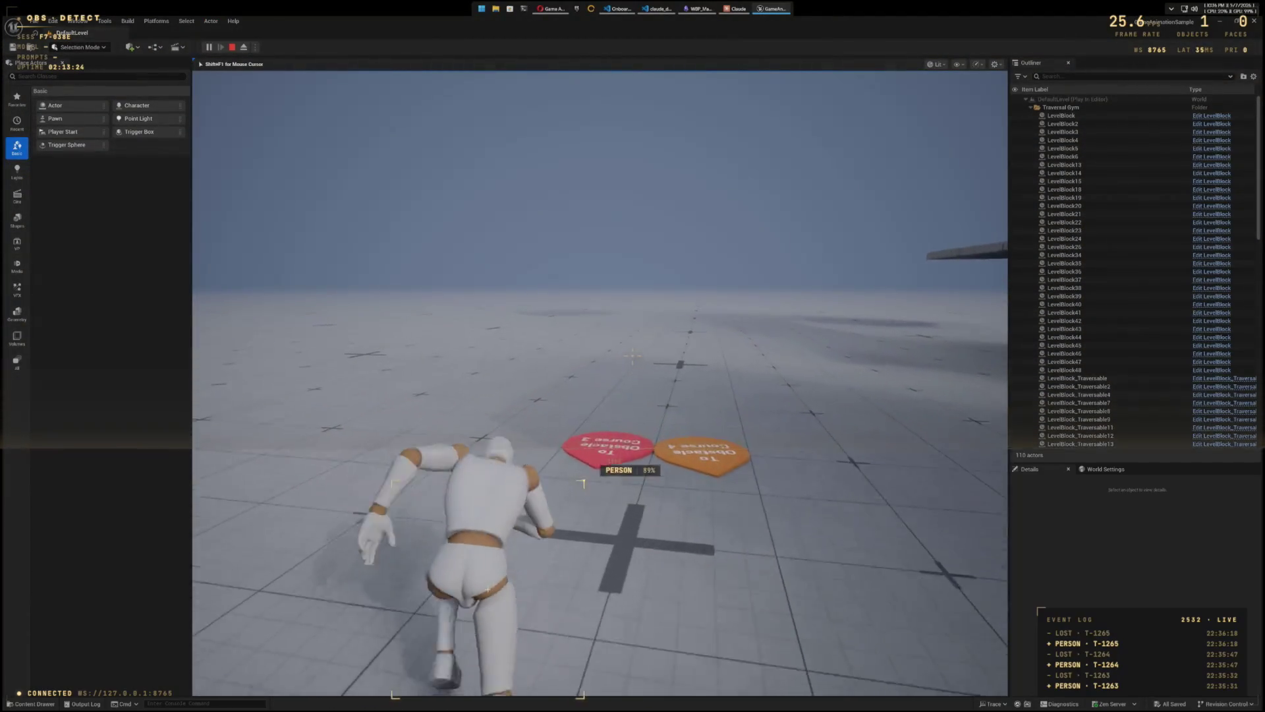
pyautogui.press('w')
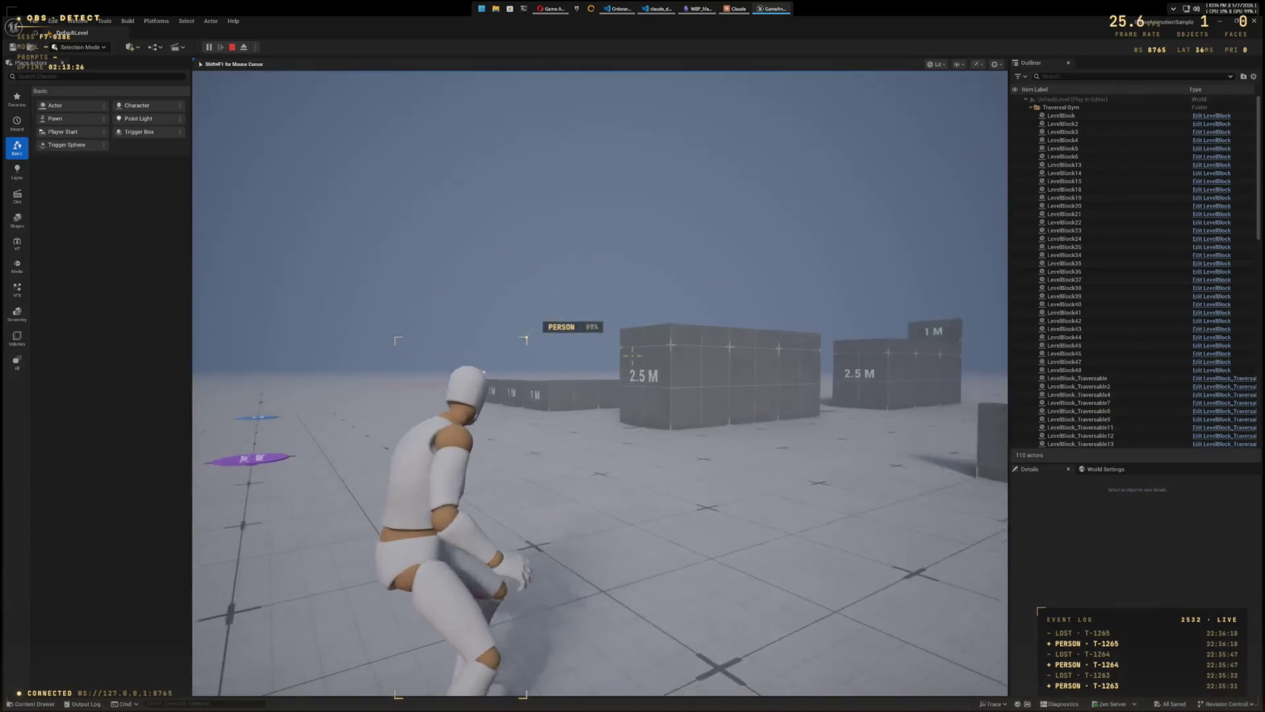
pyautogui.press('w')
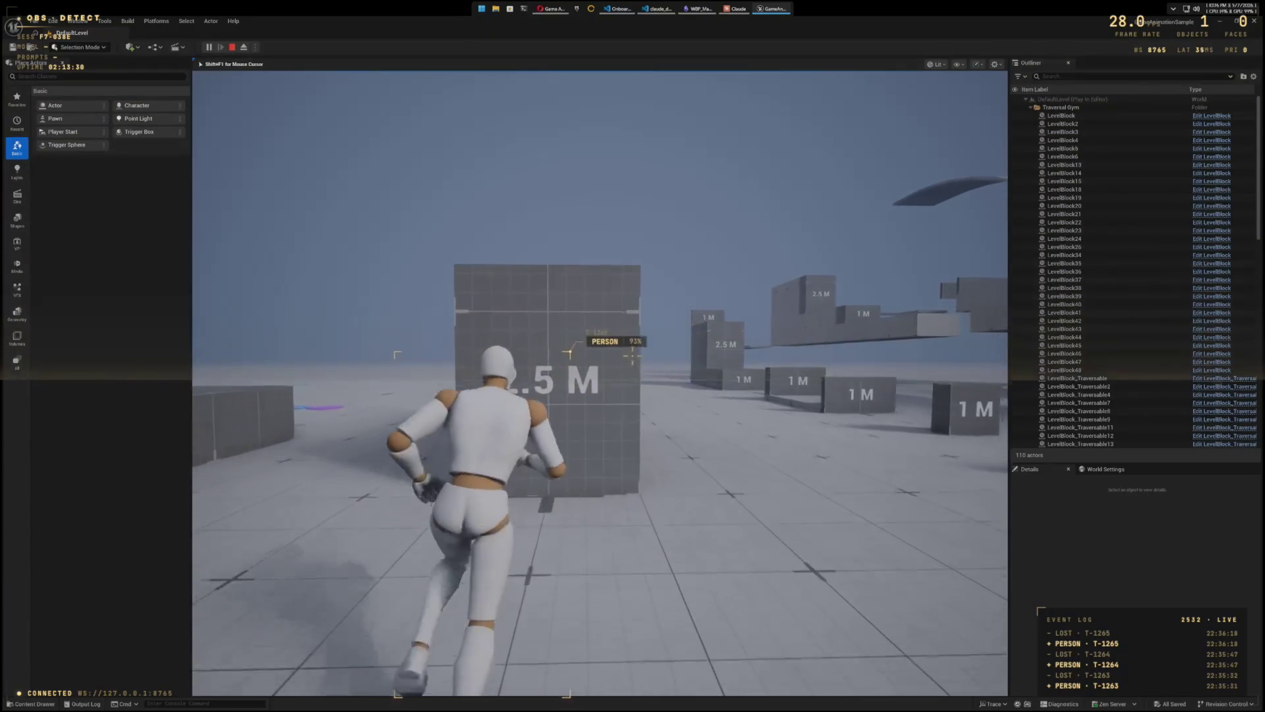
pyautogui.press('space')
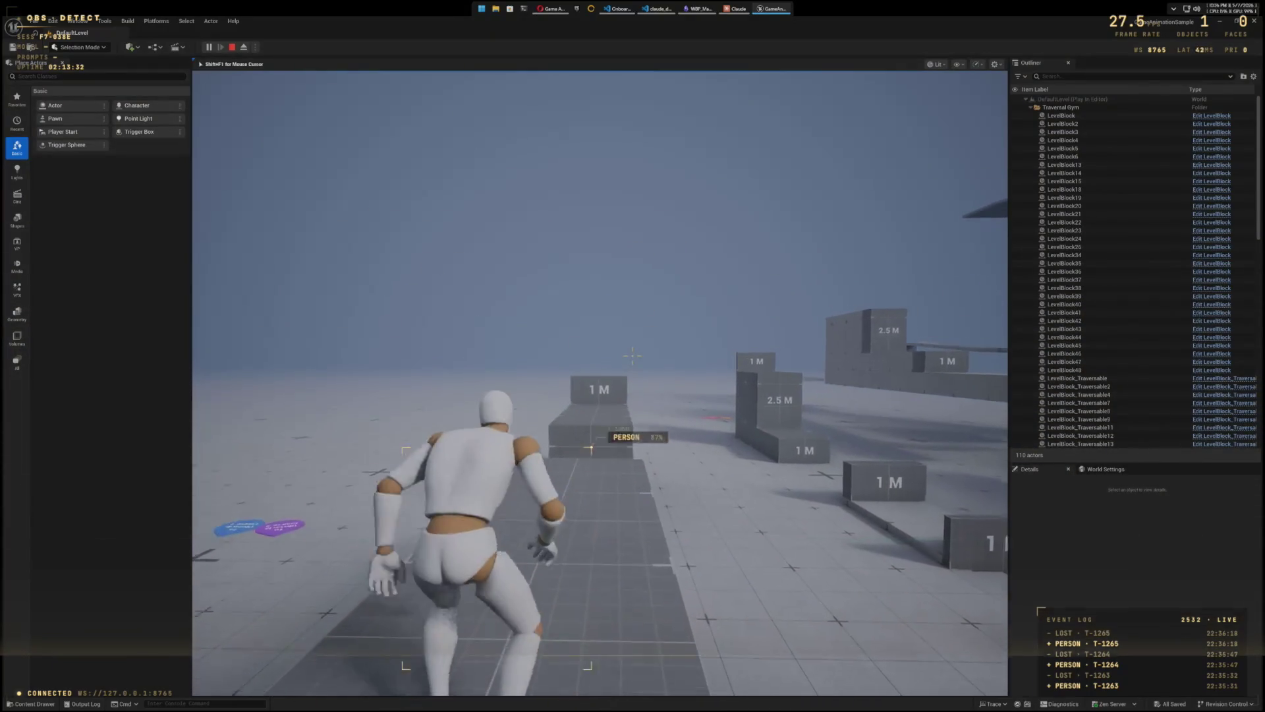
pyautogui.press('w')
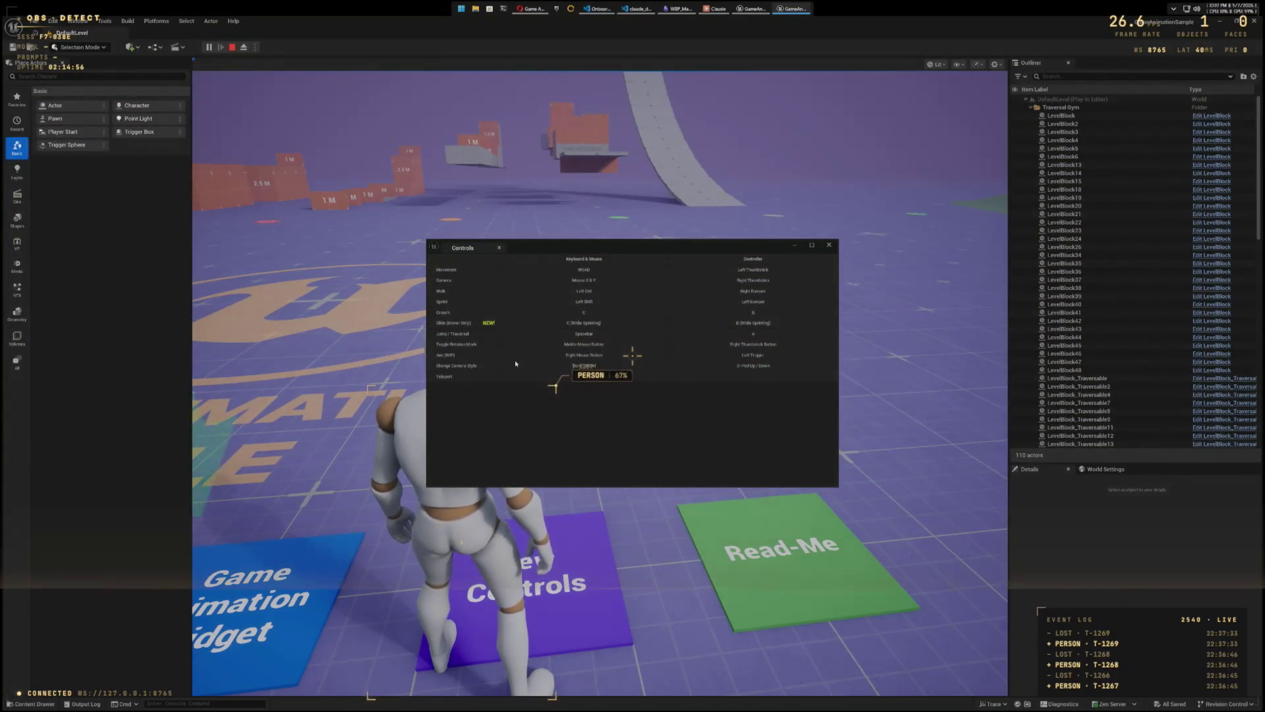
# Step: Close the Controls window, run forward, and do a crouched slide with C
pyautogui.click(832, 245)
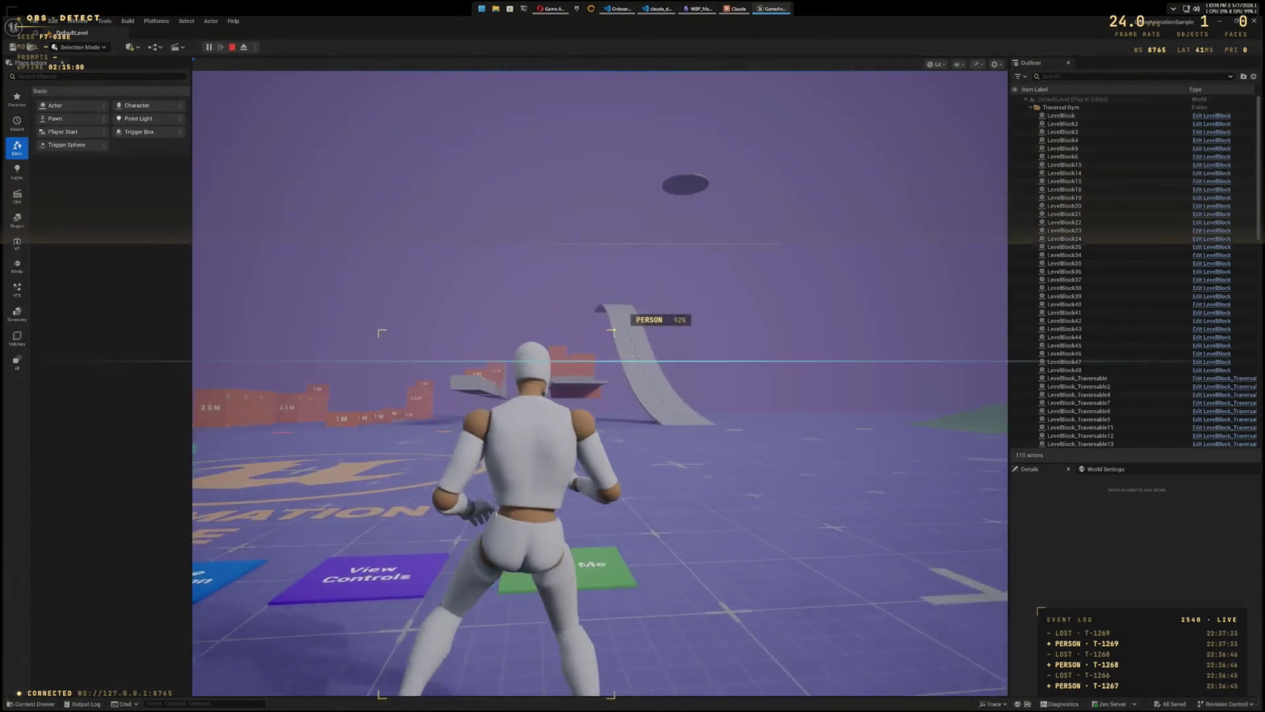
pyautogui.press('w')
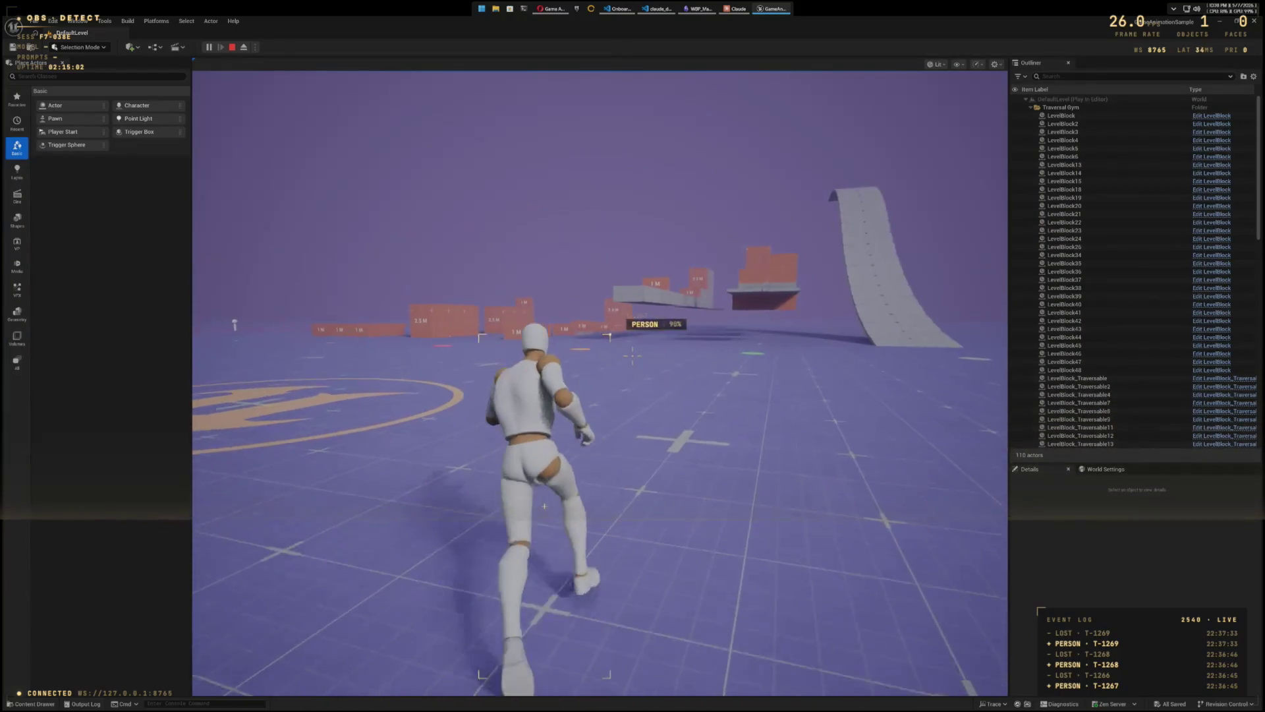
pyautogui.press('c')
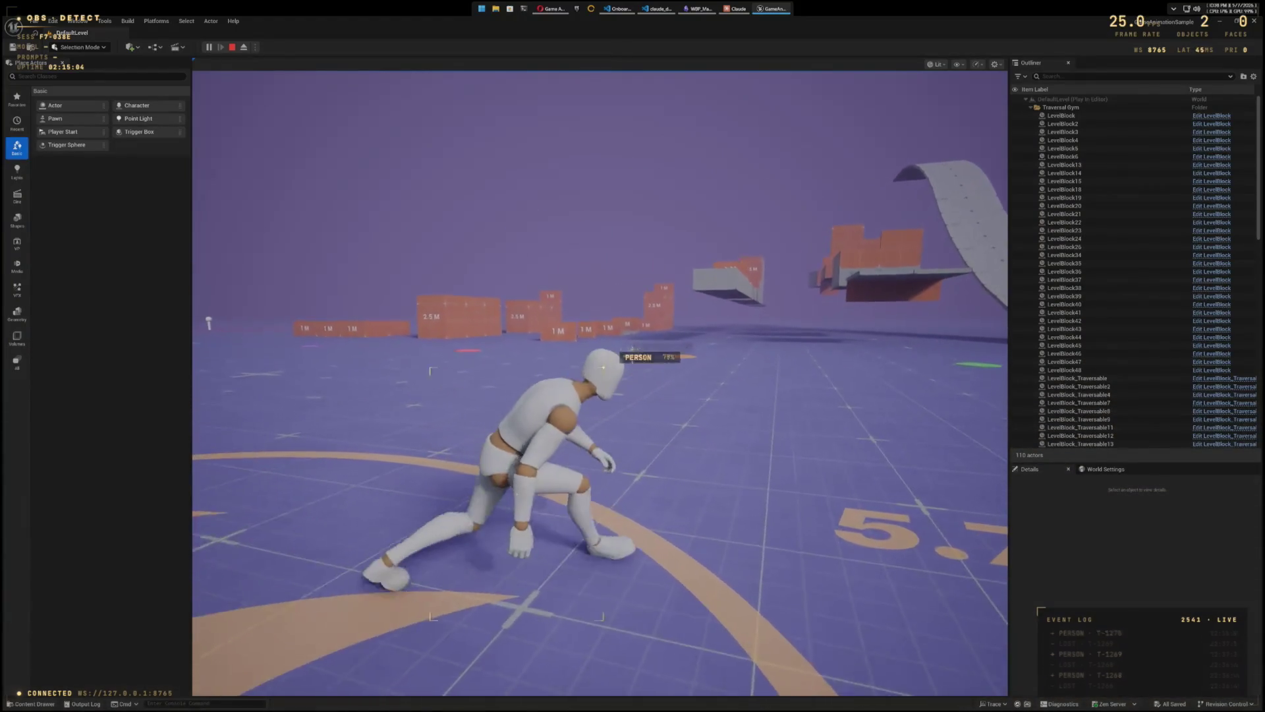
pyautogui.press('c')
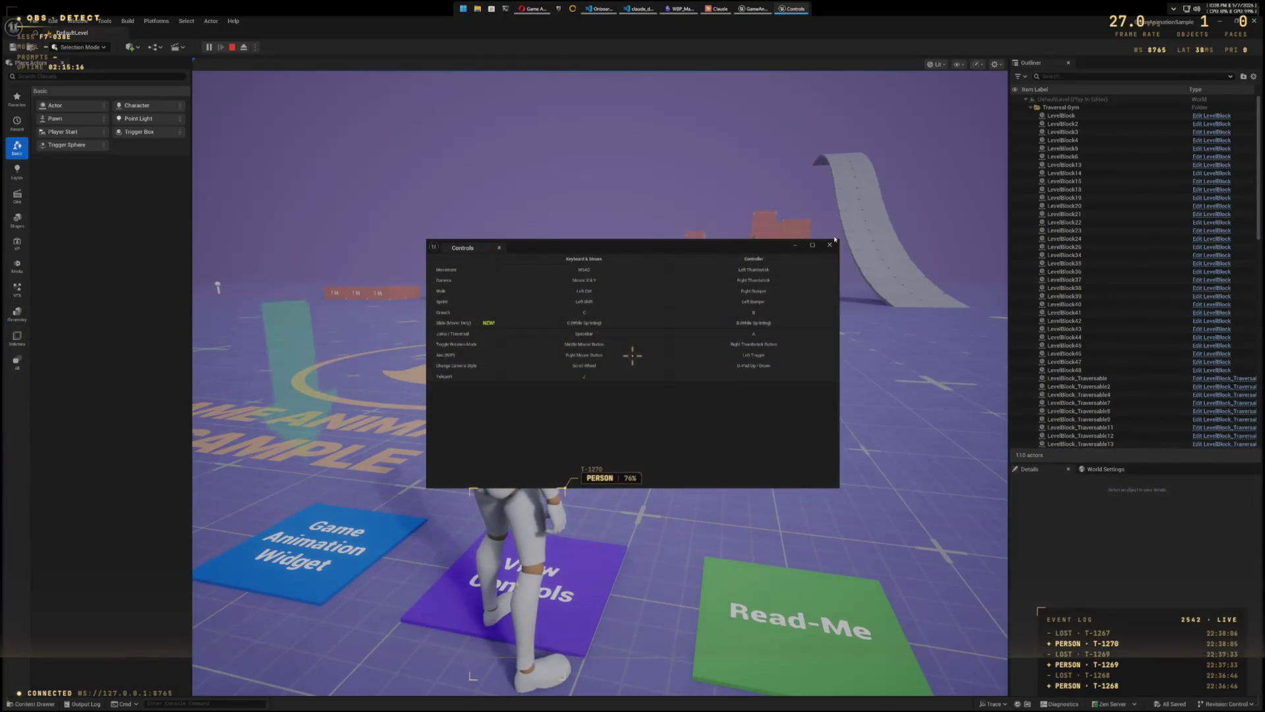
# Step: Dismiss the Controls window each time it reappears while heading to the green Read-Me pad
pyautogui.click(831, 249)
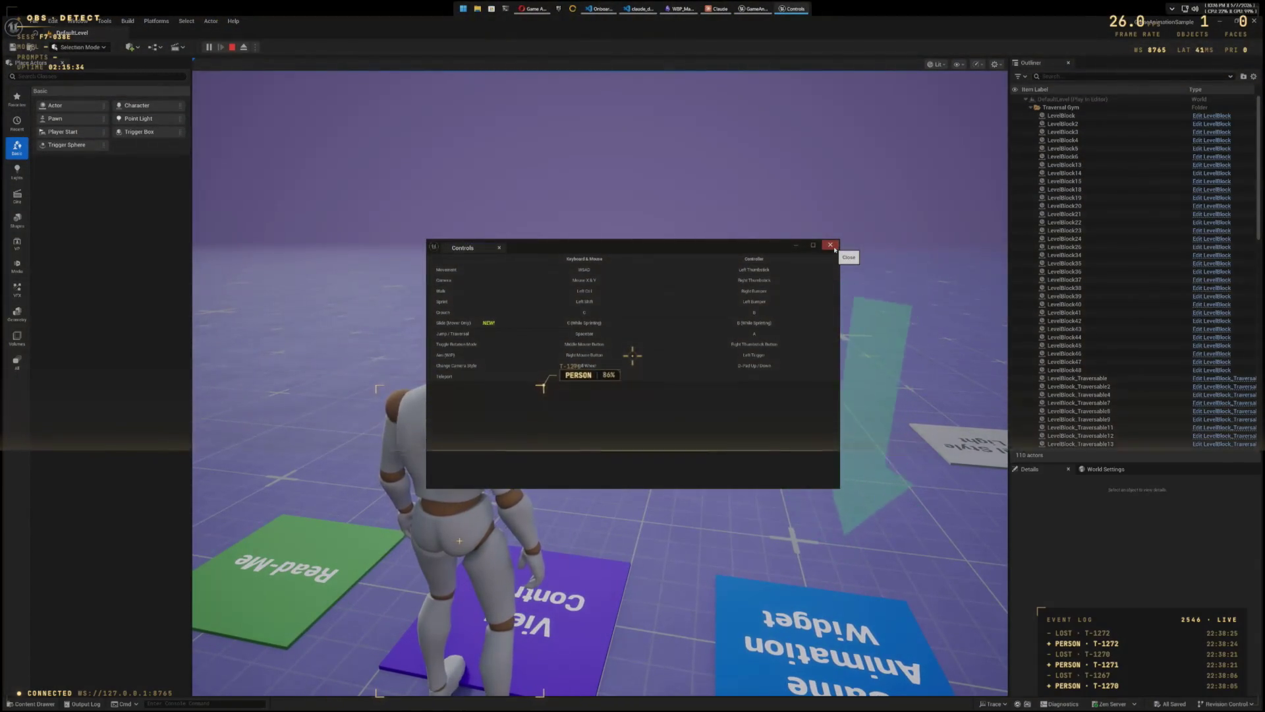
pyautogui.click(834, 249)
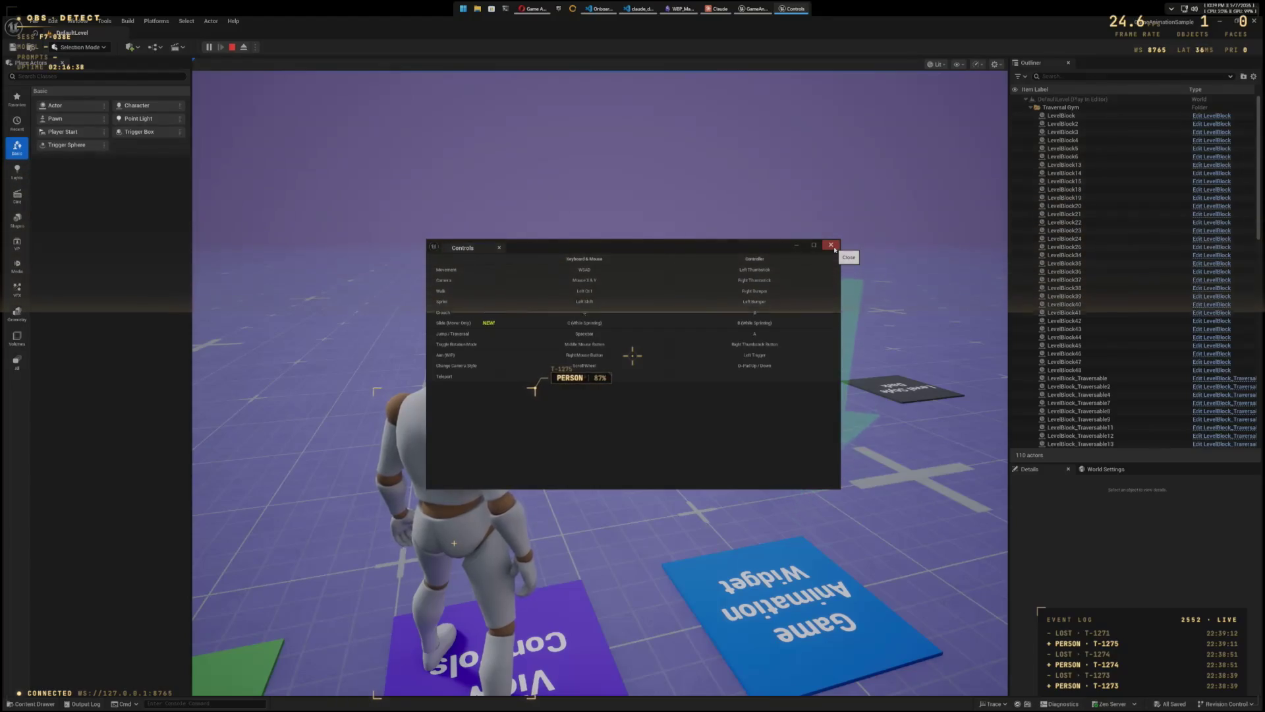
pyautogui.click(831, 245)
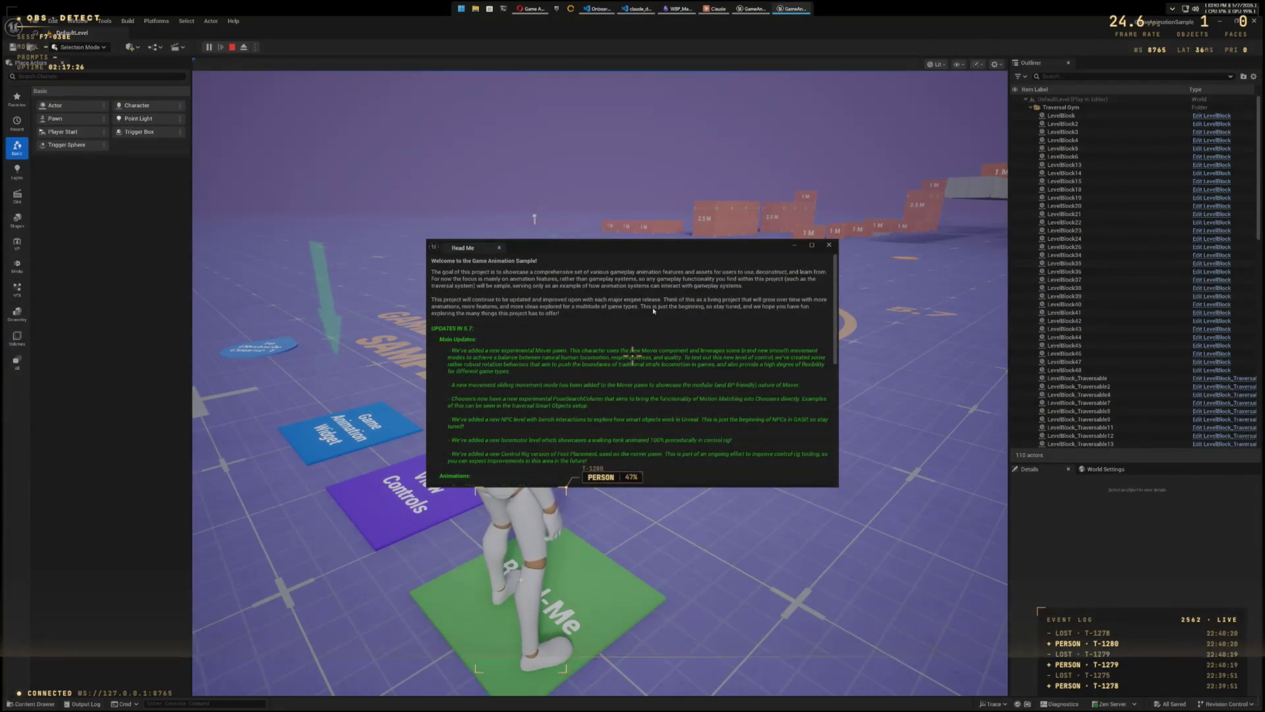
# Step: Scroll the Read Me notes through Tech, Level and Misc, then close the window
pyautogui.scroll(-3, 501, 315)
pyautogui.scroll(-3, 511, 315)
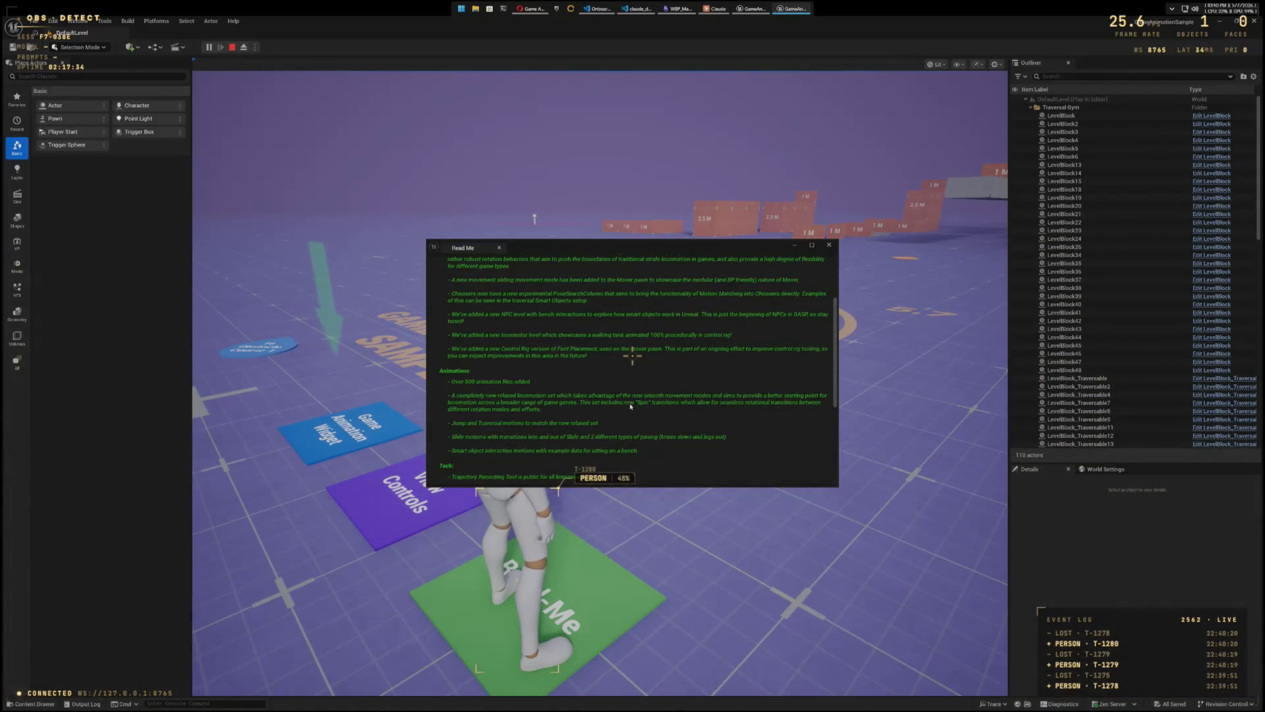
pyautogui.scroll(-1, 482, 422)
pyautogui.scroll(-3, 459, 425)
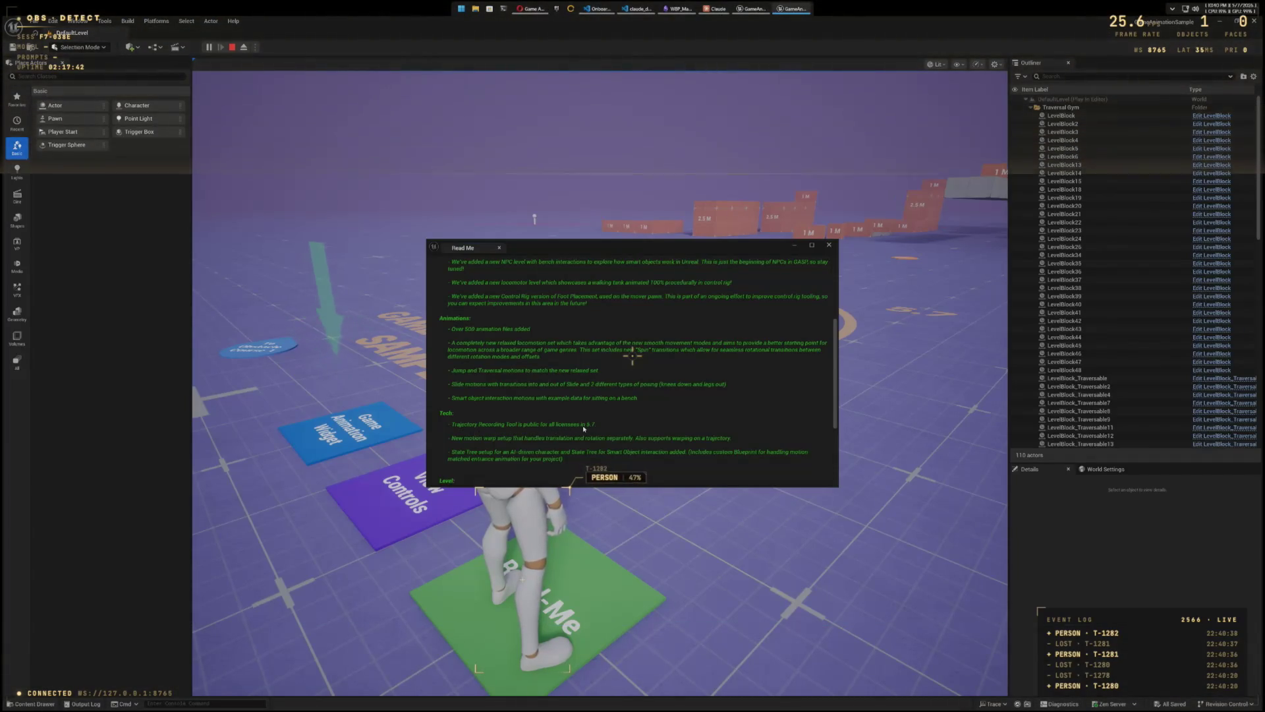
pyautogui.scroll(-4, 583, 429)
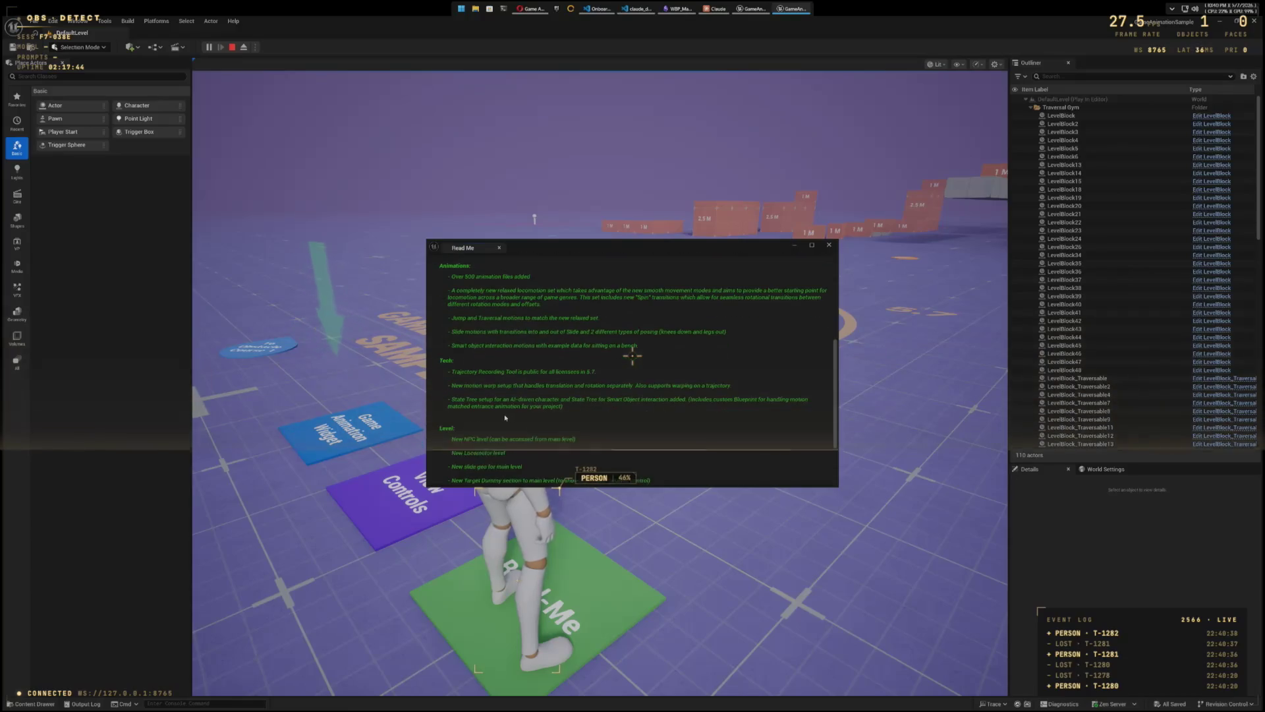
pyautogui.scroll(-3, 507, 408)
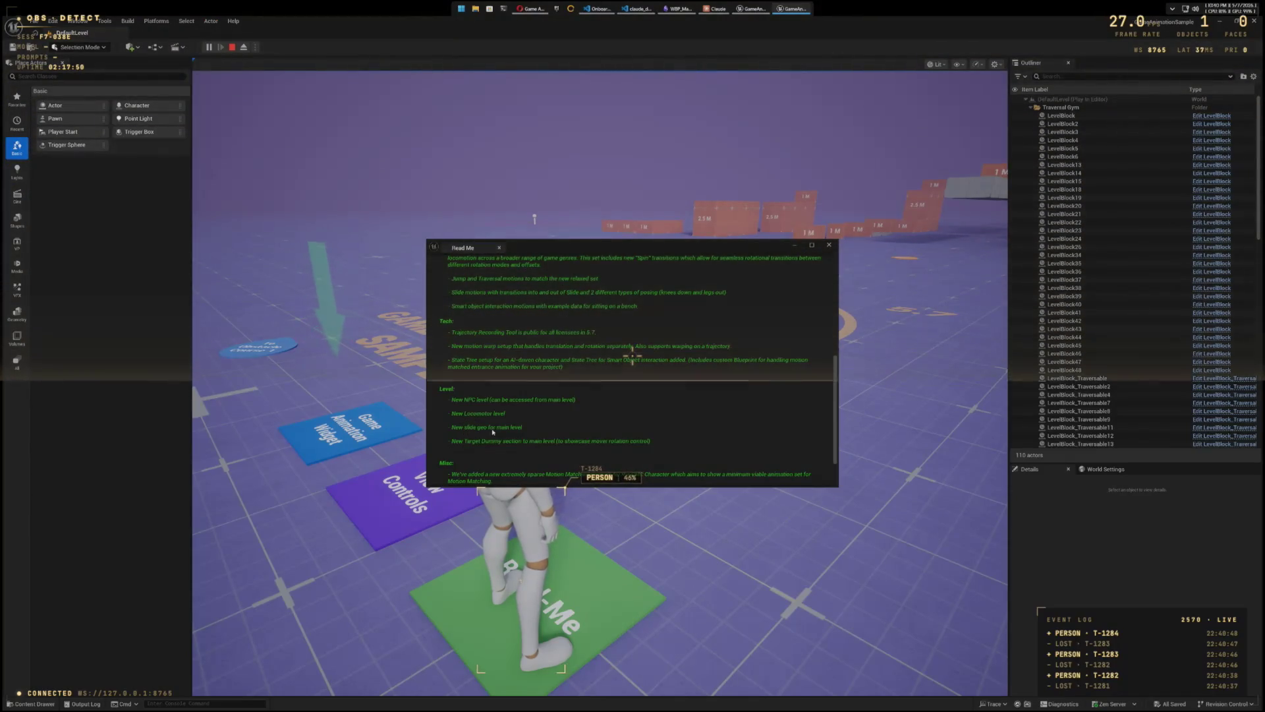
pyautogui.scroll(-2, 502, 432)
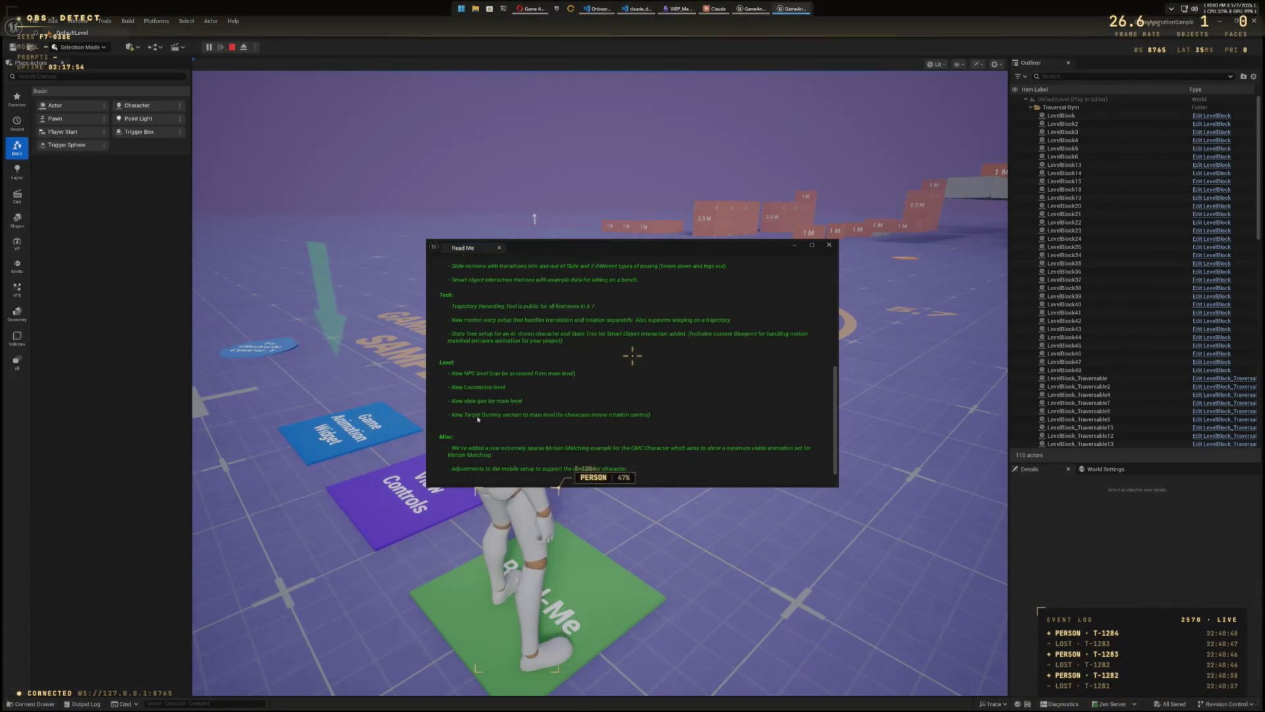
pyautogui.scroll(-2, 481, 418)
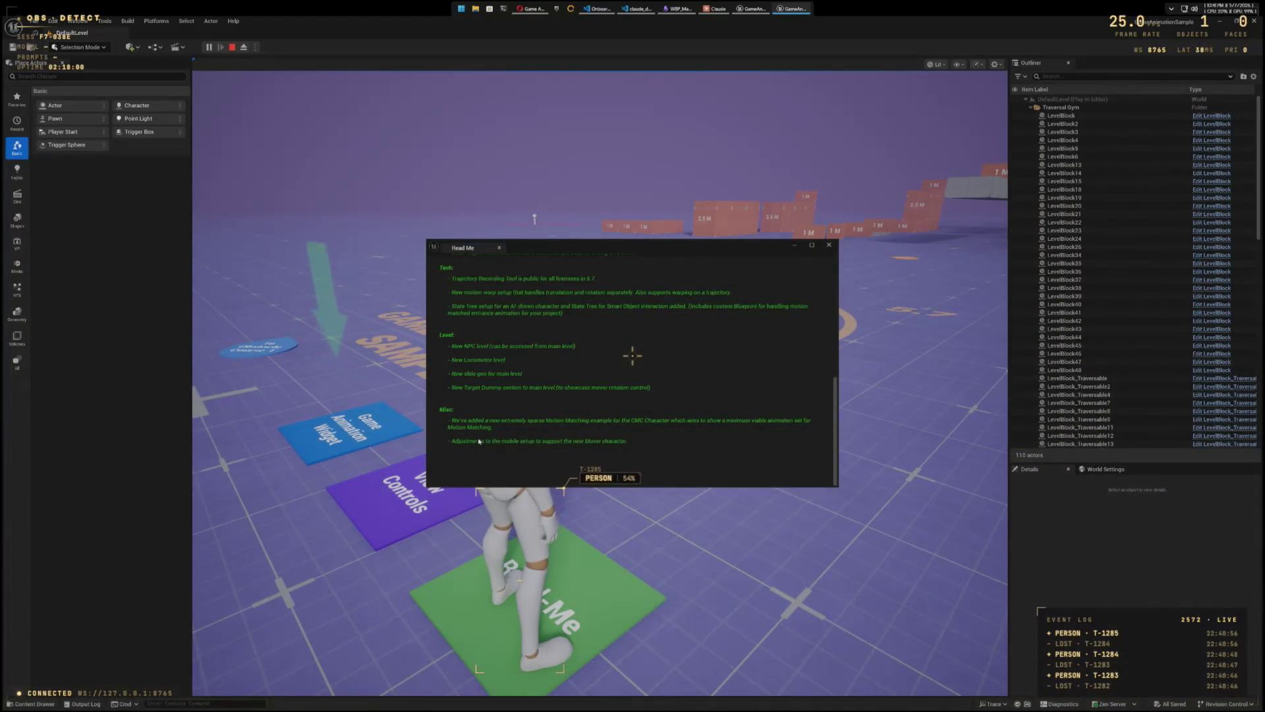
pyautogui.click(829, 244)
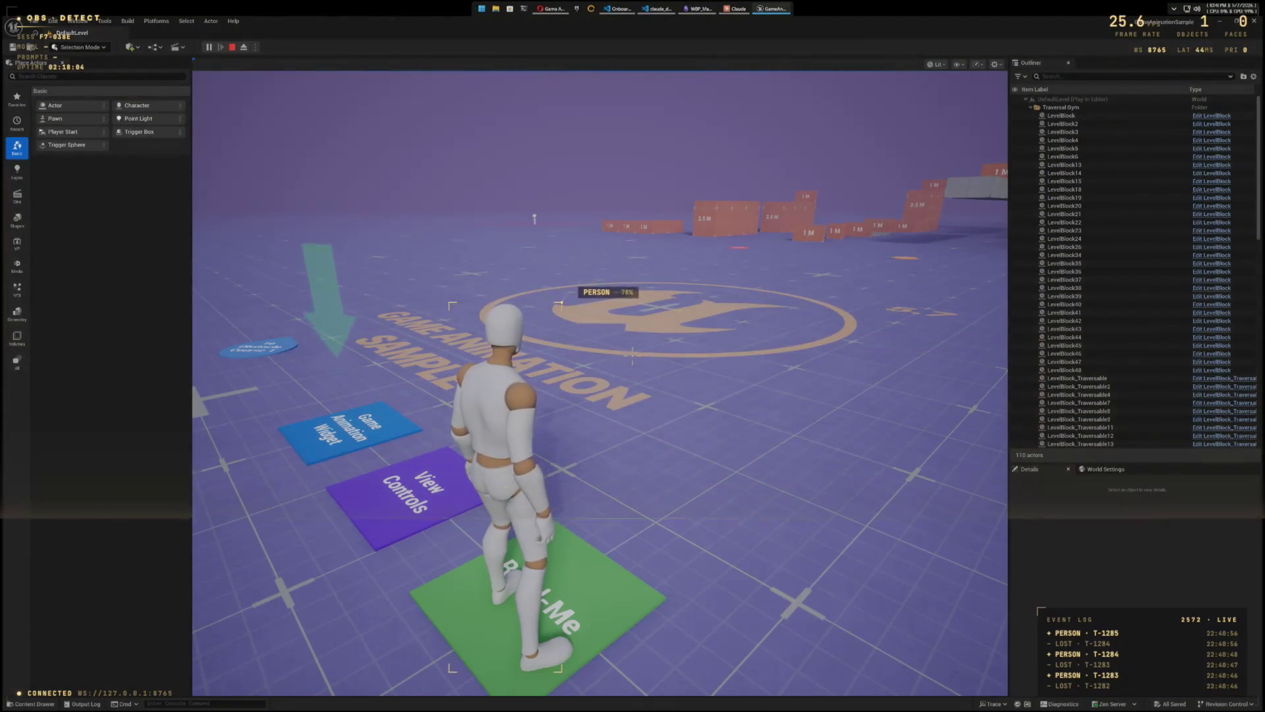
# Step: Walk onto the Game Animation Widget pad and close its window
pyautogui.press('a')
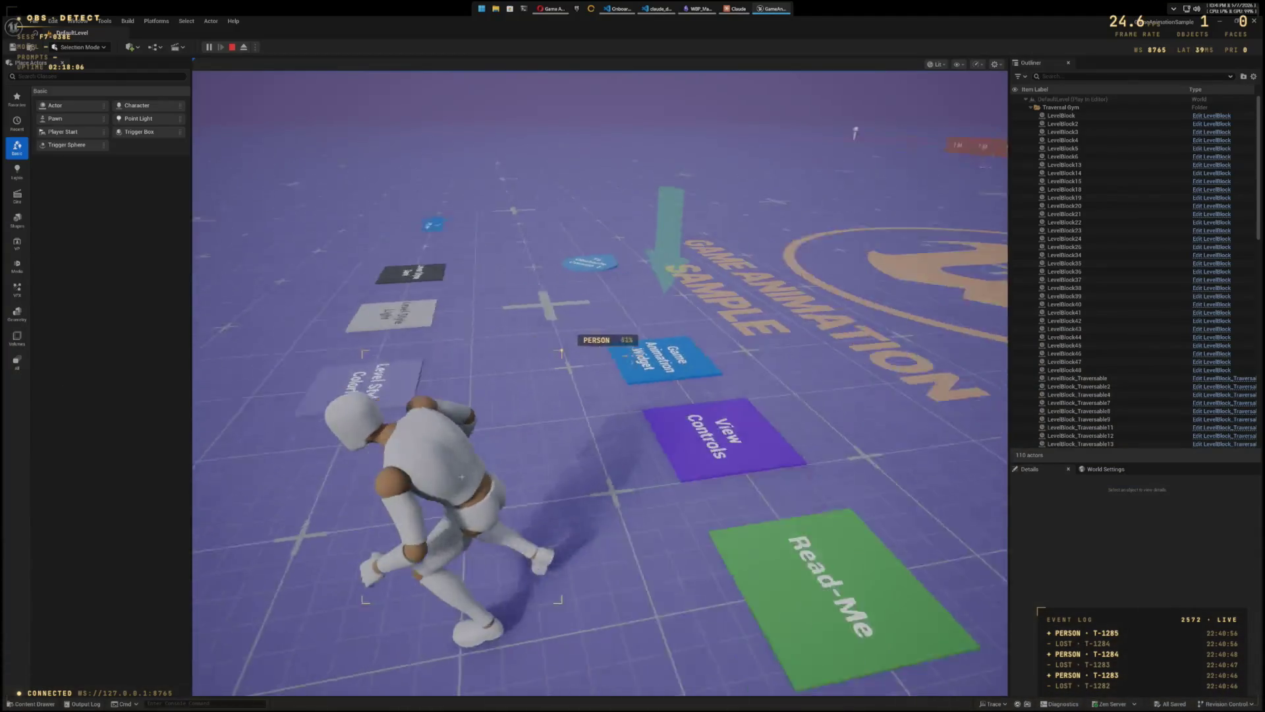
pyautogui.press('w')
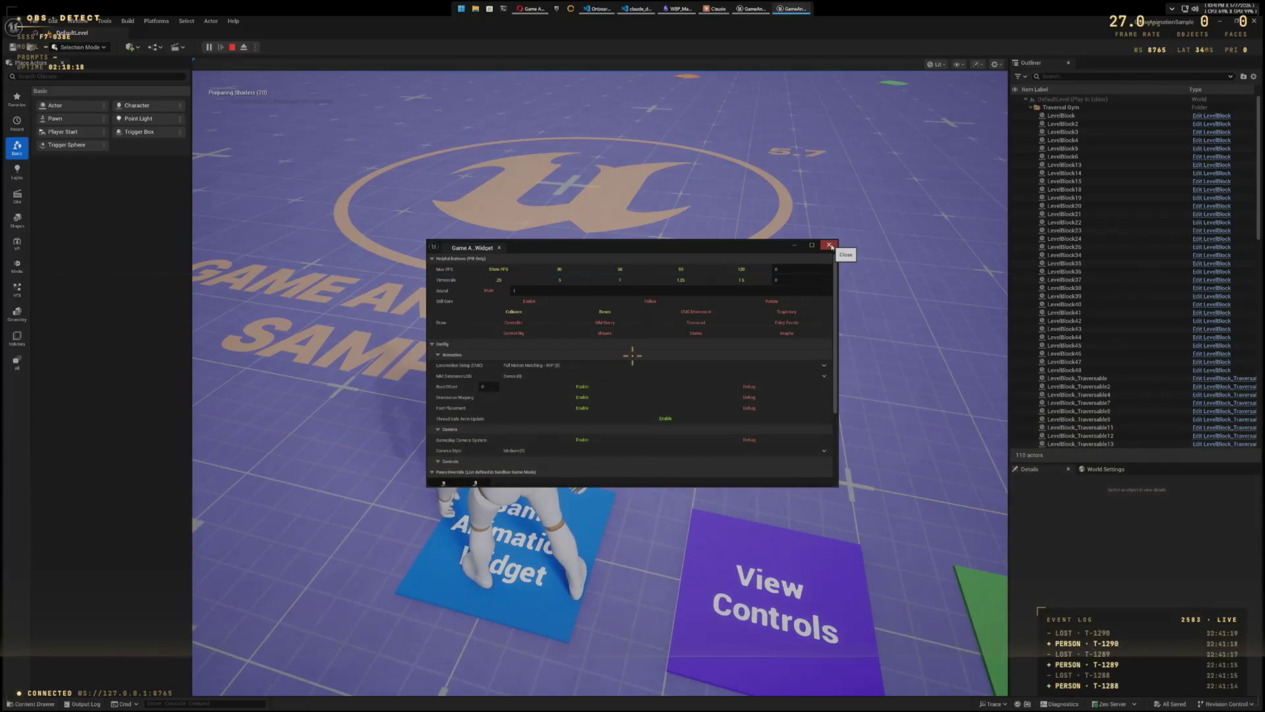
pyautogui.click(830, 245)
# Step: Run and jump along the grey path, vaulting over the 1 M orange block
pyautogui.press('w')
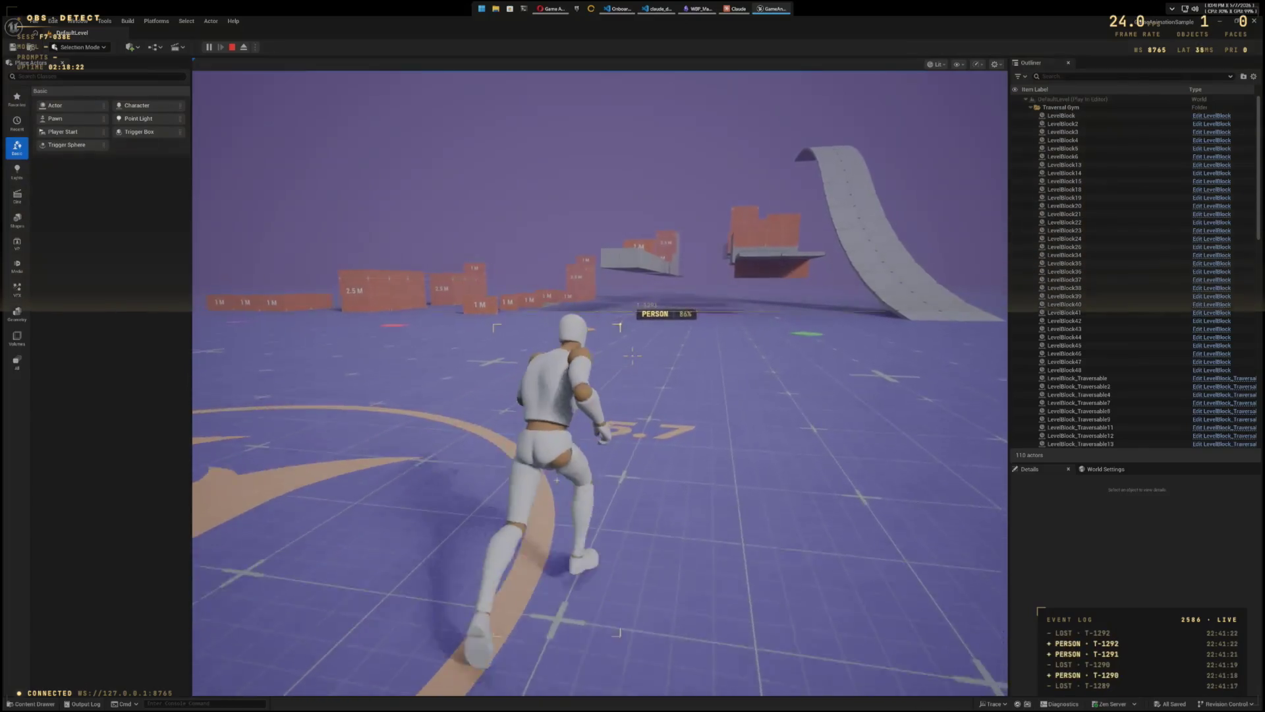
pyautogui.press('space')
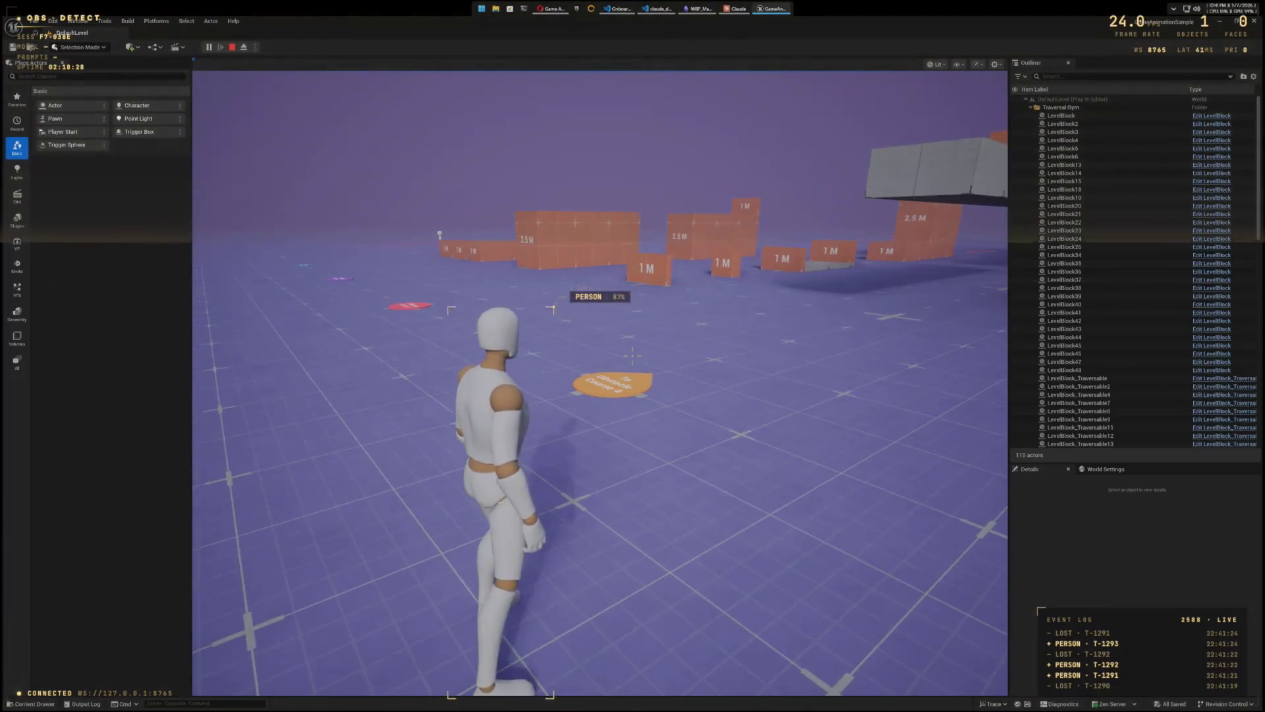
pyautogui.press('w')
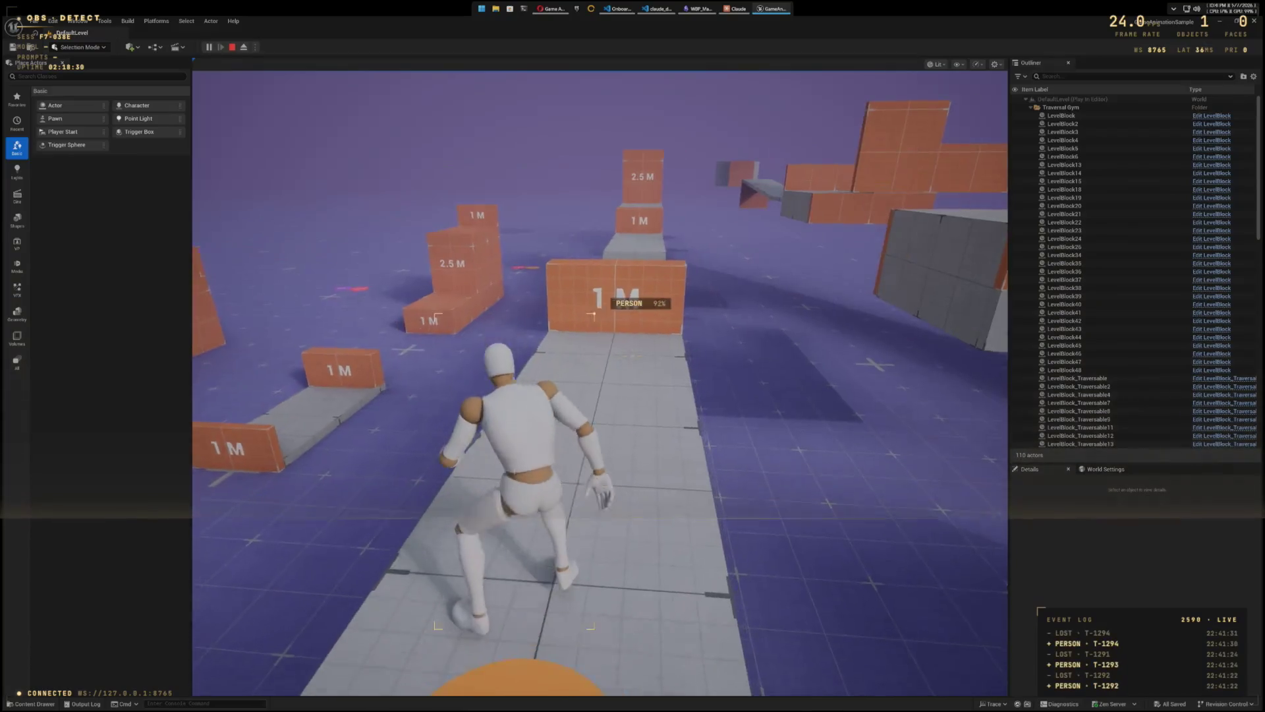
pyautogui.press('space')
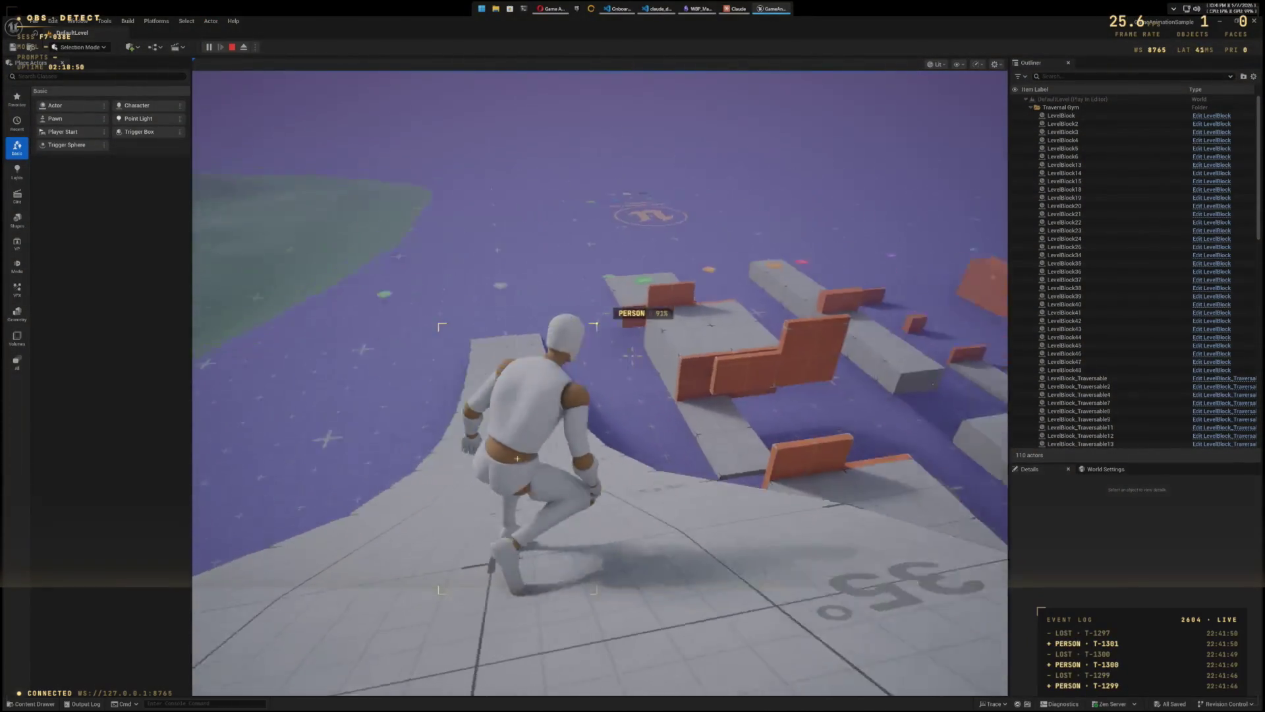
# Step: Run down the ramp, jump, then run up the white ramp onto the purple floor
pyautogui.press('w')
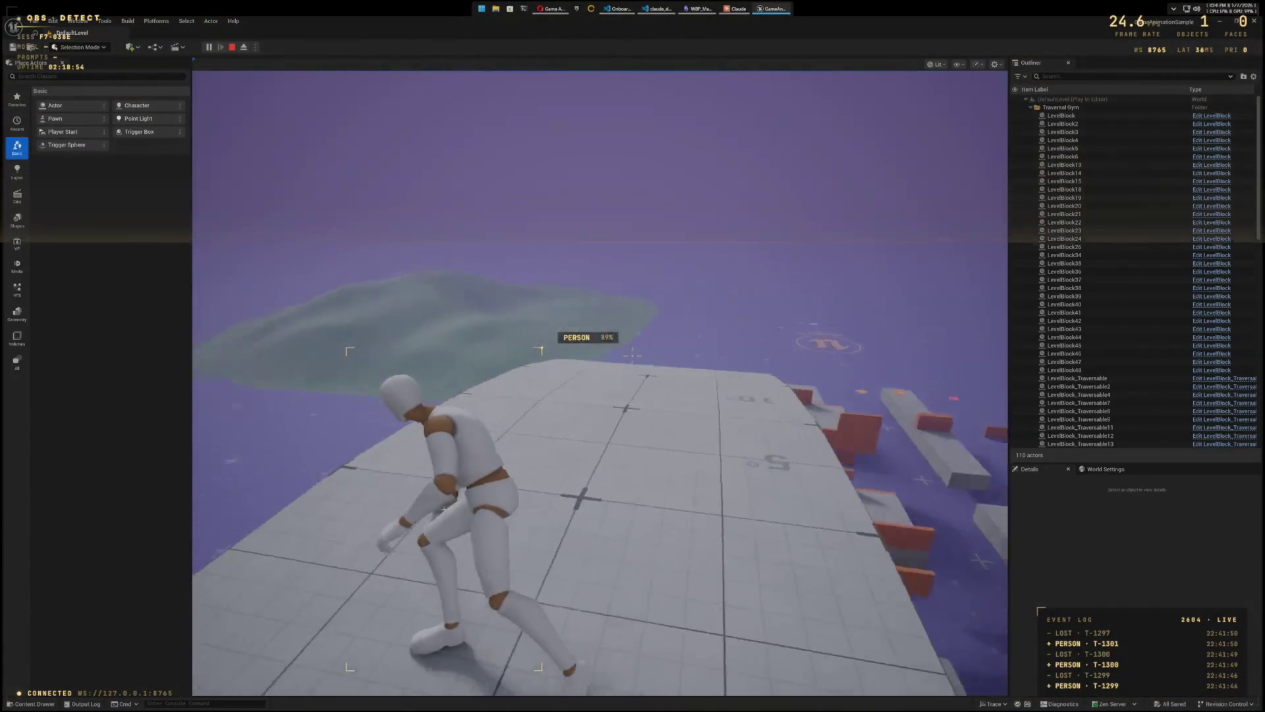
pyautogui.press('space')
pyautogui.press('w')
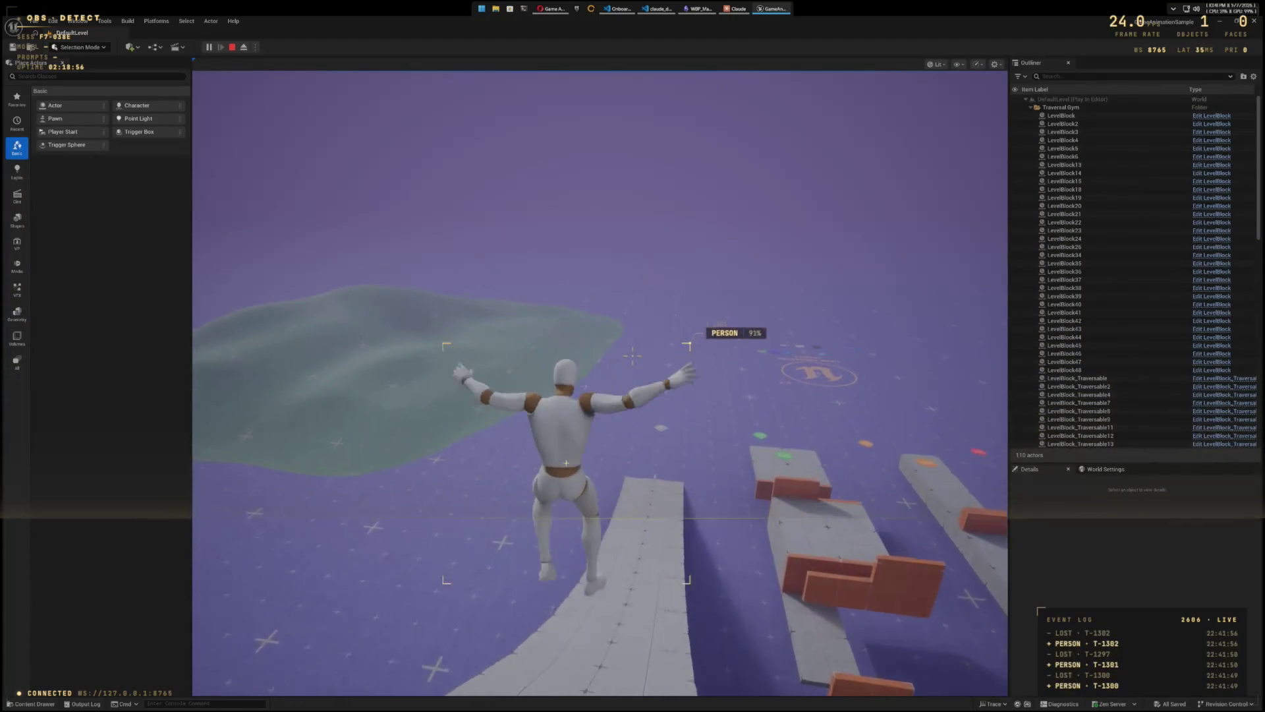
pyautogui.press('w')
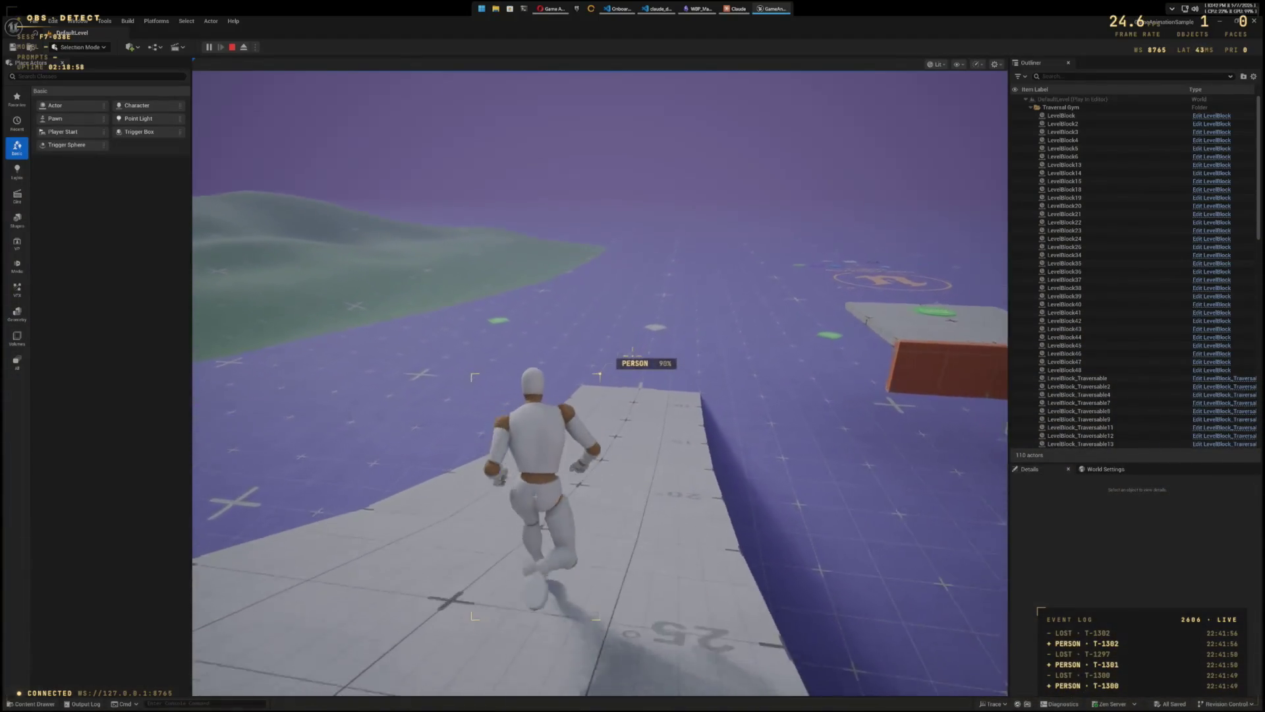
pyautogui.press('w')
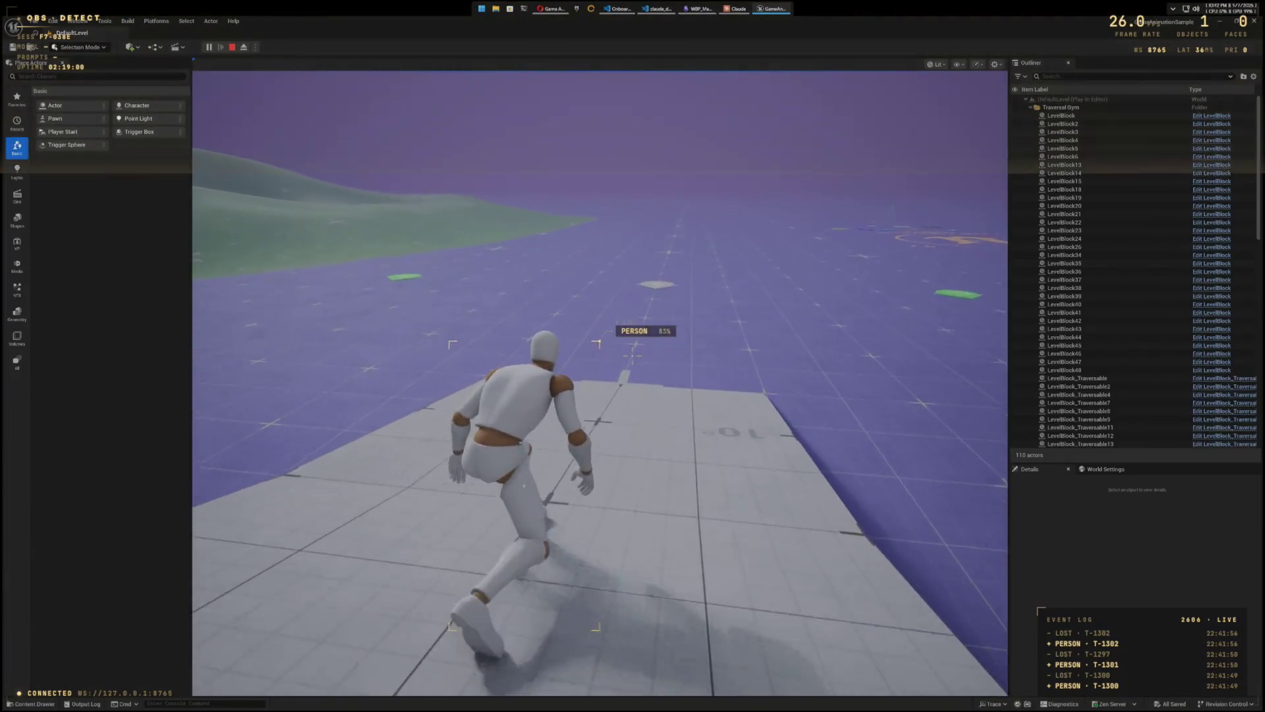
pyautogui.press('w')
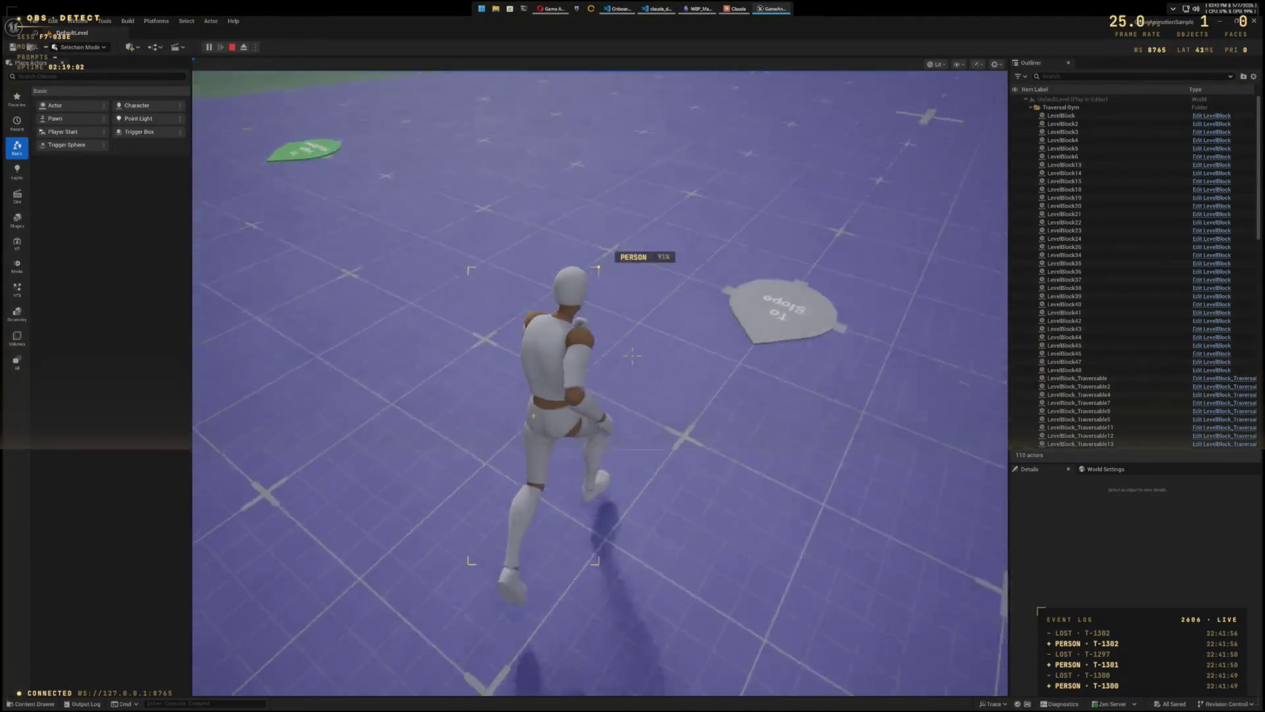
# Step: Walk off the high platform, cross the circular platform, and run toward the 1 M blocks
pyautogui.press('w')
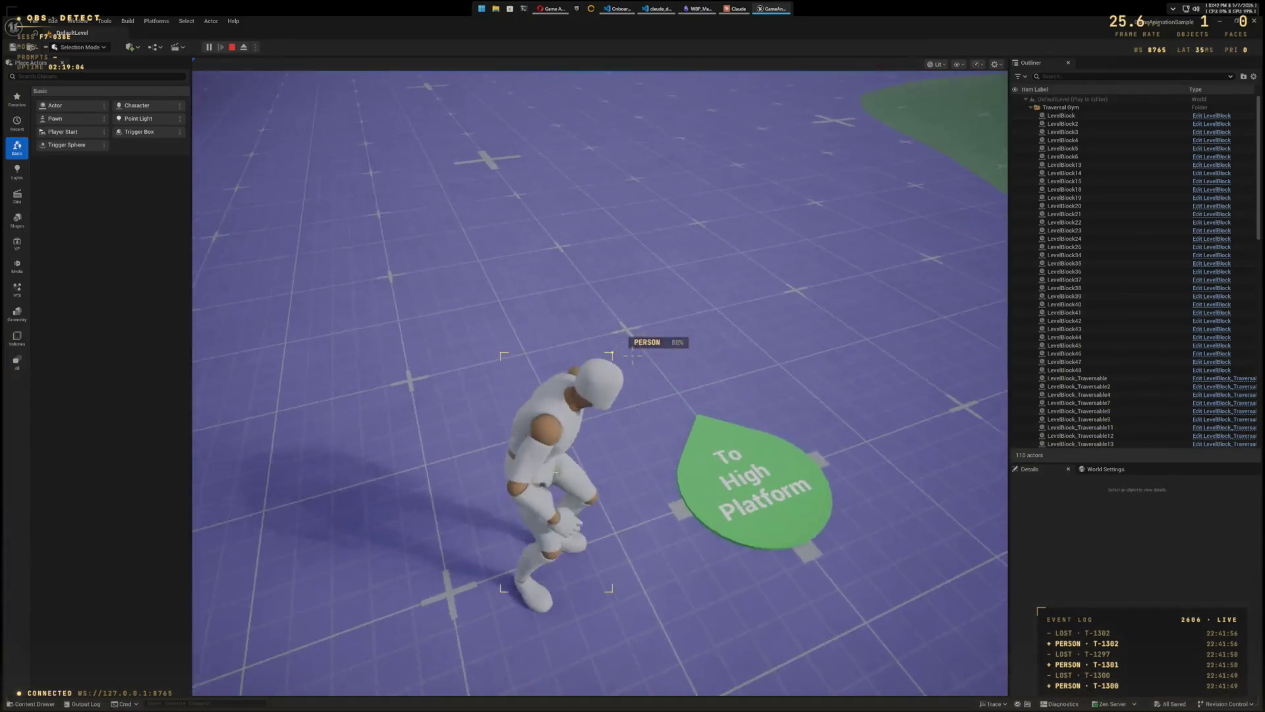
pyautogui.press('w')
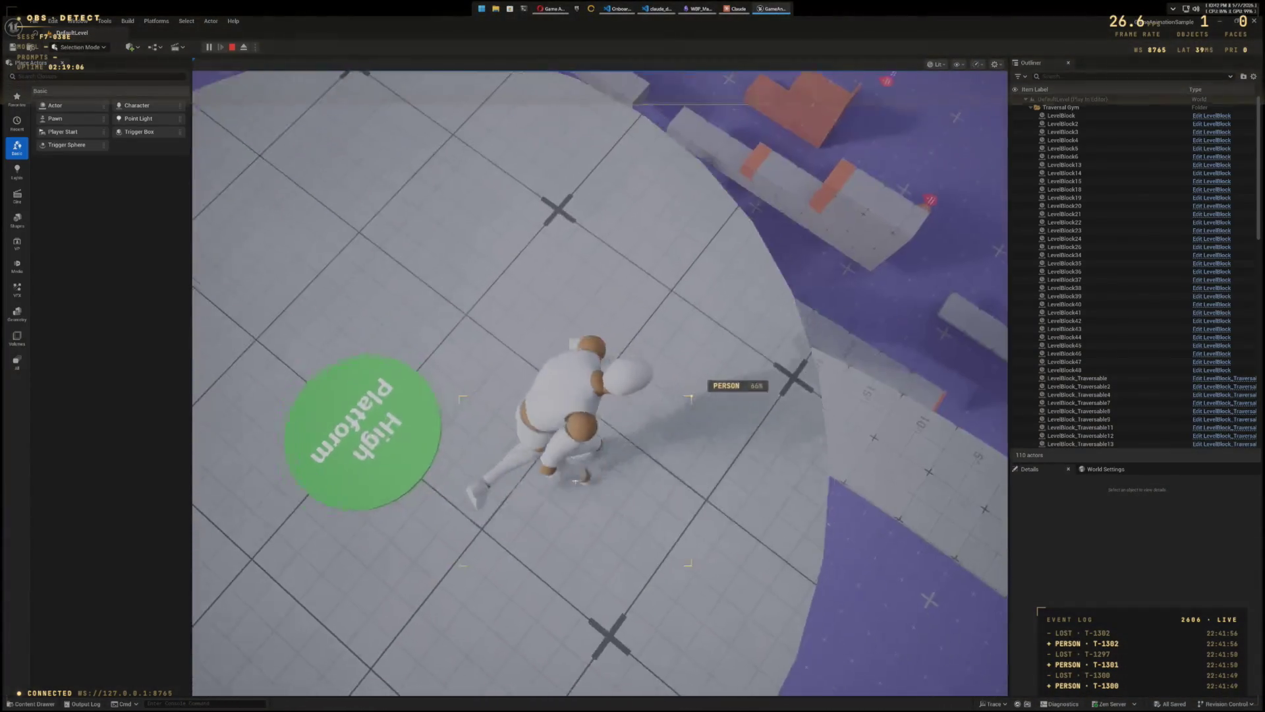
pyautogui.press('w')
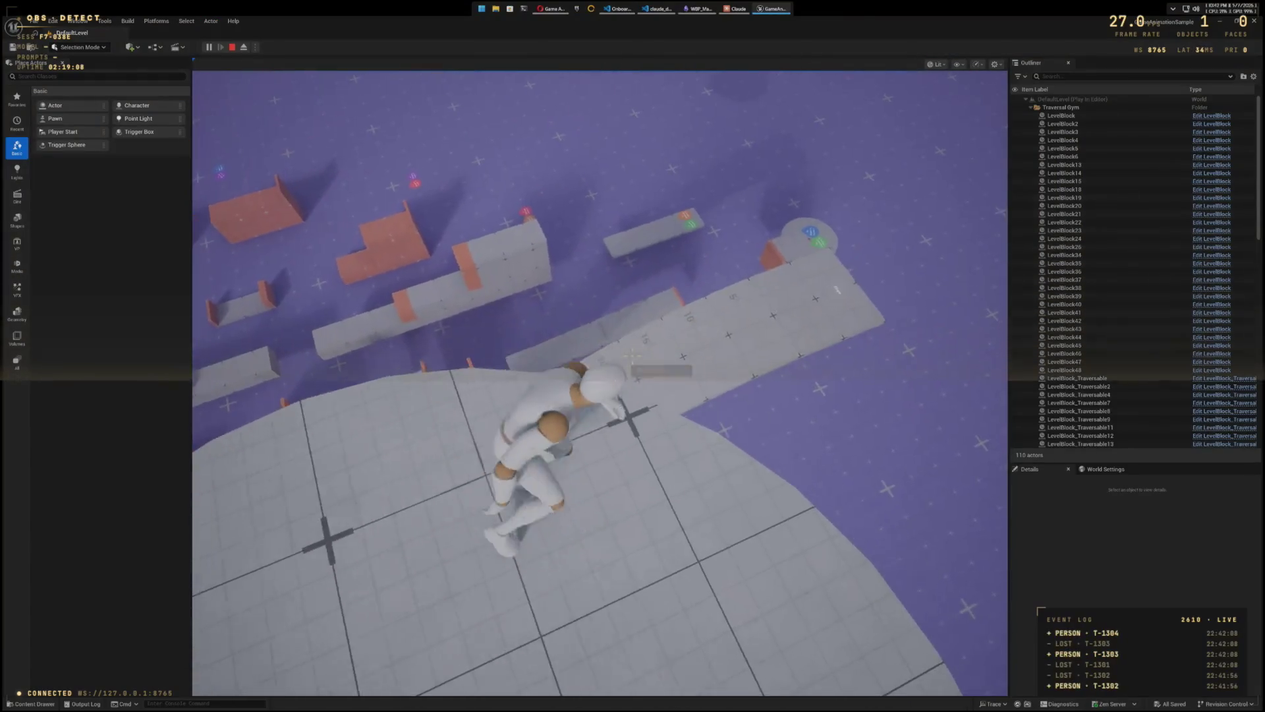
pyautogui.press('w')
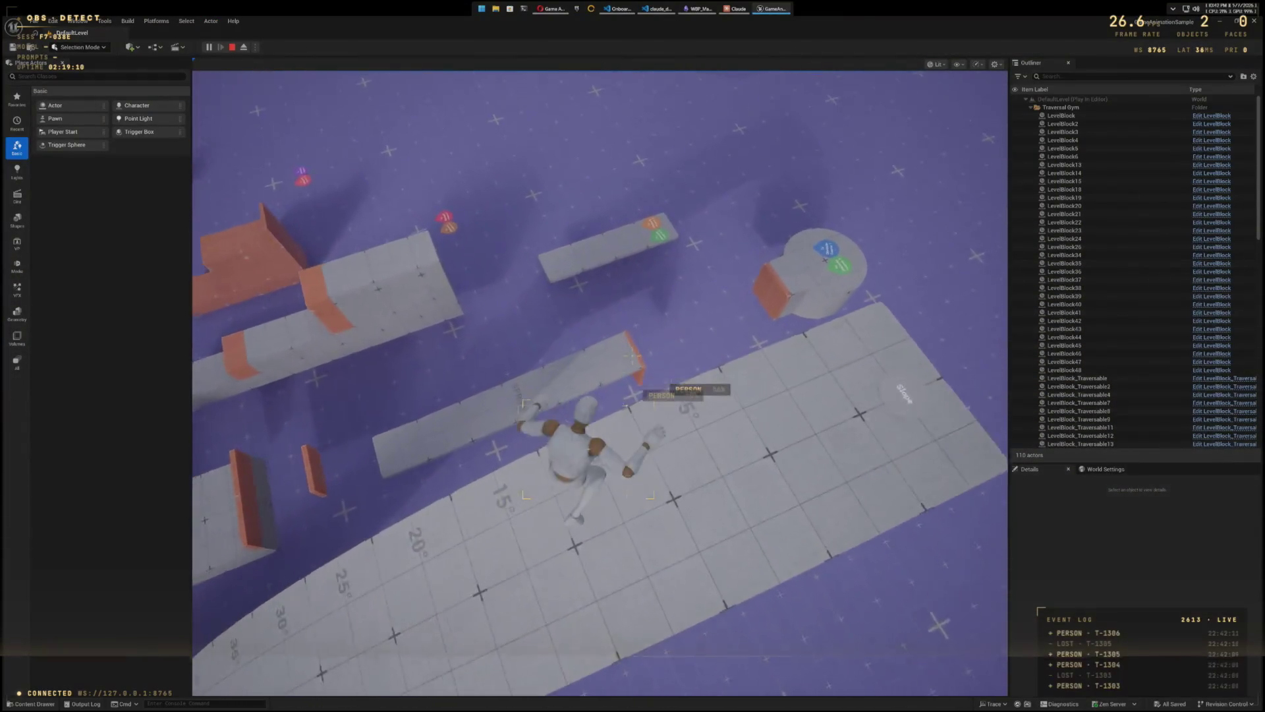
pyautogui.press('w')
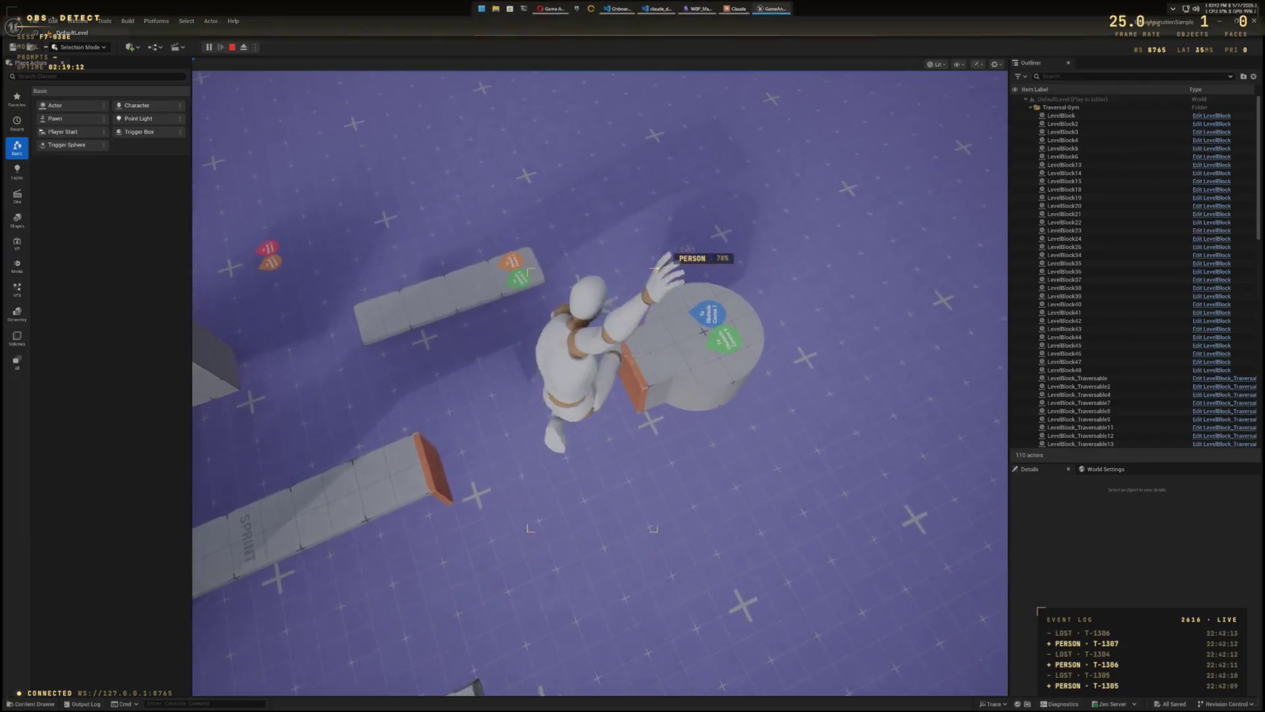
pyautogui.press('w')
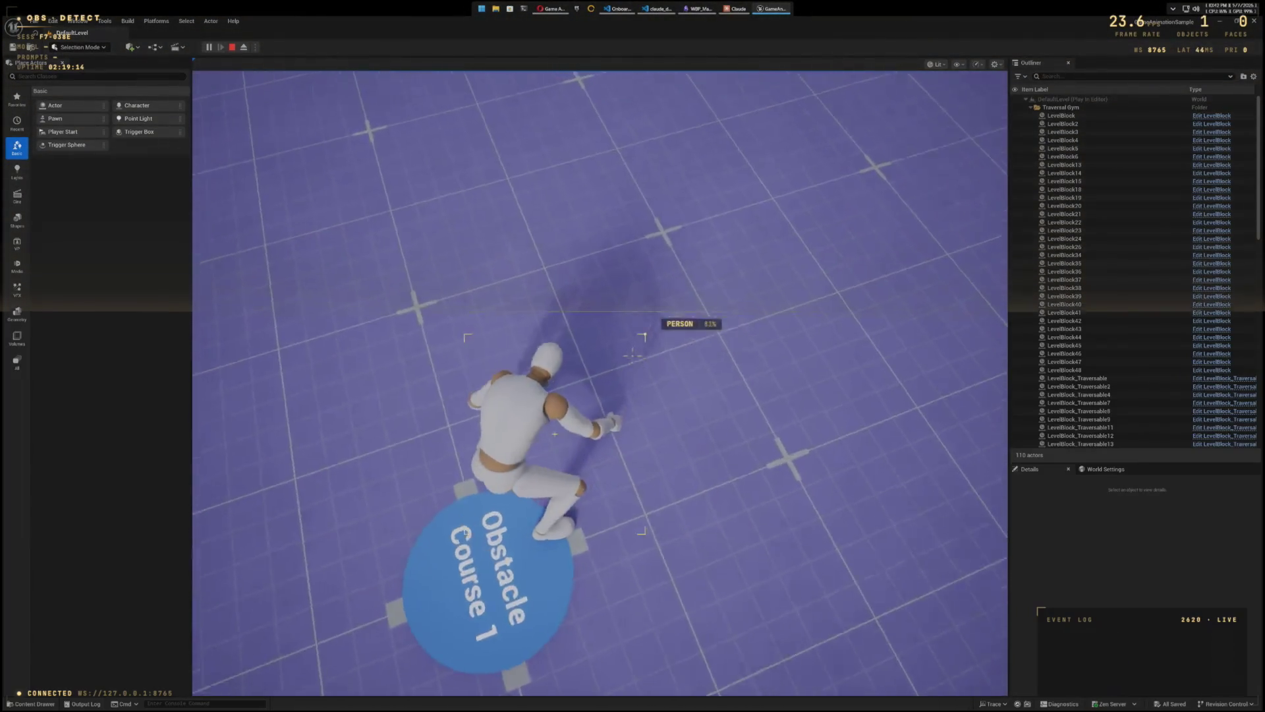
pyautogui.press('w')
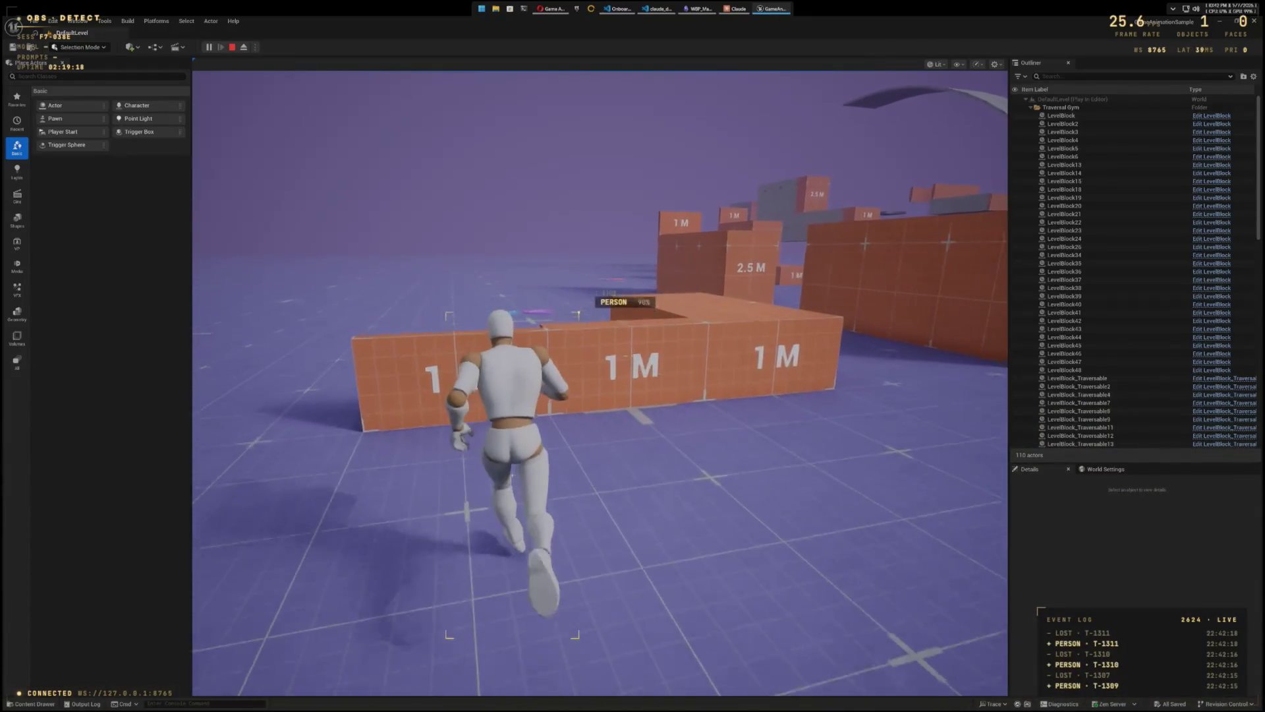
# Step: Vault the character over the 1 M wall, then climb onto the 1 M block and over it
pyautogui.press('w')
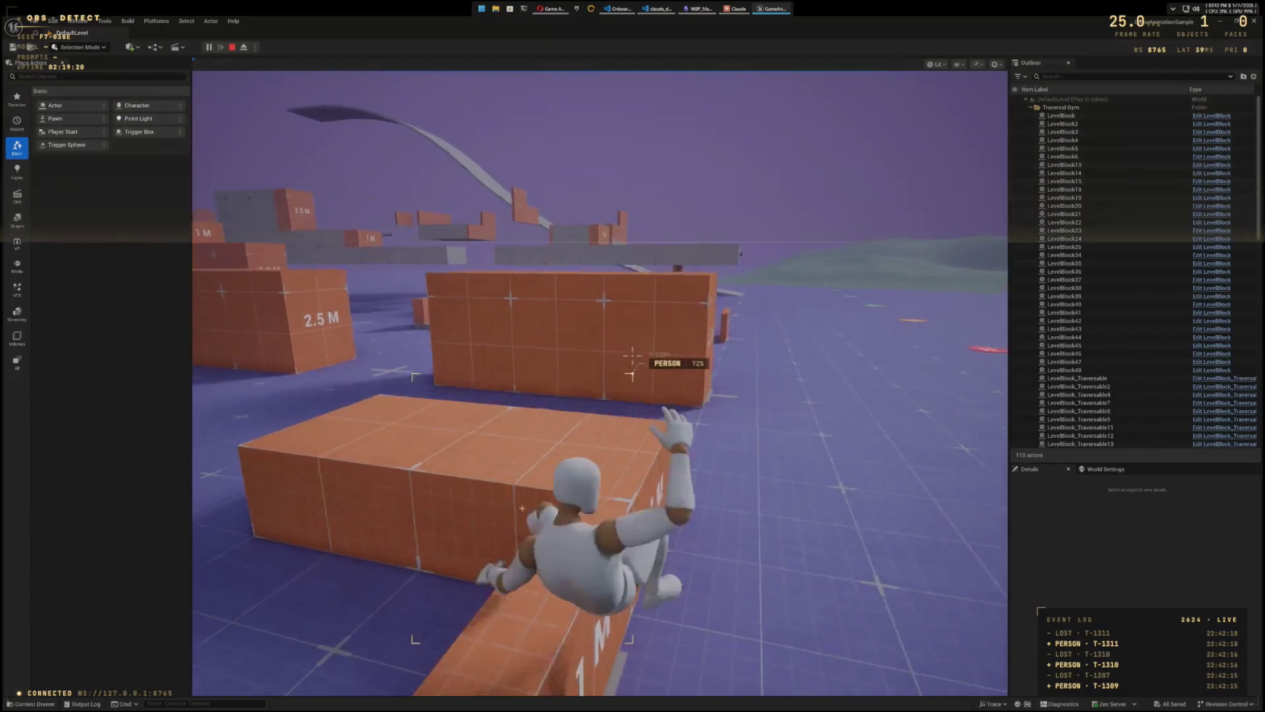
pyautogui.press('w')
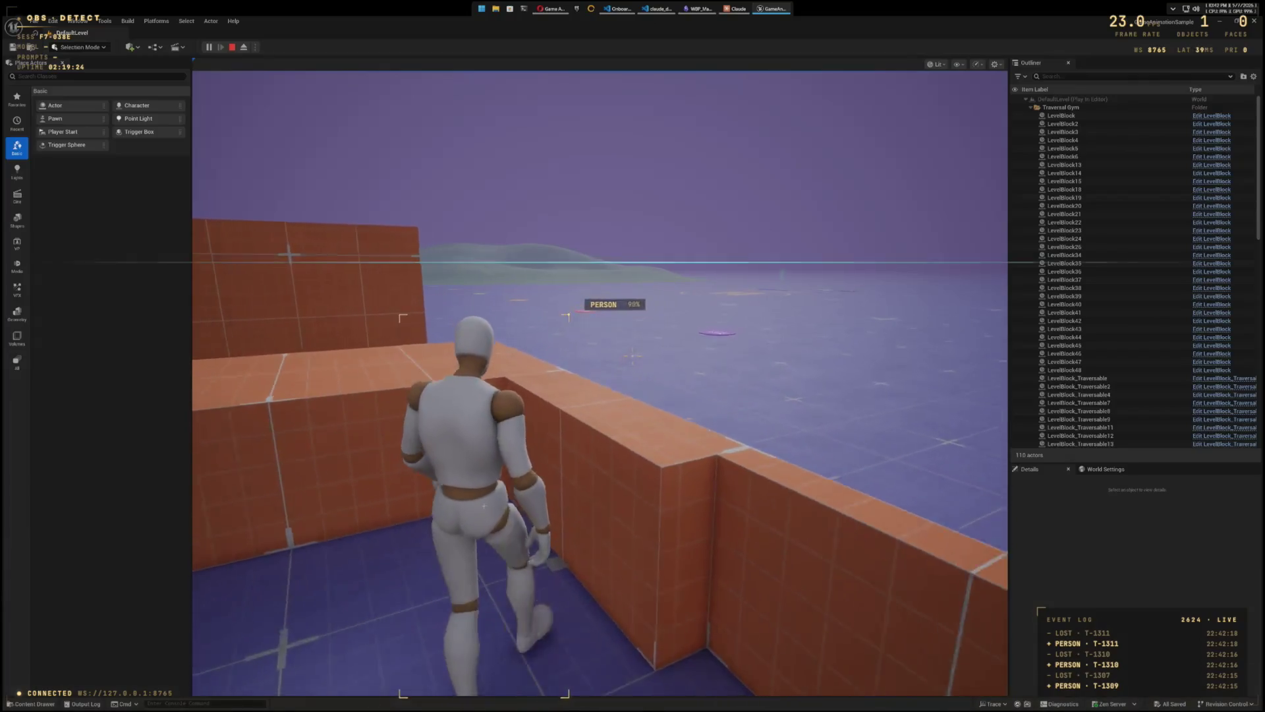
pyautogui.press('w')
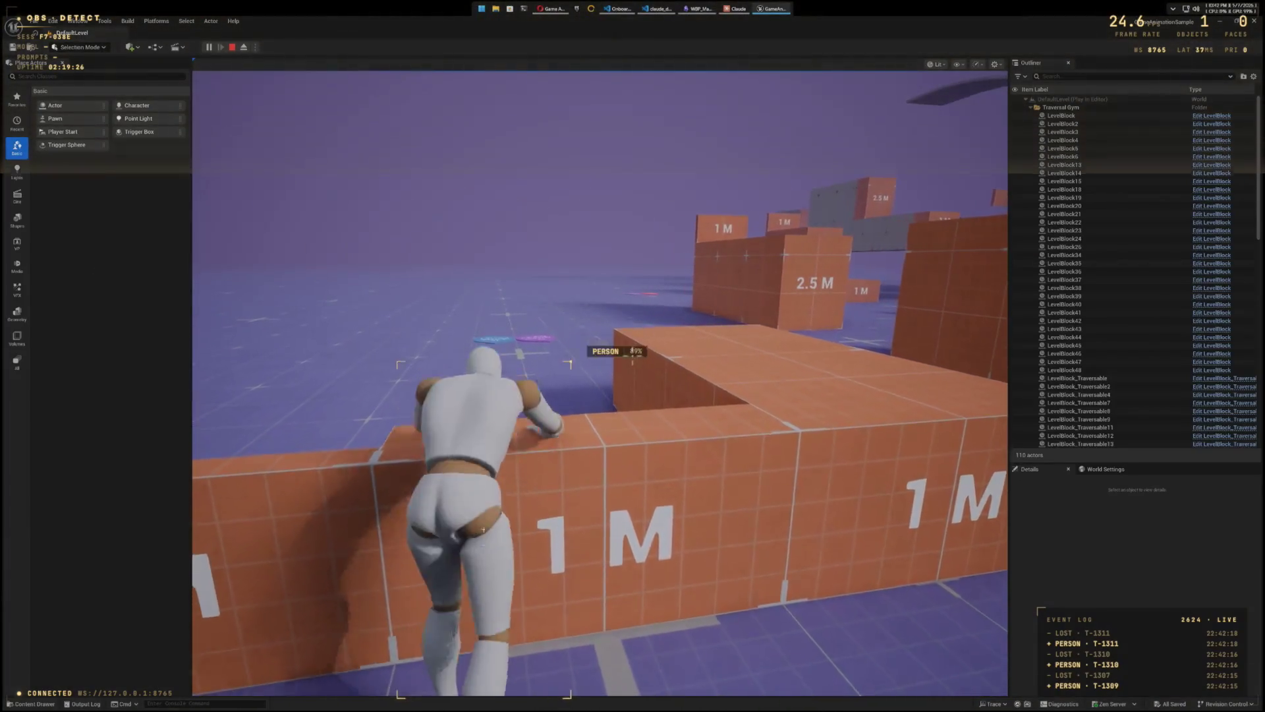
pyautogui.press('w')
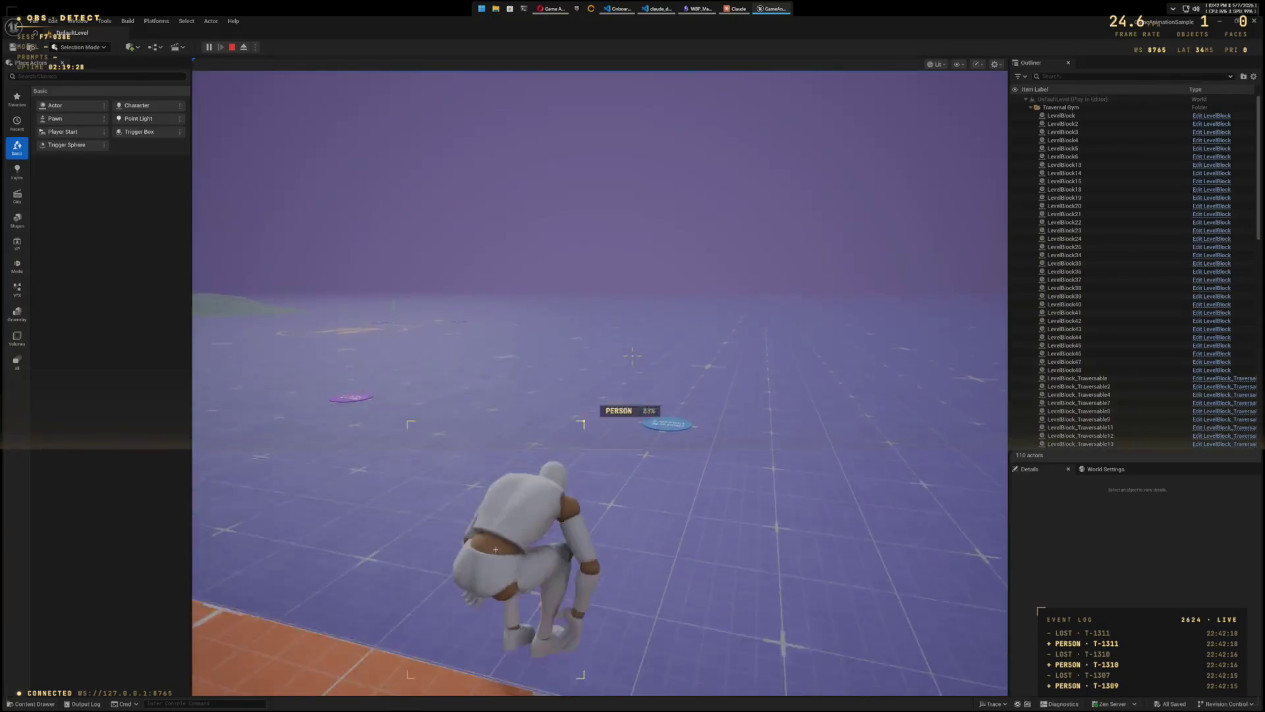
pyautogui.press('w')
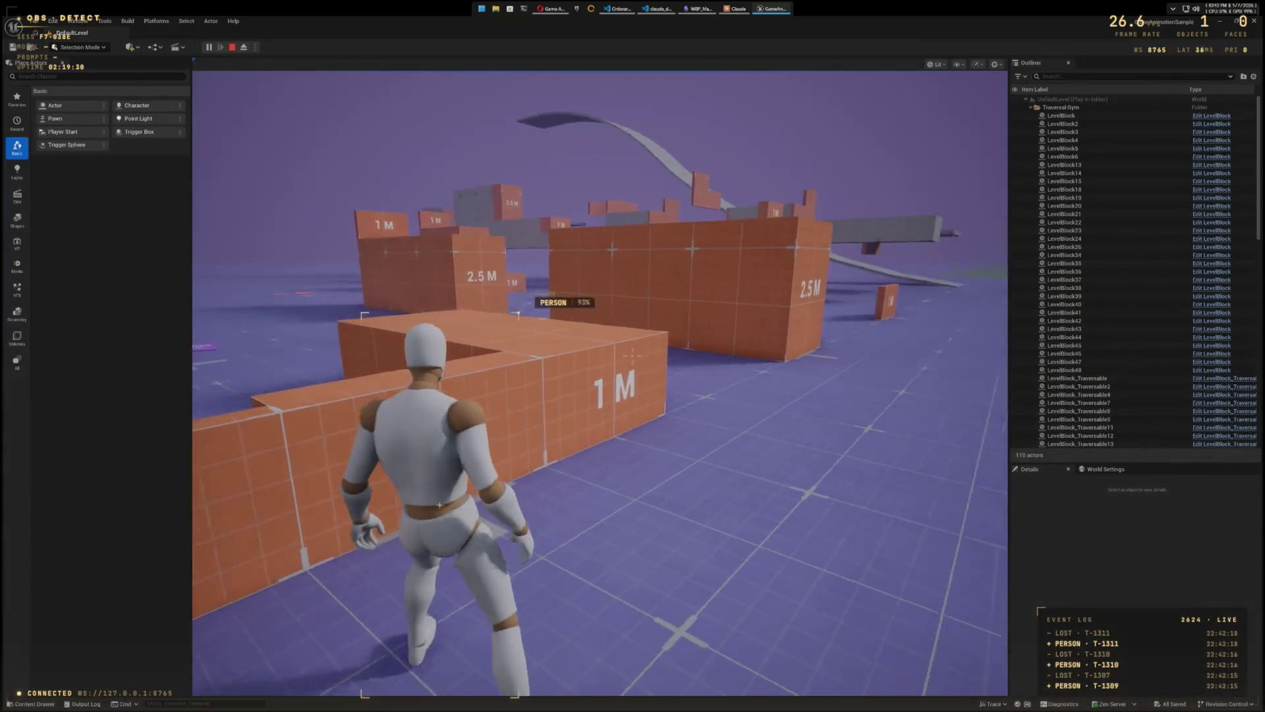
pyautogui.press('w')
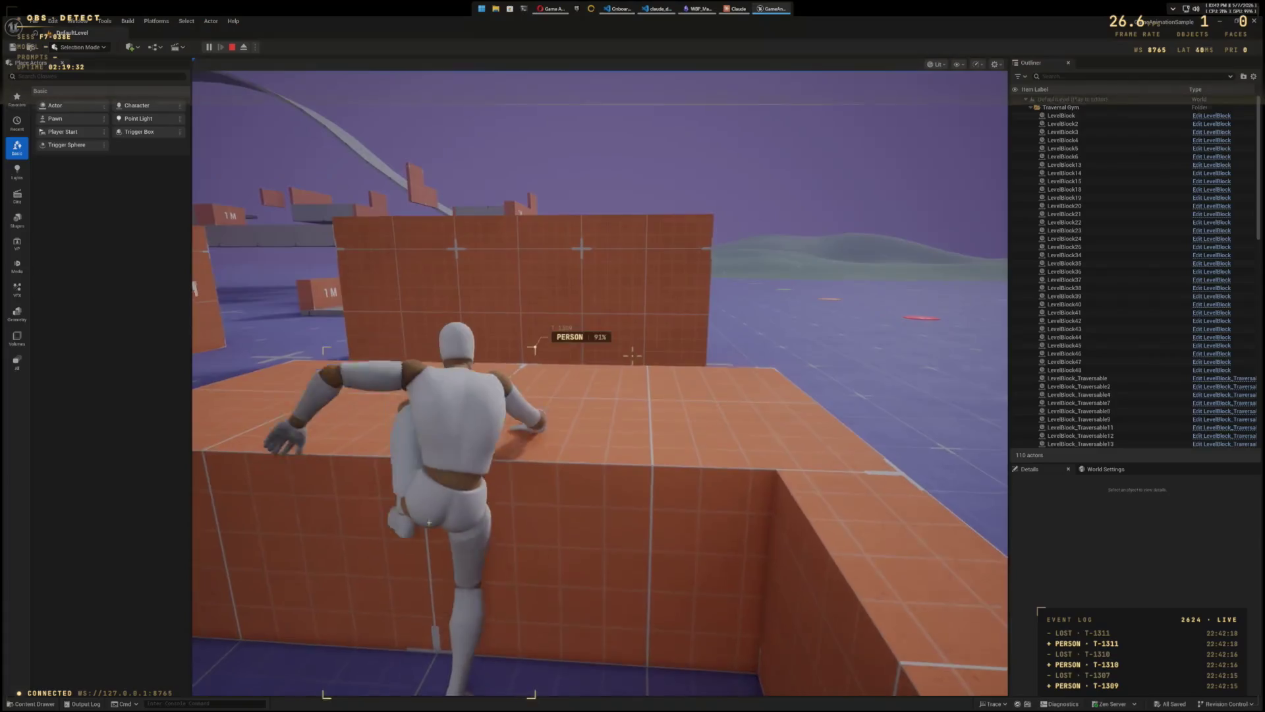
pyautogui.press('w')
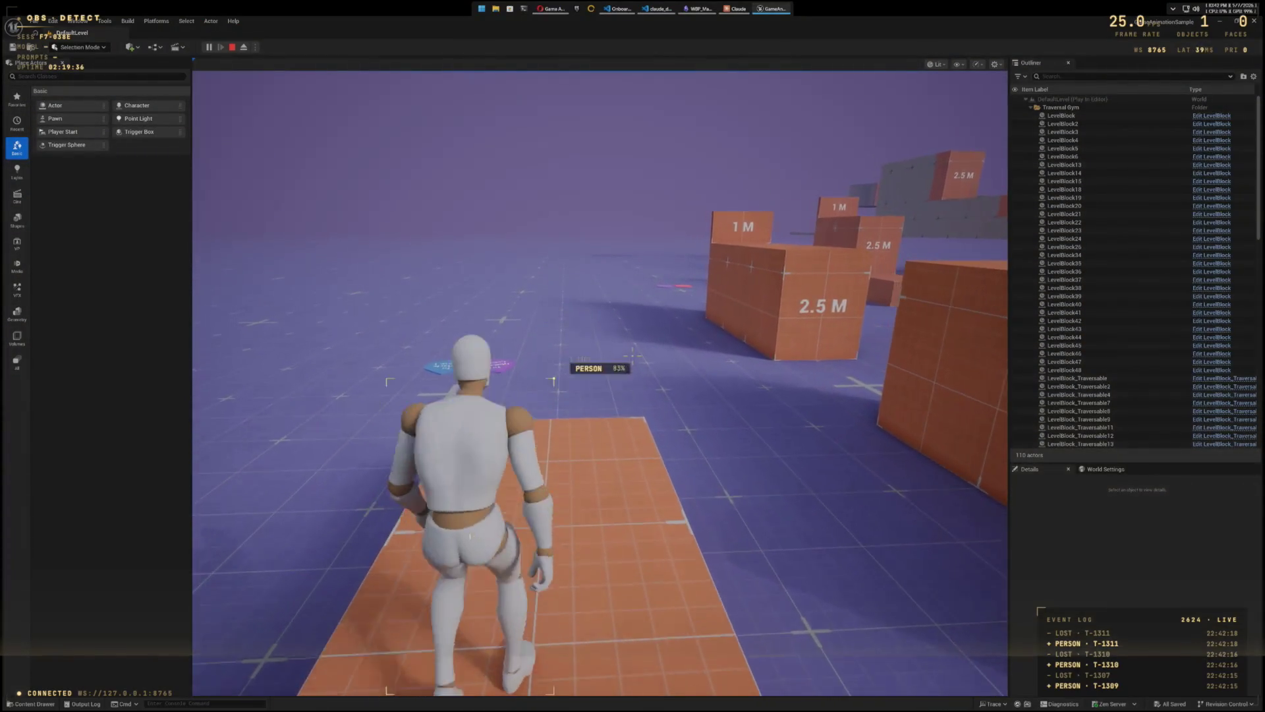
# Step: Vault over the orange 1 M wall again, run across the floor, then end the play session
pyautogui.press('w')
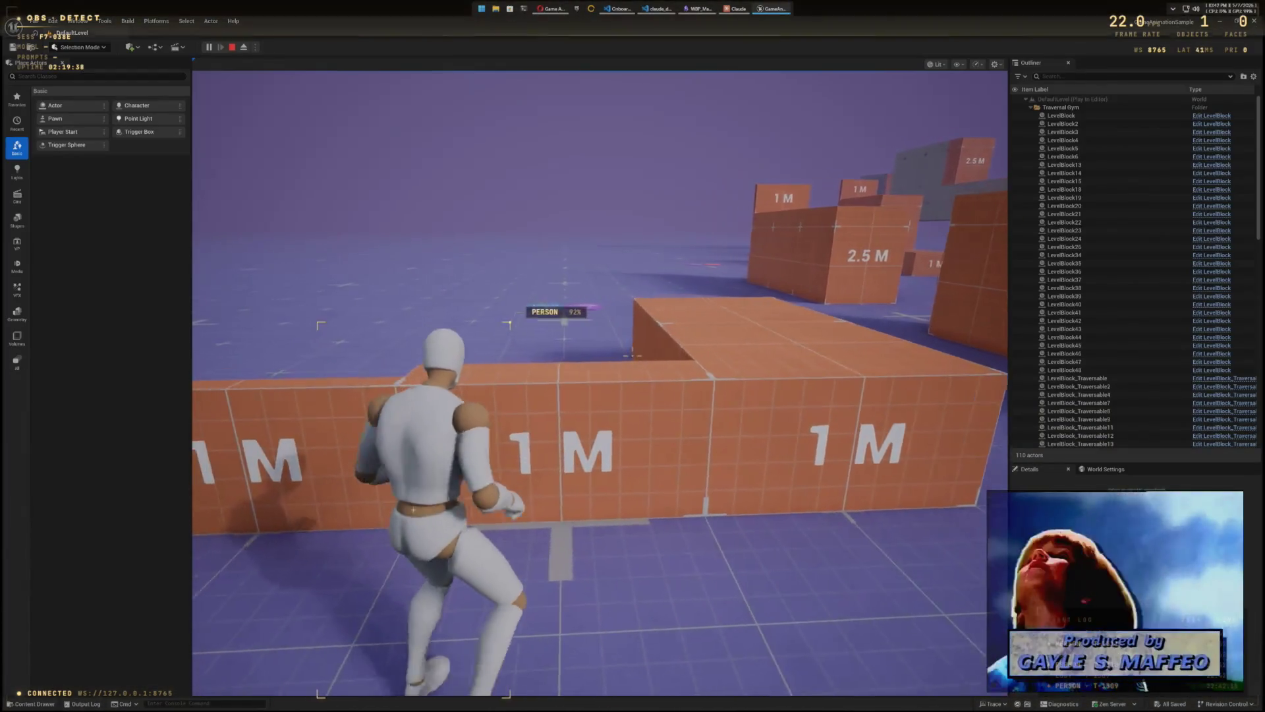
pyautogui.press('w')
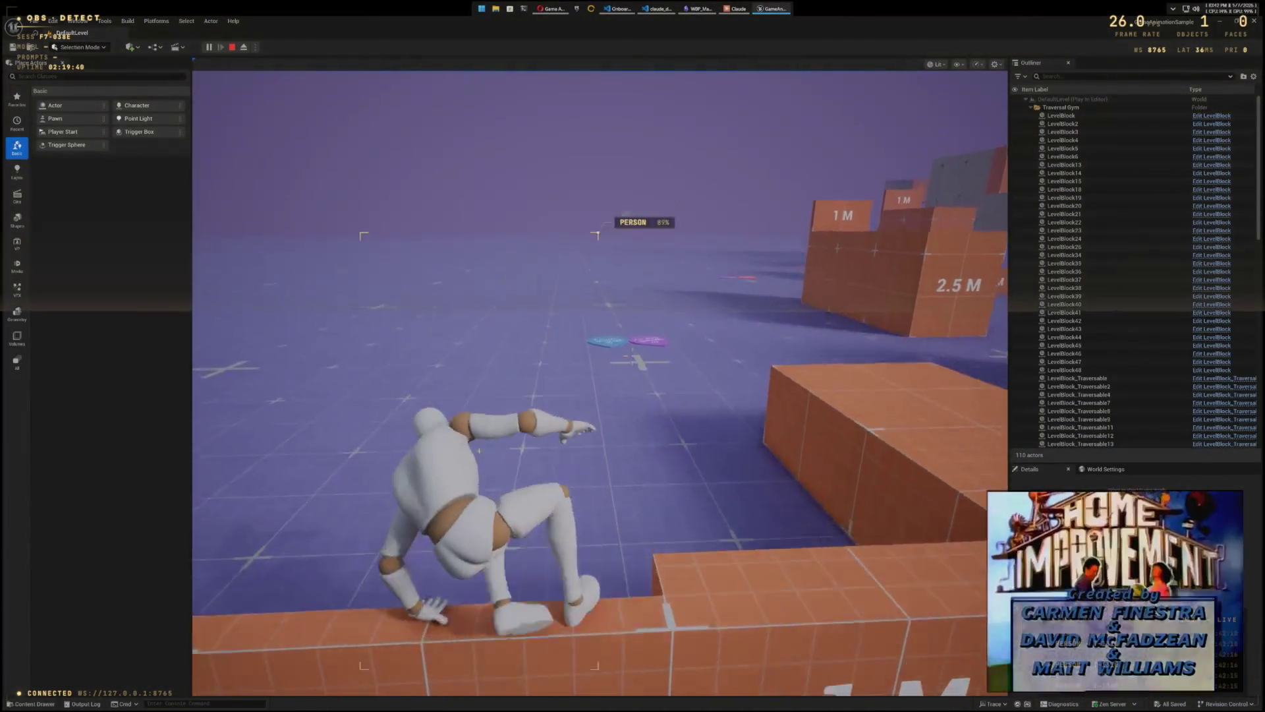
pyautogui.press('w')
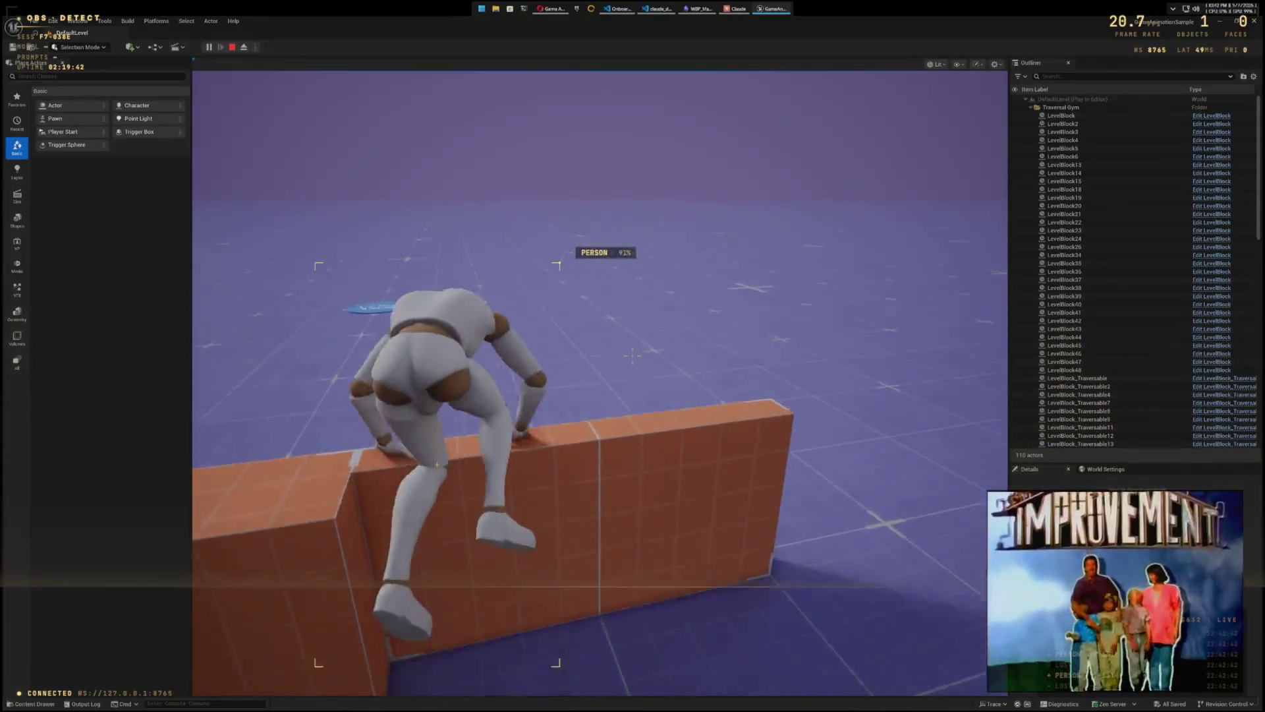
pyautogui.press('w')
pyautogui.press('w')
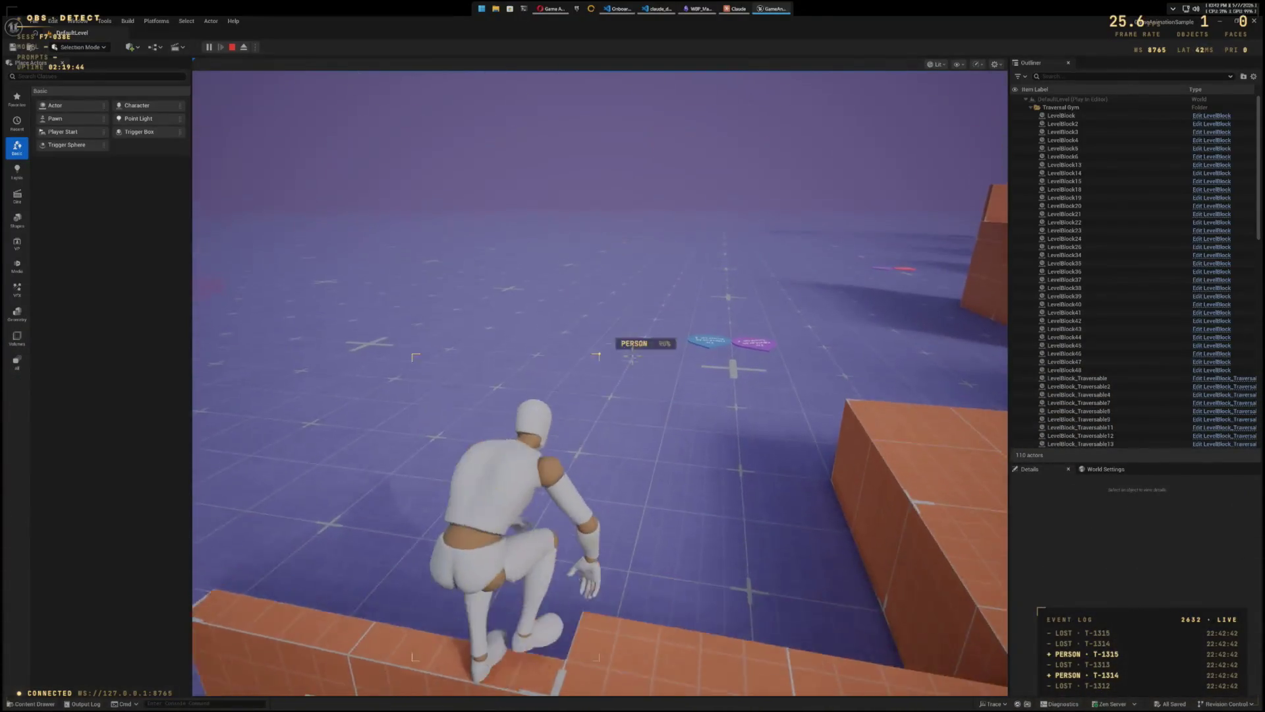
pyautogui.press('w')
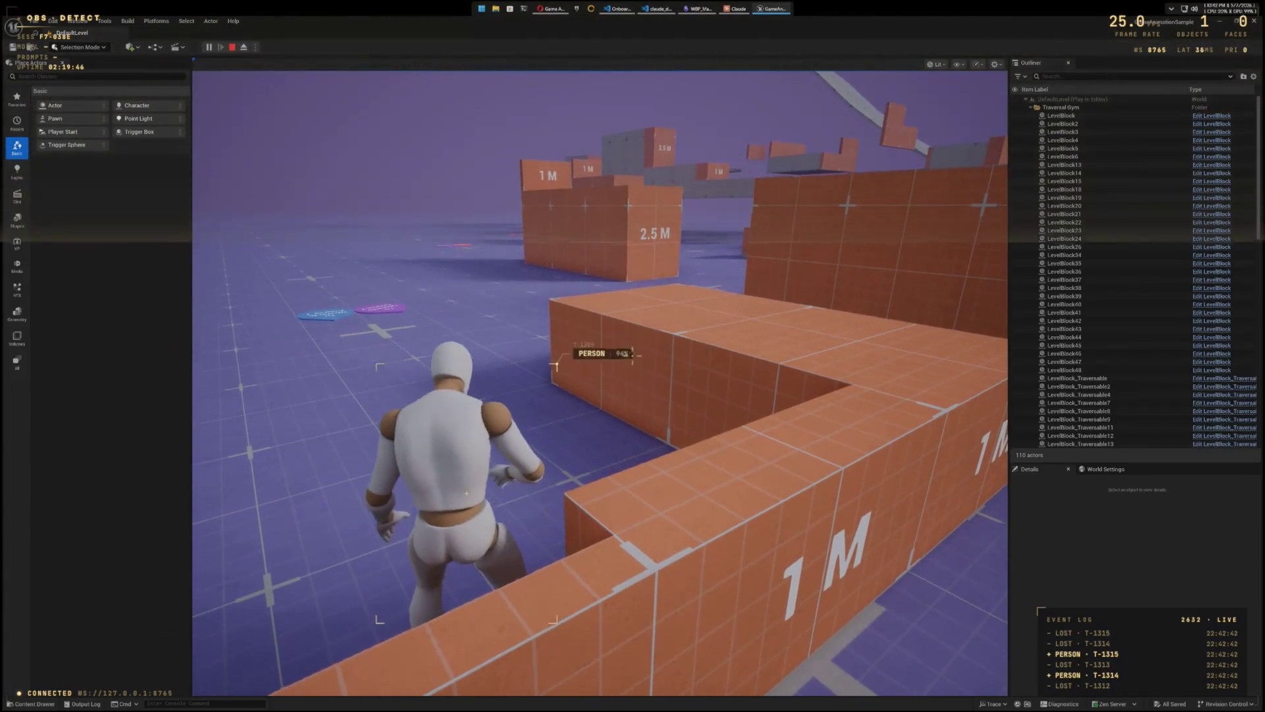
pyautogui.press('w')
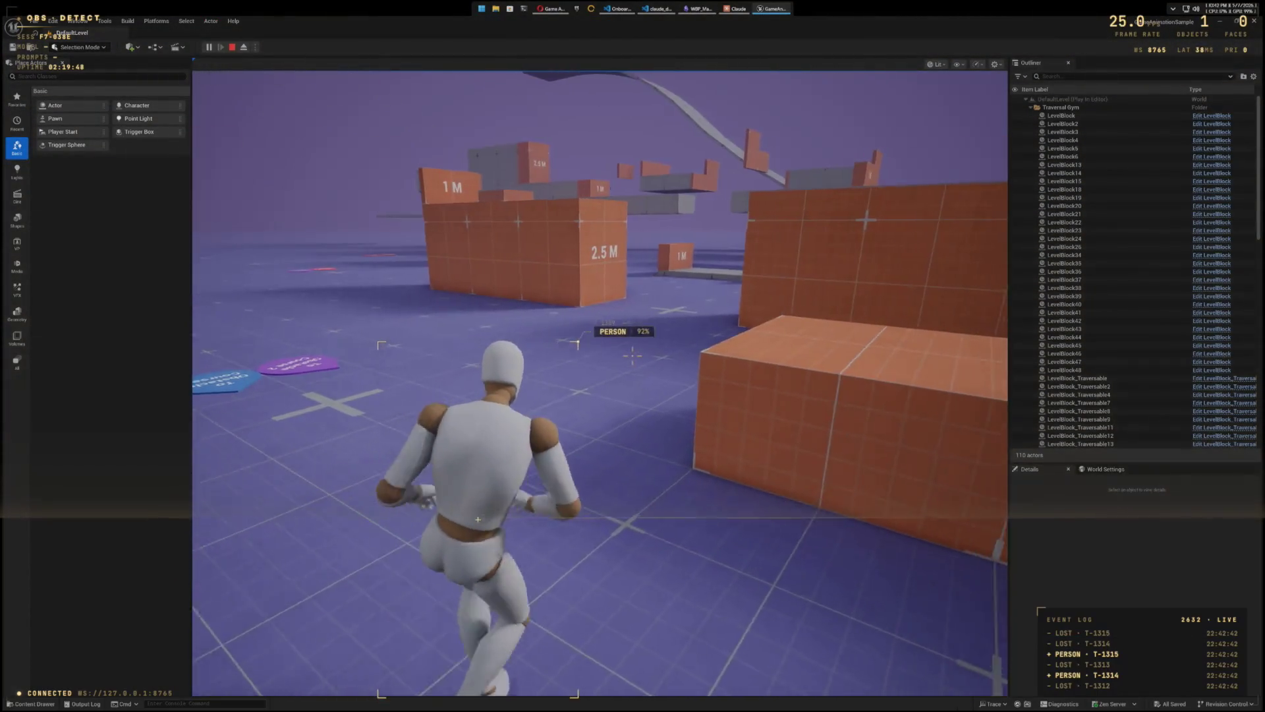
pyautogui.press('w')
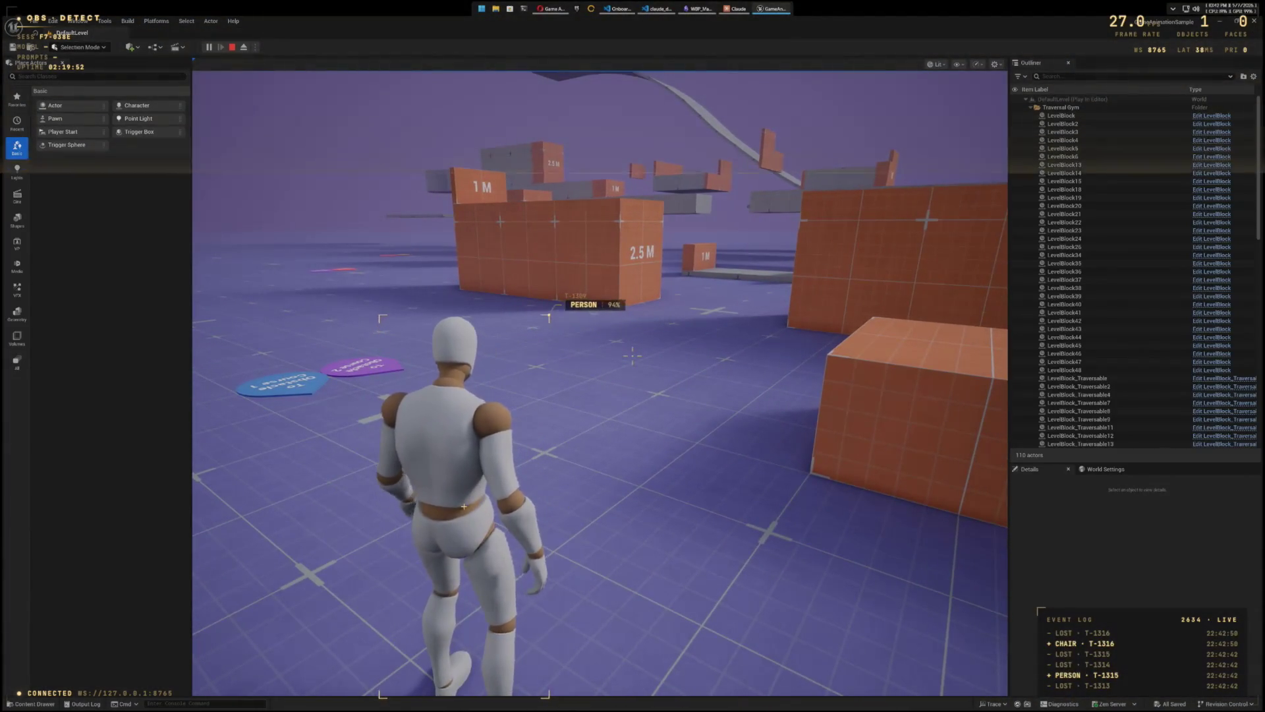
pyautogui.press('w')
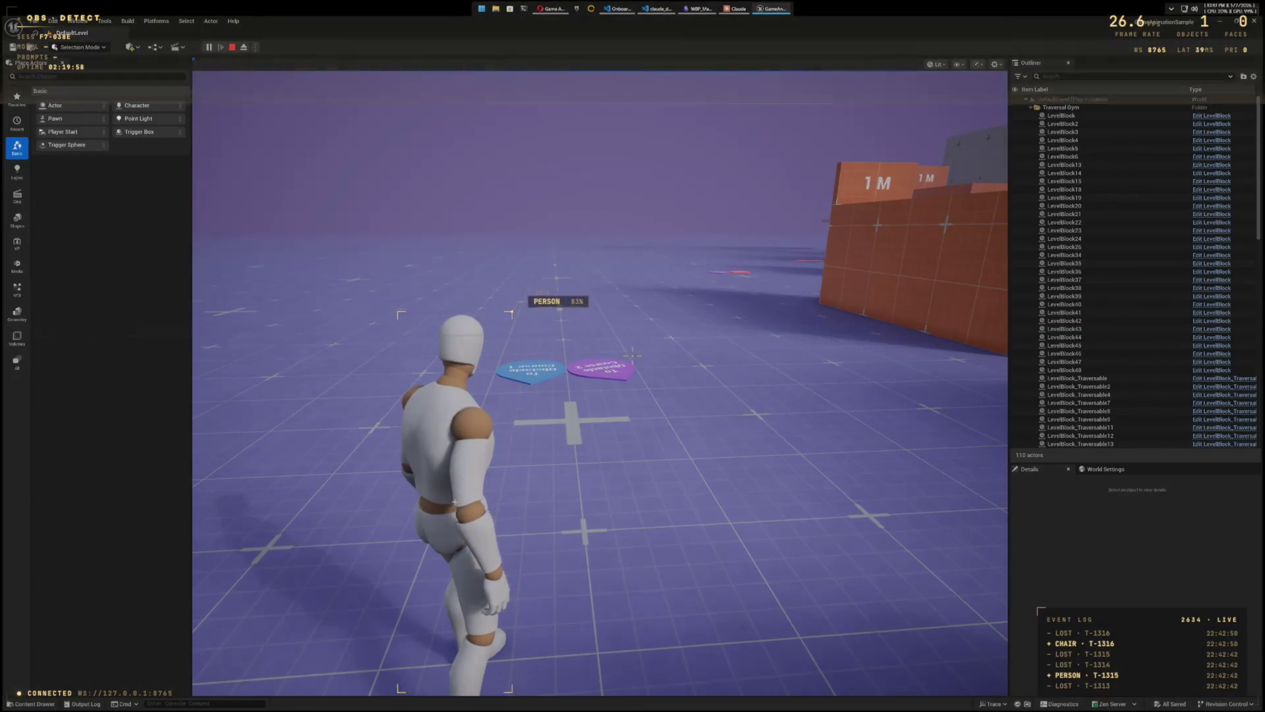
pyautogui.press('Escape')
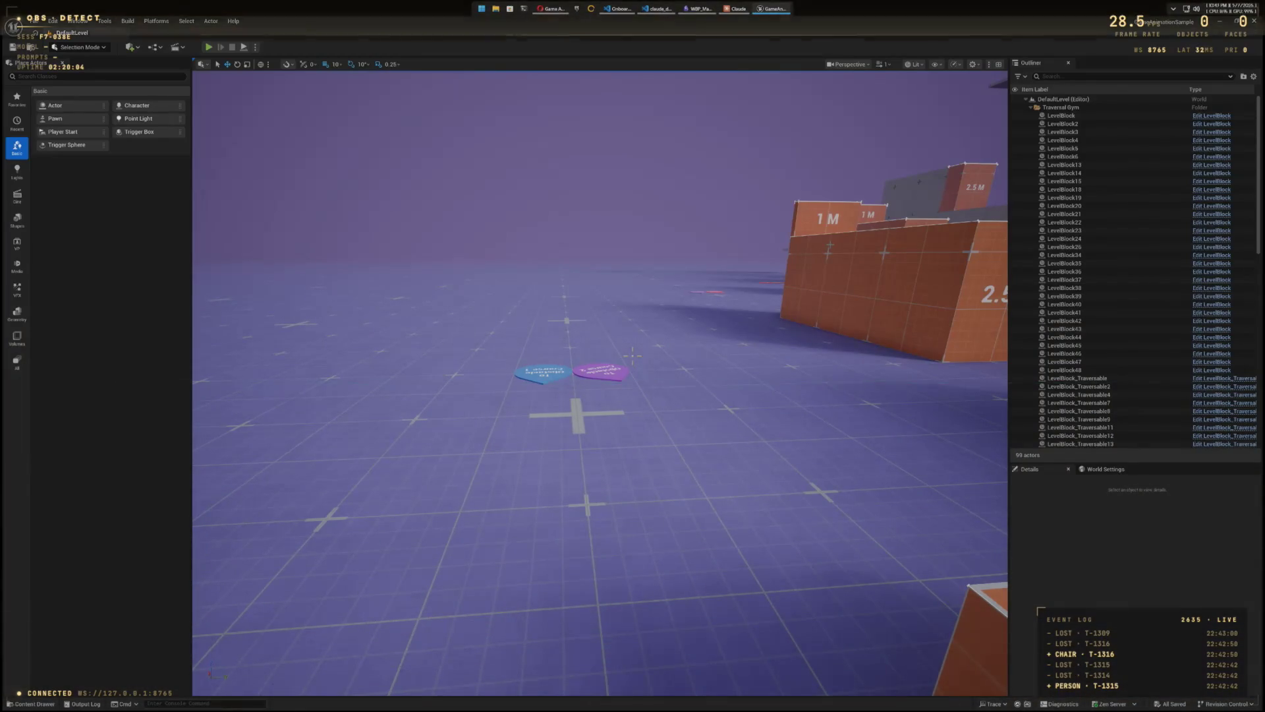
# Step: In the Content Drawer, browse from the Locomotor folder into MetaHumans > Kellan to reach BP_Kellan
pyautogui.hotkey('ctrl', 'space')
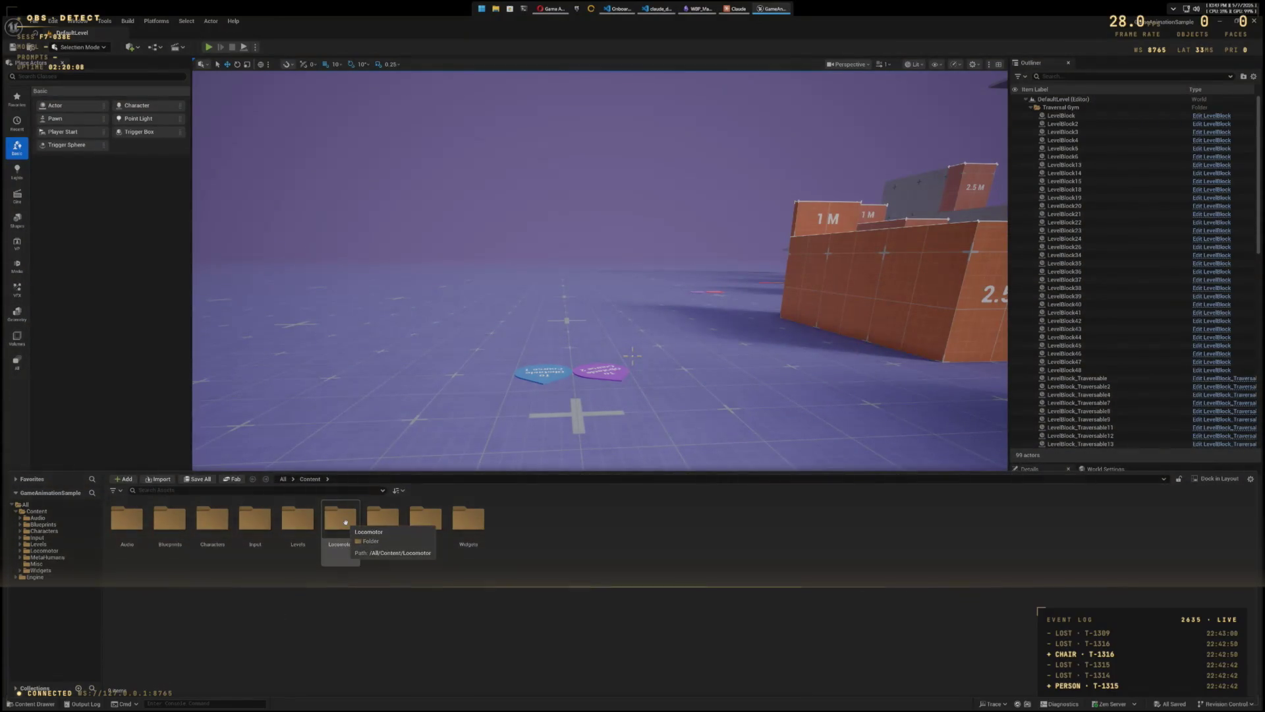
pyautogui.click(346, 522)
pyautogui.doubleClick(345, 522)
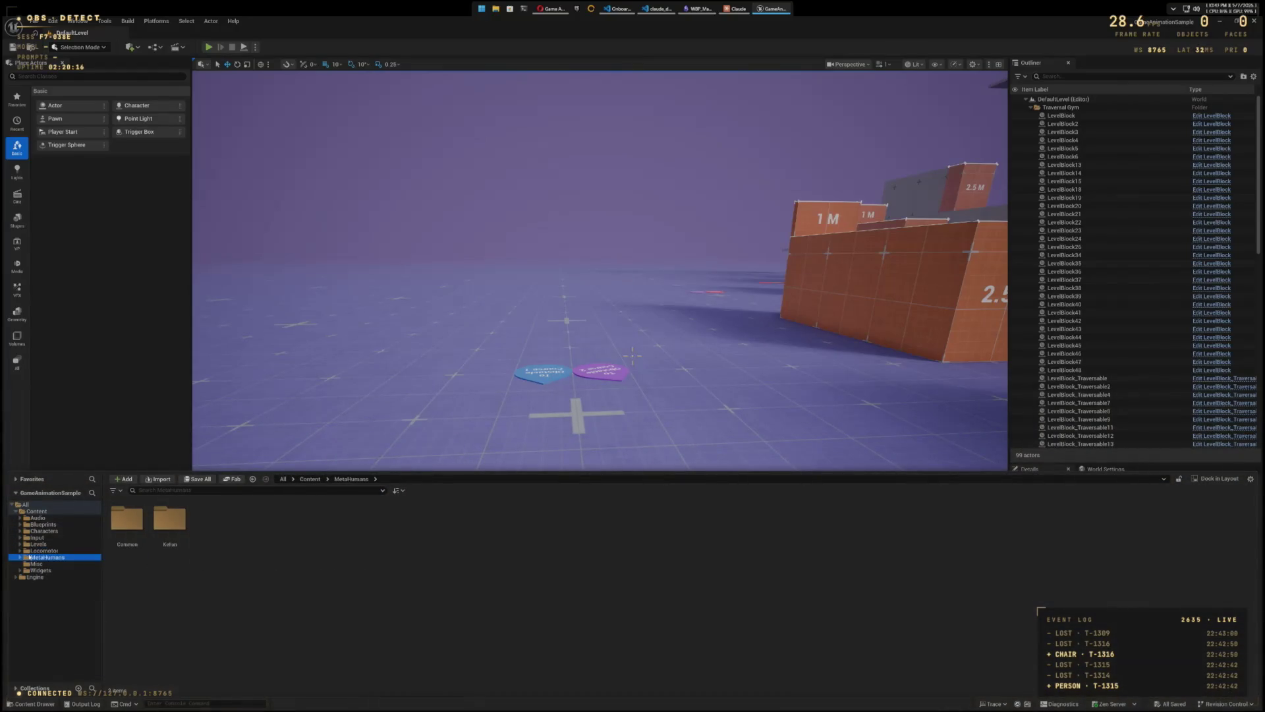
pyautogui.click(172, 521)
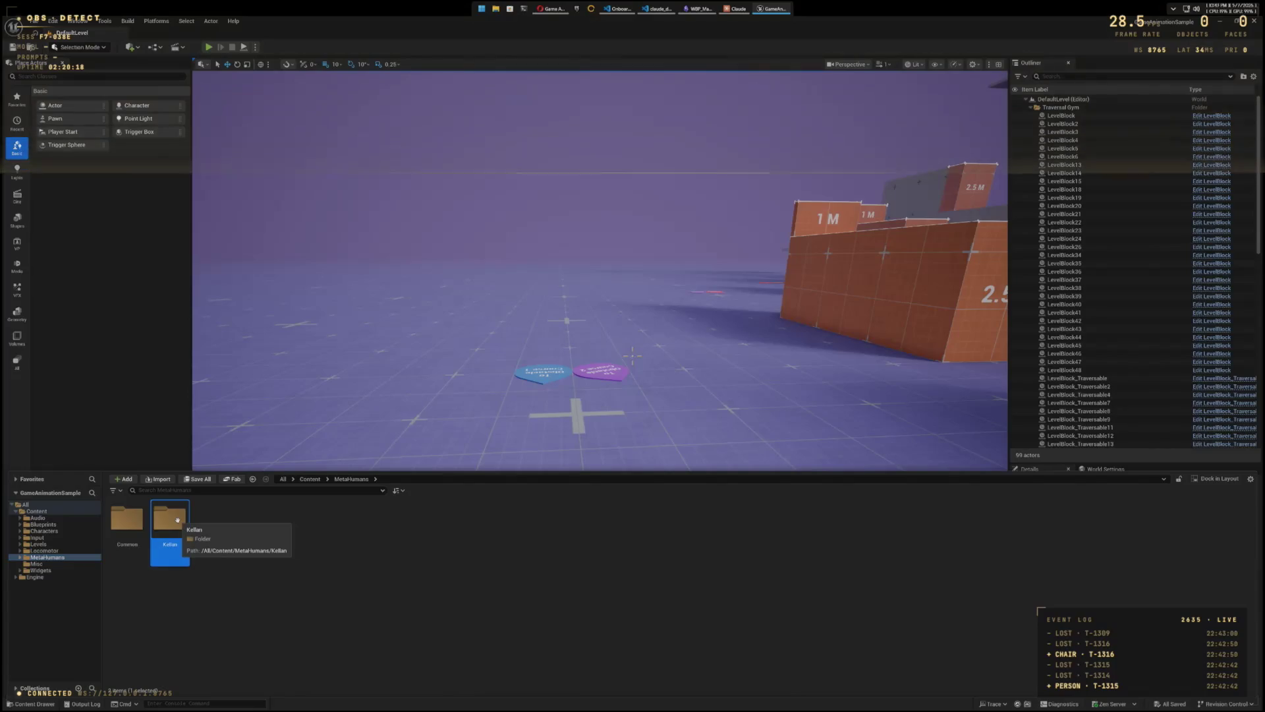
pyautogui.doubleClick(178, 521)
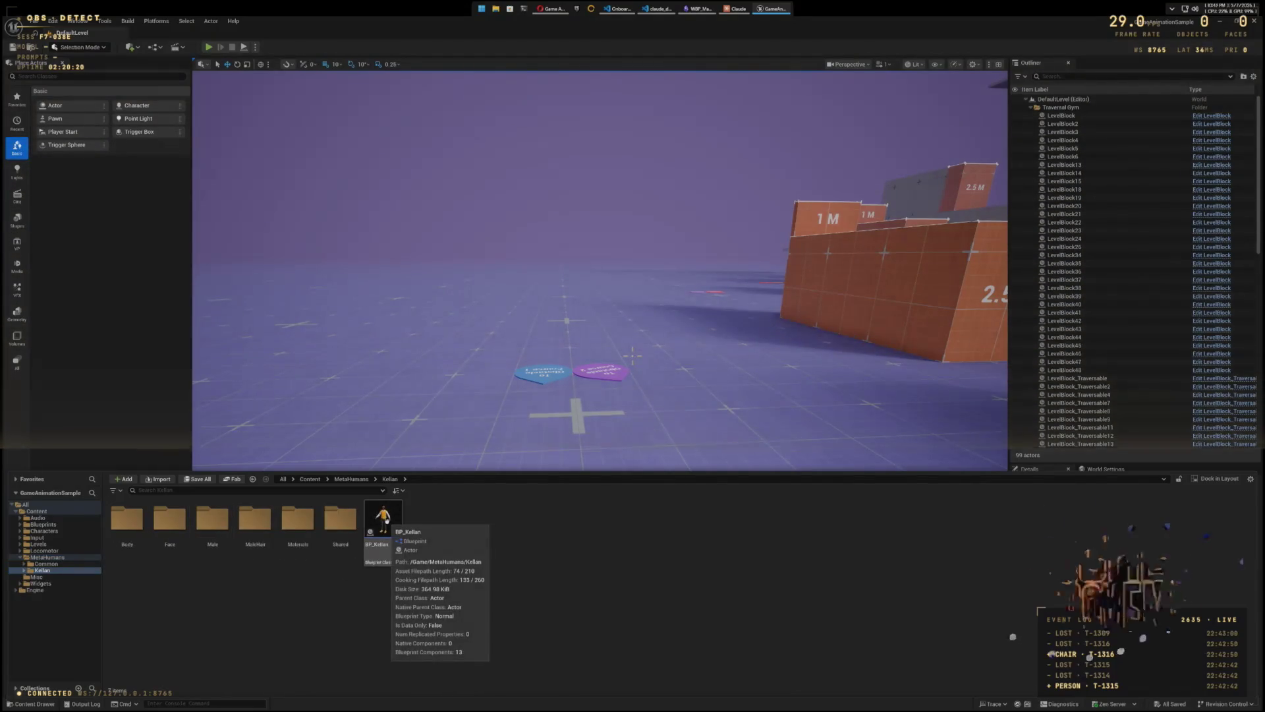
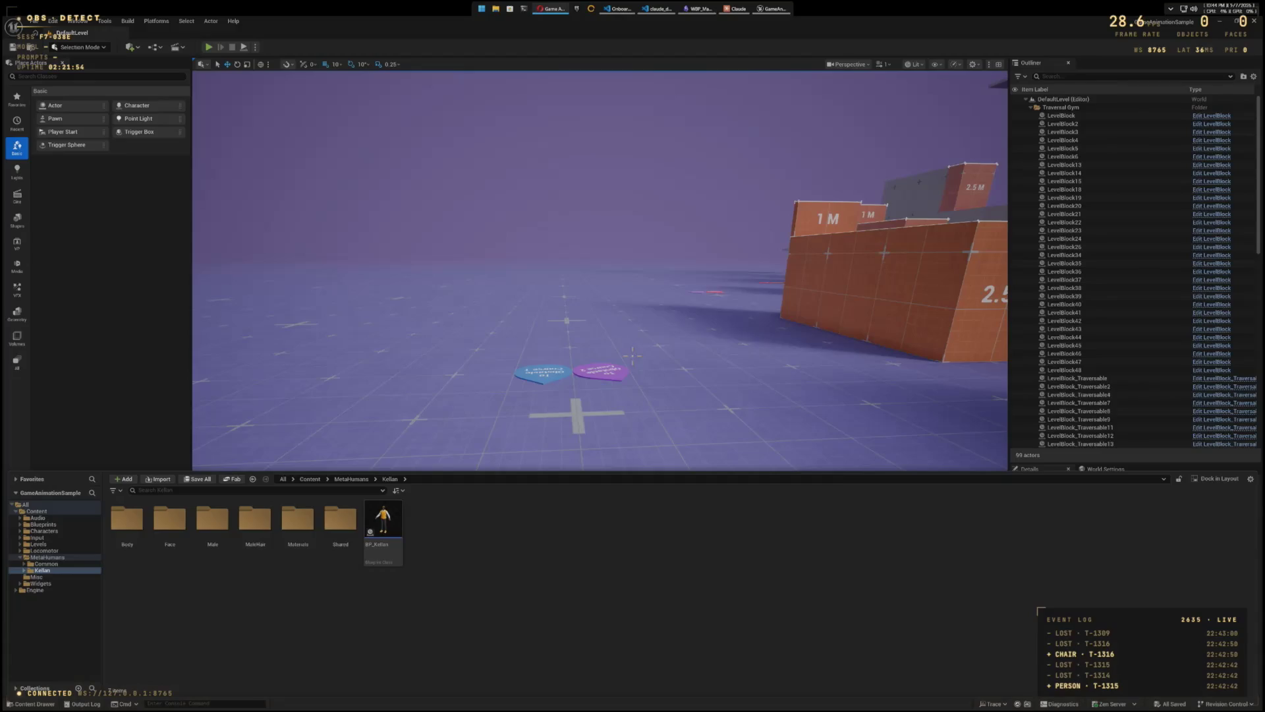
# Step: Browse the Characters folder tree down to the Paragon TwinBlast Meshes folder
pyautogui.click(298, 527)
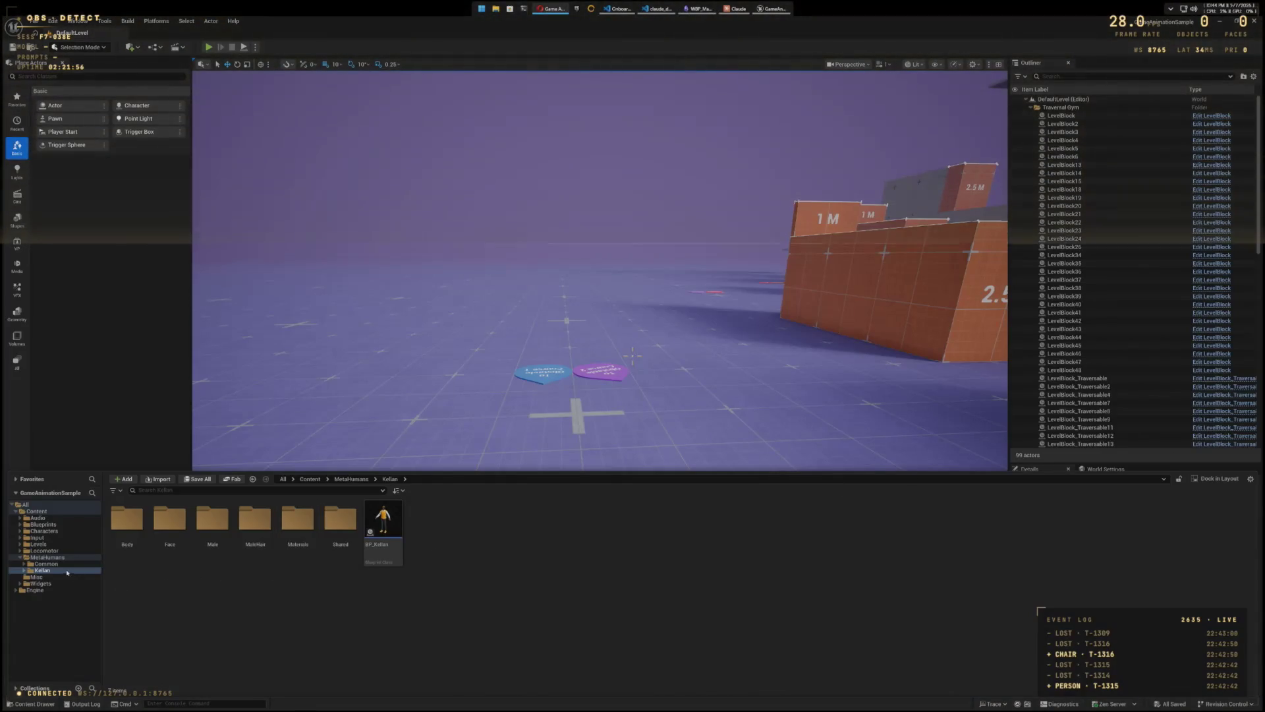
pyautogui.click(20, 557)
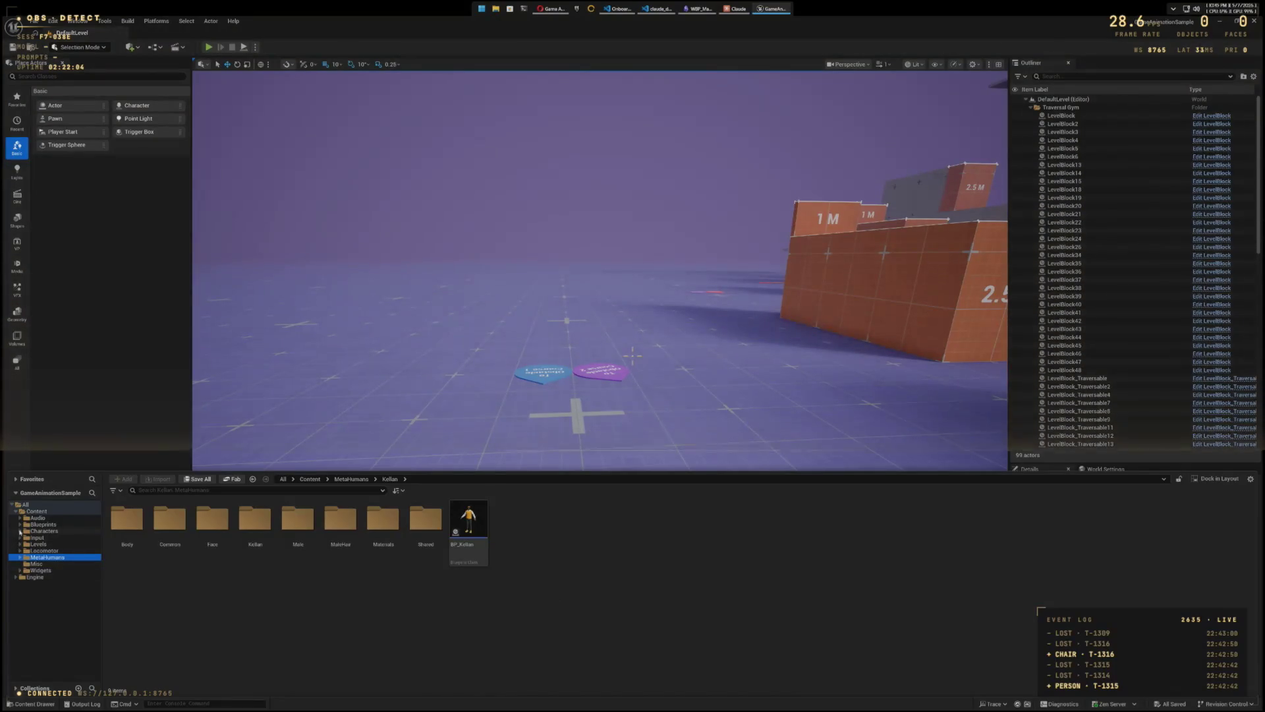
pyautogui.click(20, 531)
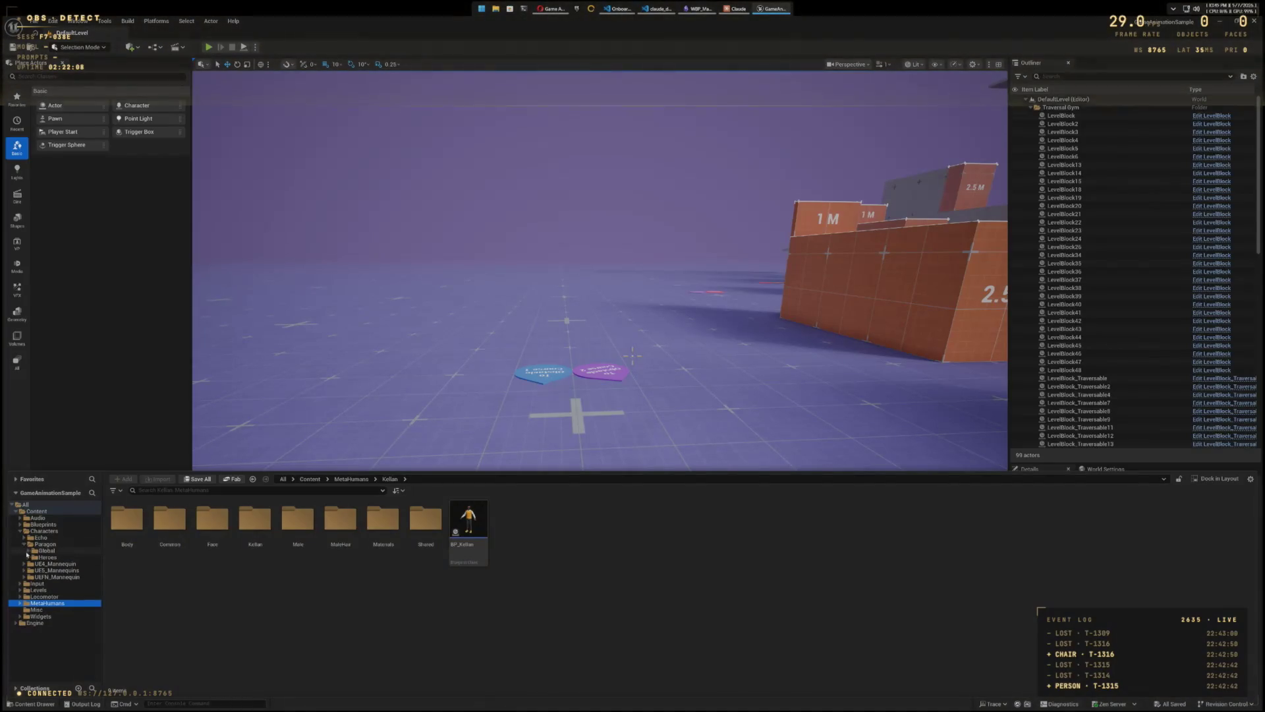
pyautogui.click(28, 551)
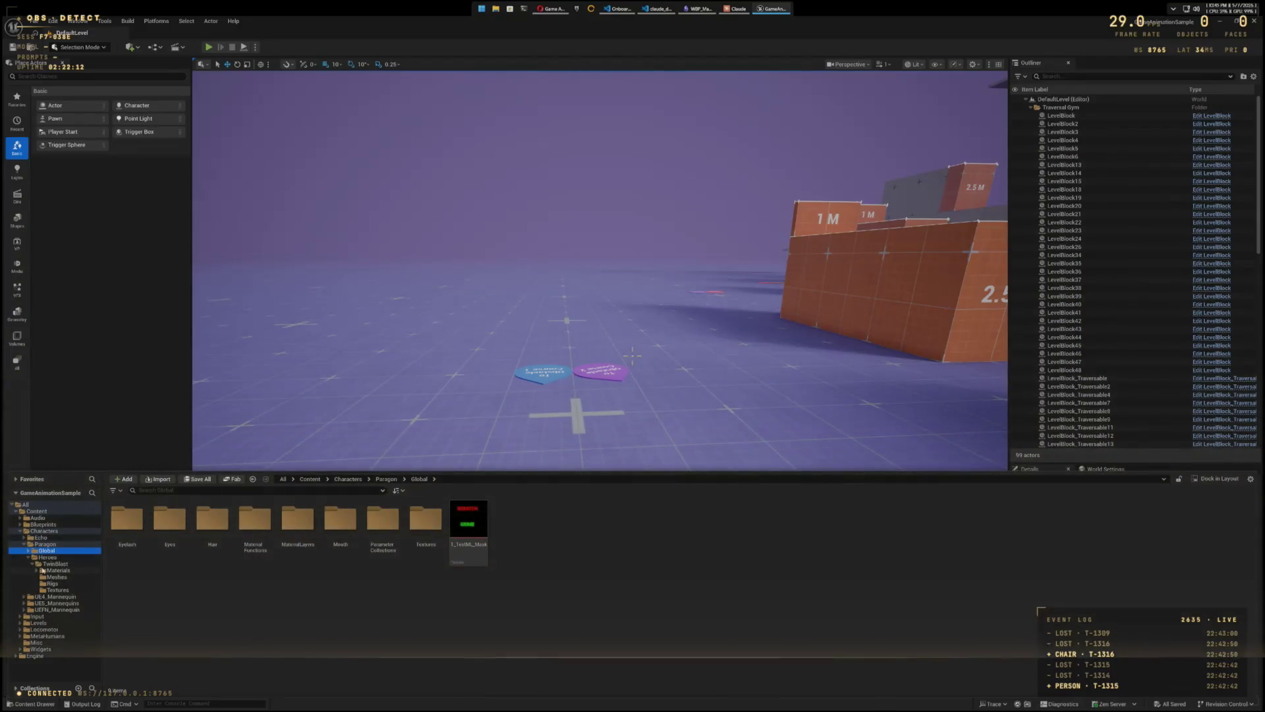
pyautogui.click(44, 577)
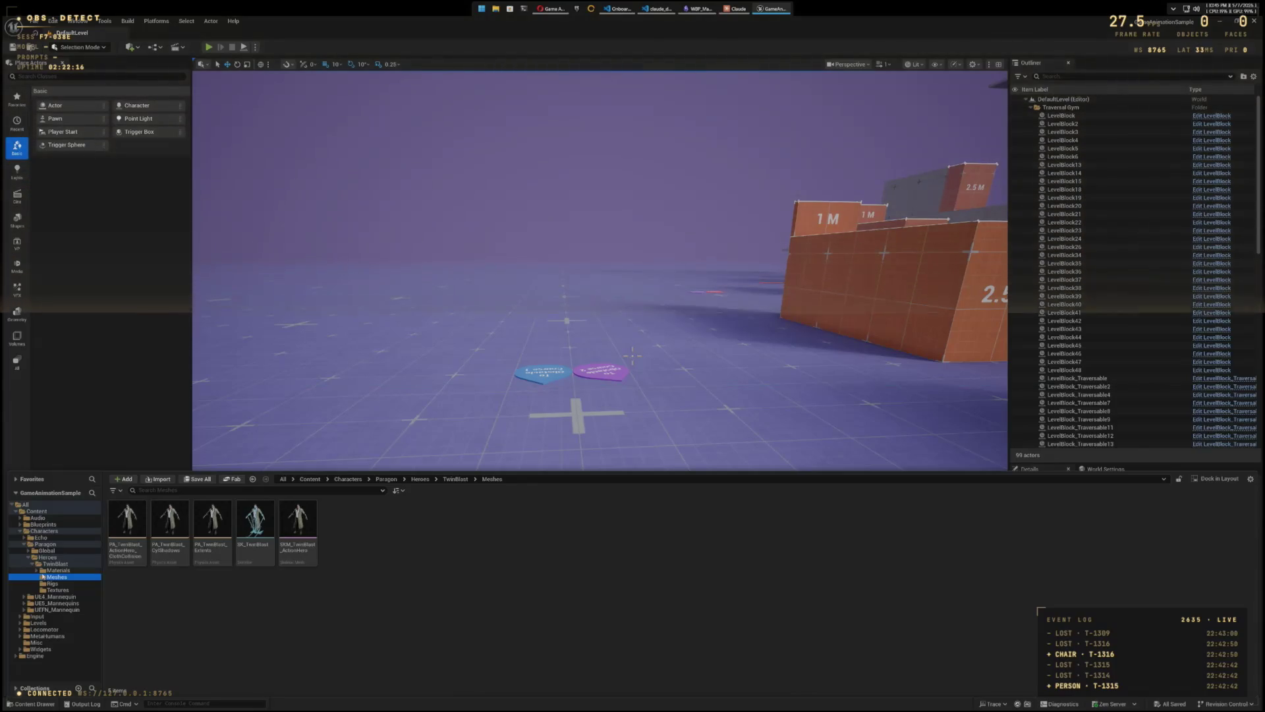
# Step: Collapse Paragon, expand UEFN_Mannequin and open its Meshes folder
pyautogui.click(23, 543)
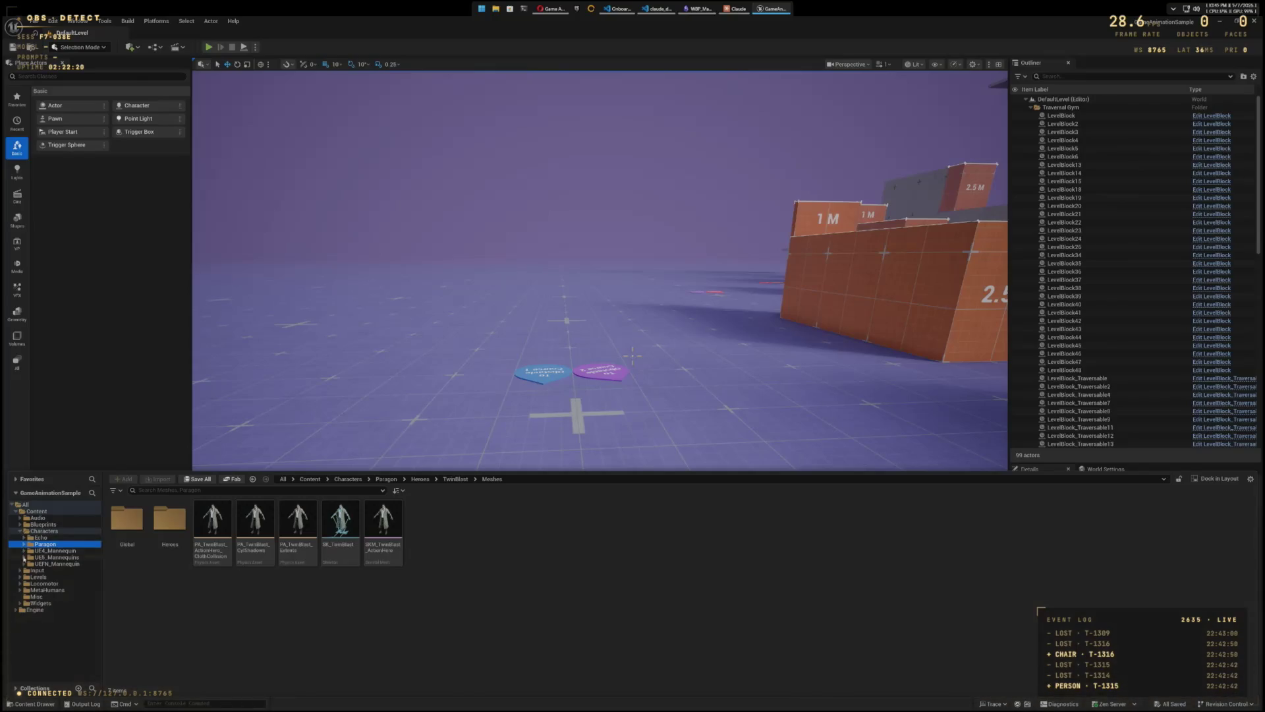
pyautogui.click(23, 563)
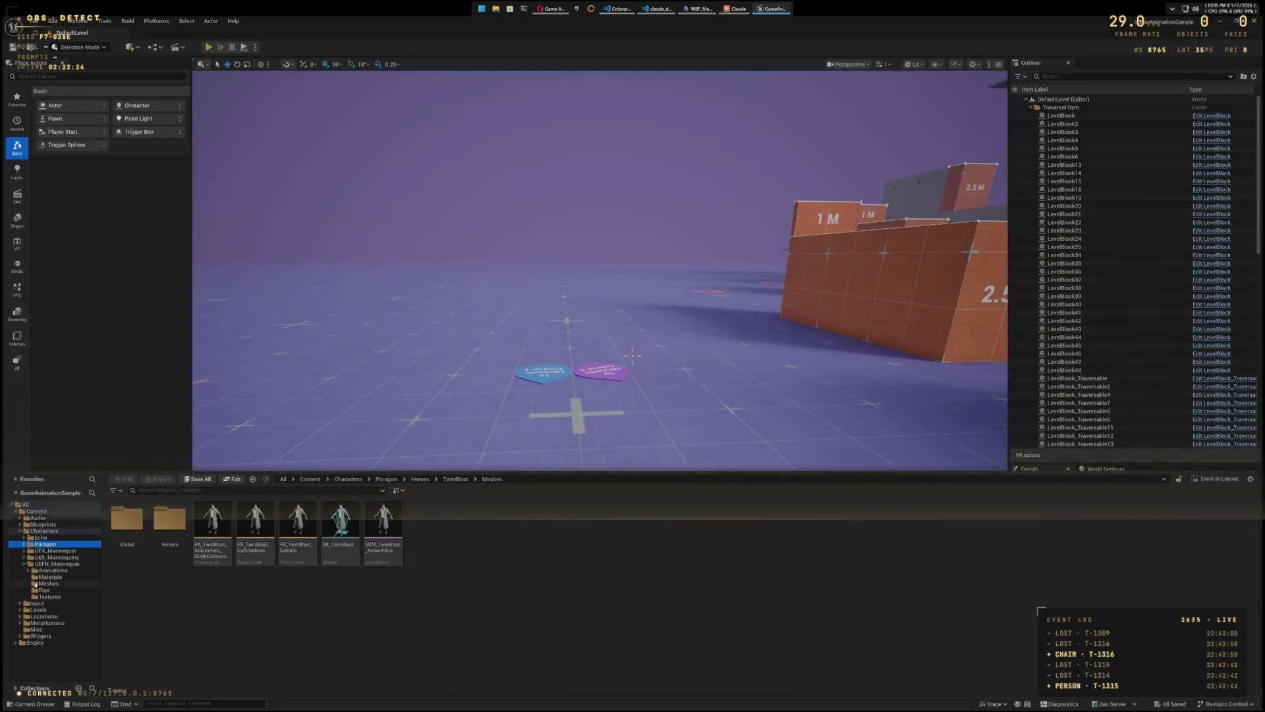
pyautogui.click(35, 584)
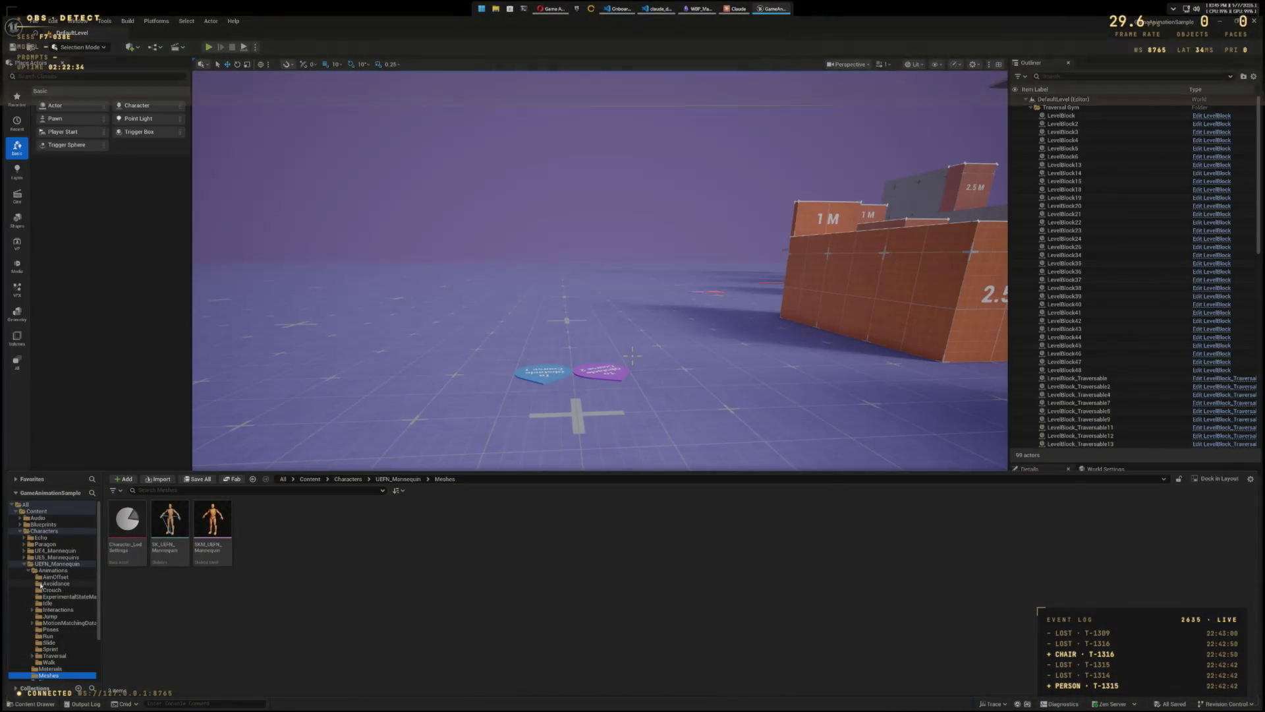
# Step: Show the UEFN_Mannequin folder's contents and inspect its right-click actions menu, then dismiss it
pyautogui.scroll(-1, 41, 585)
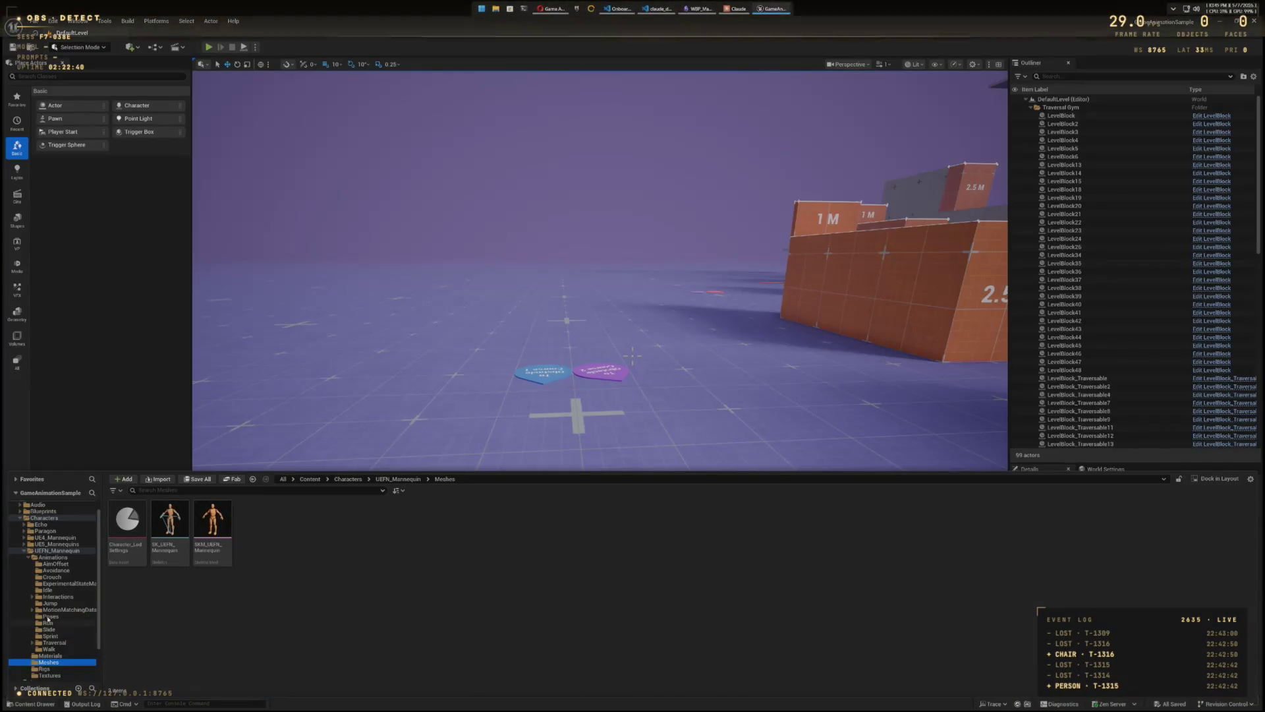
pyautogui.click(25, 551)
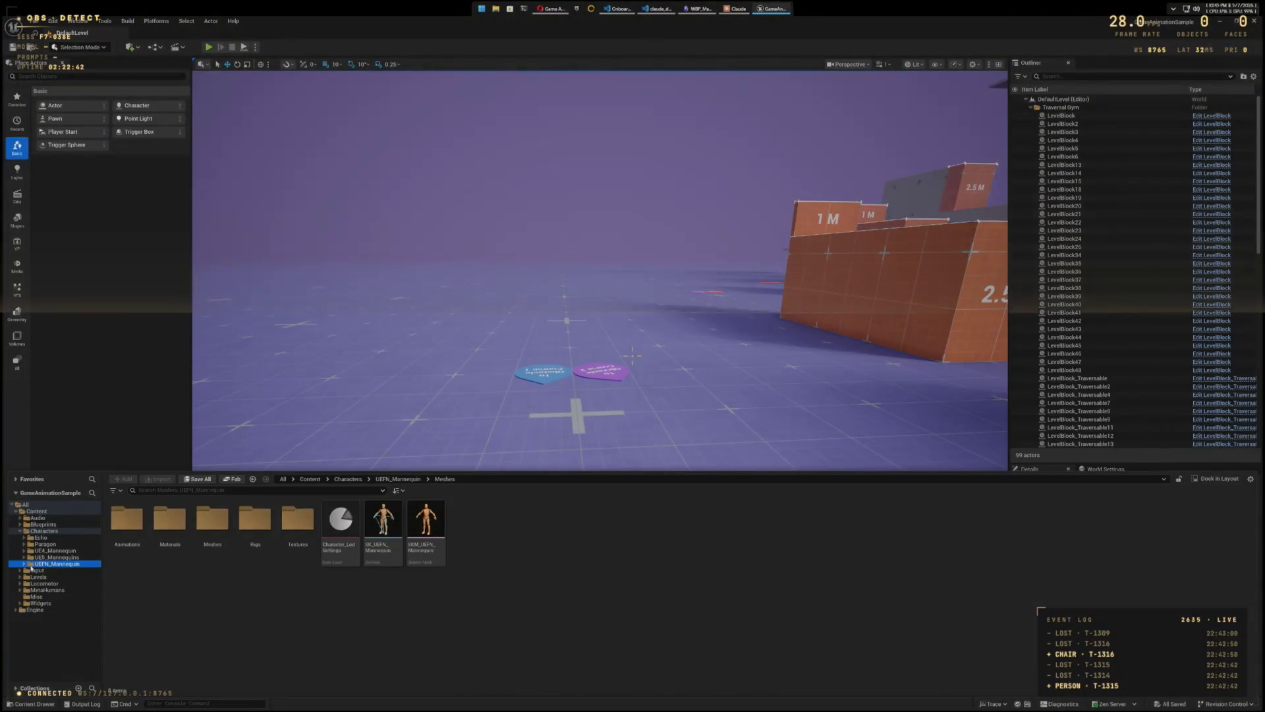
pyautogui.rightClick(30, 565)
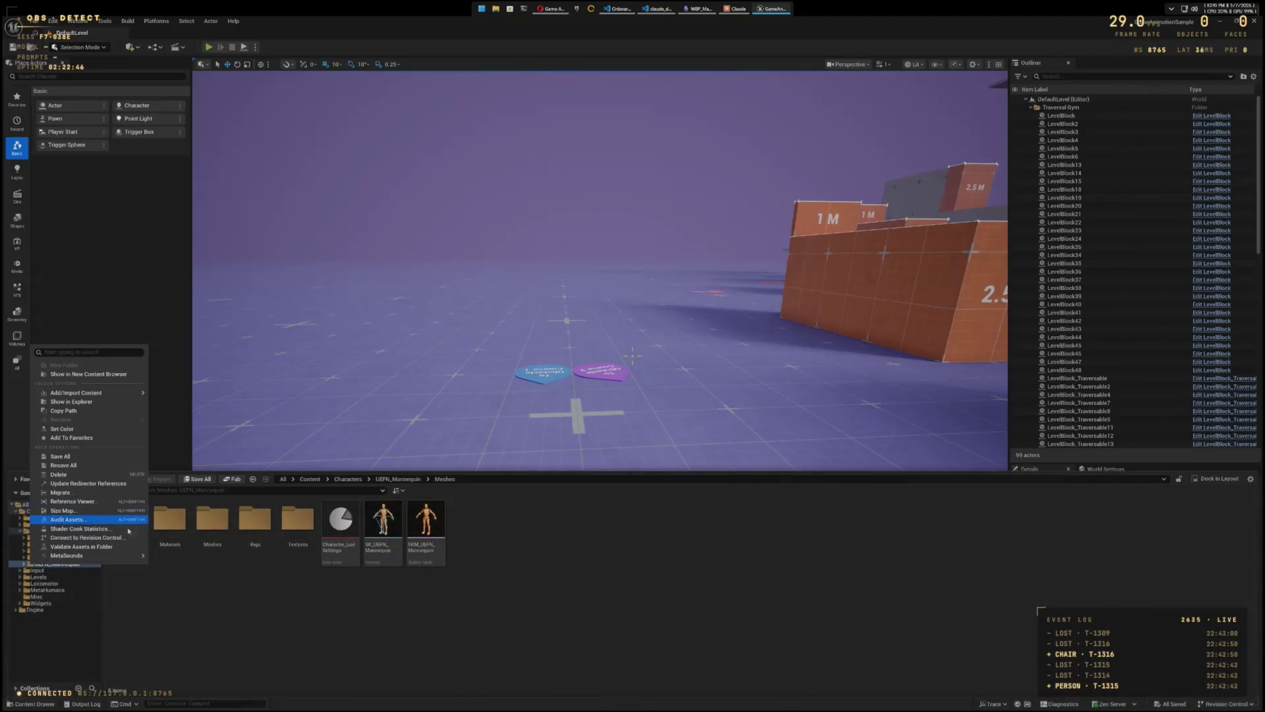
pyautogui.click(317, 635)
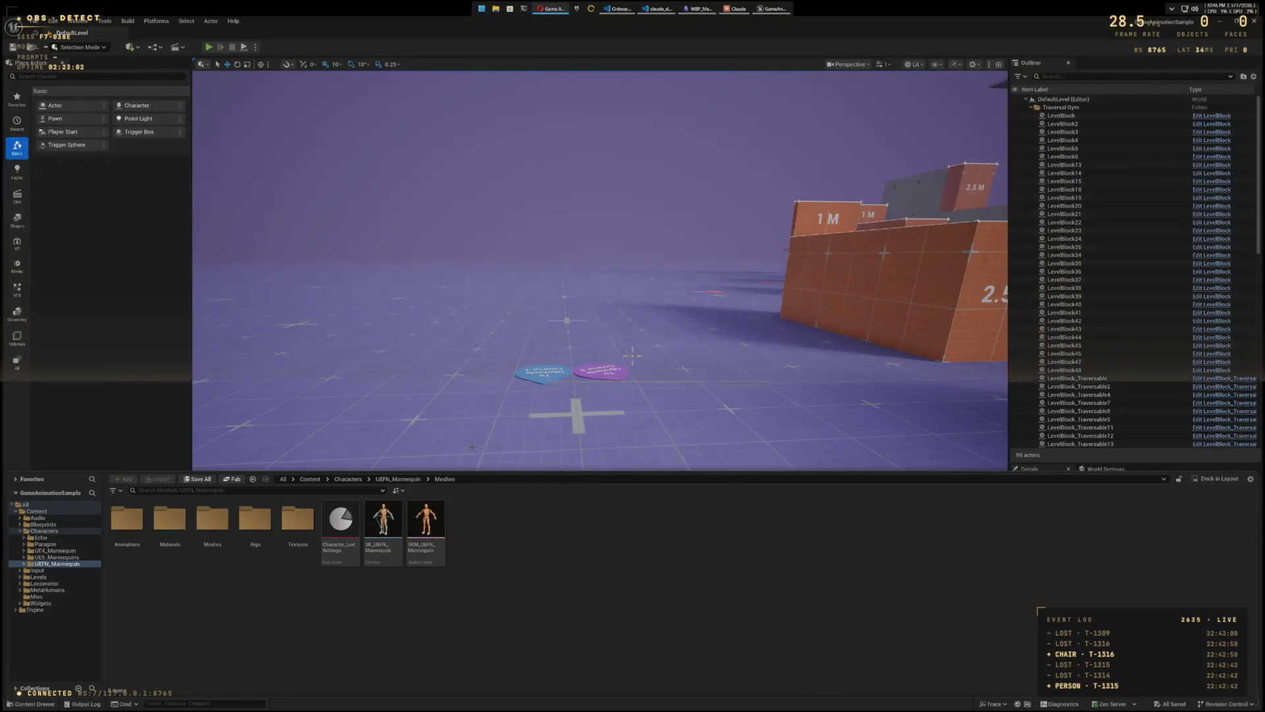
pyautogui.rightClick(49, 564)
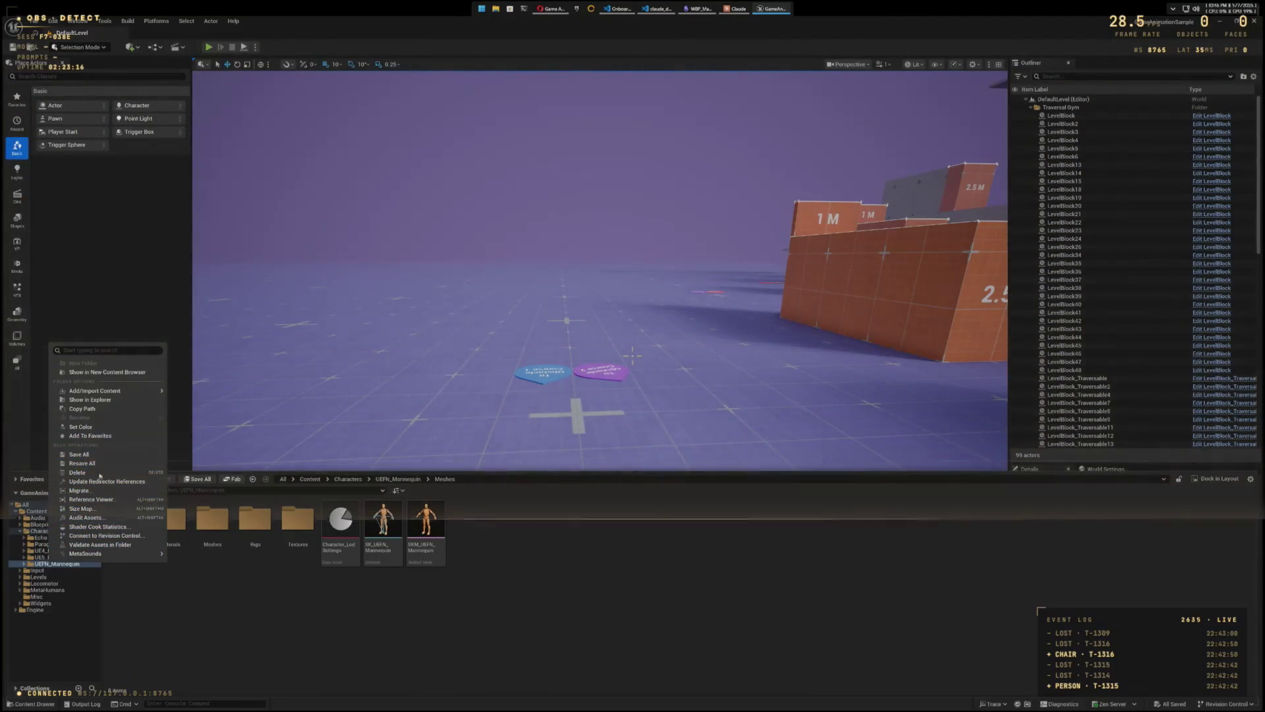
pyautogui.click(79, 454)
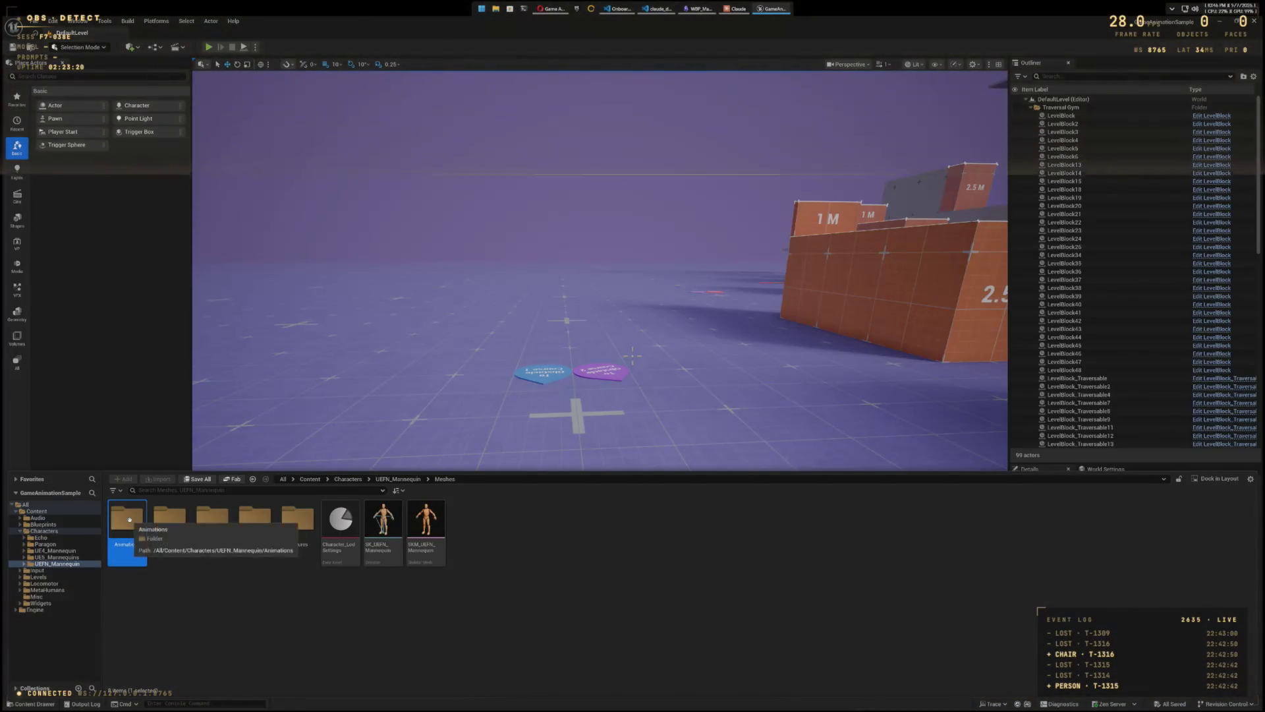
# Step: Look inside Animations, return to UEFN_Mannequin, and choose Migrate from its context menu
pyautogui.doubleClick(128, 519)
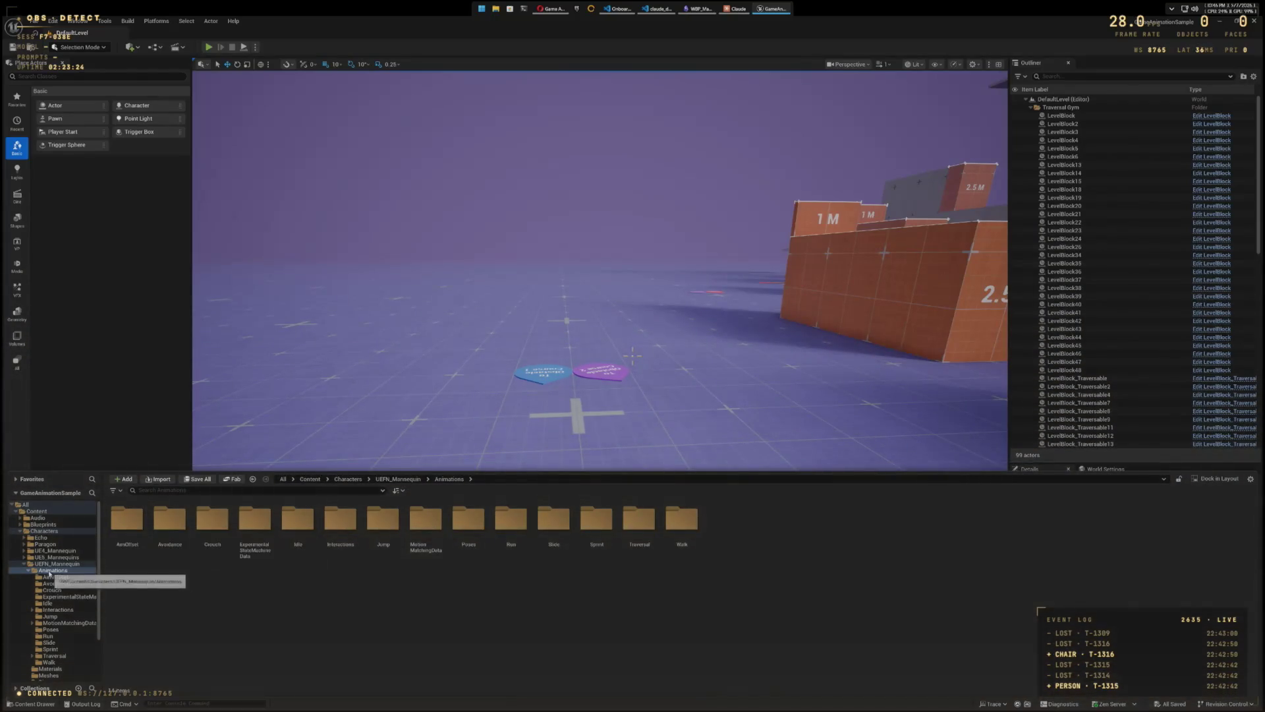
pyautogui.click(46, 564)
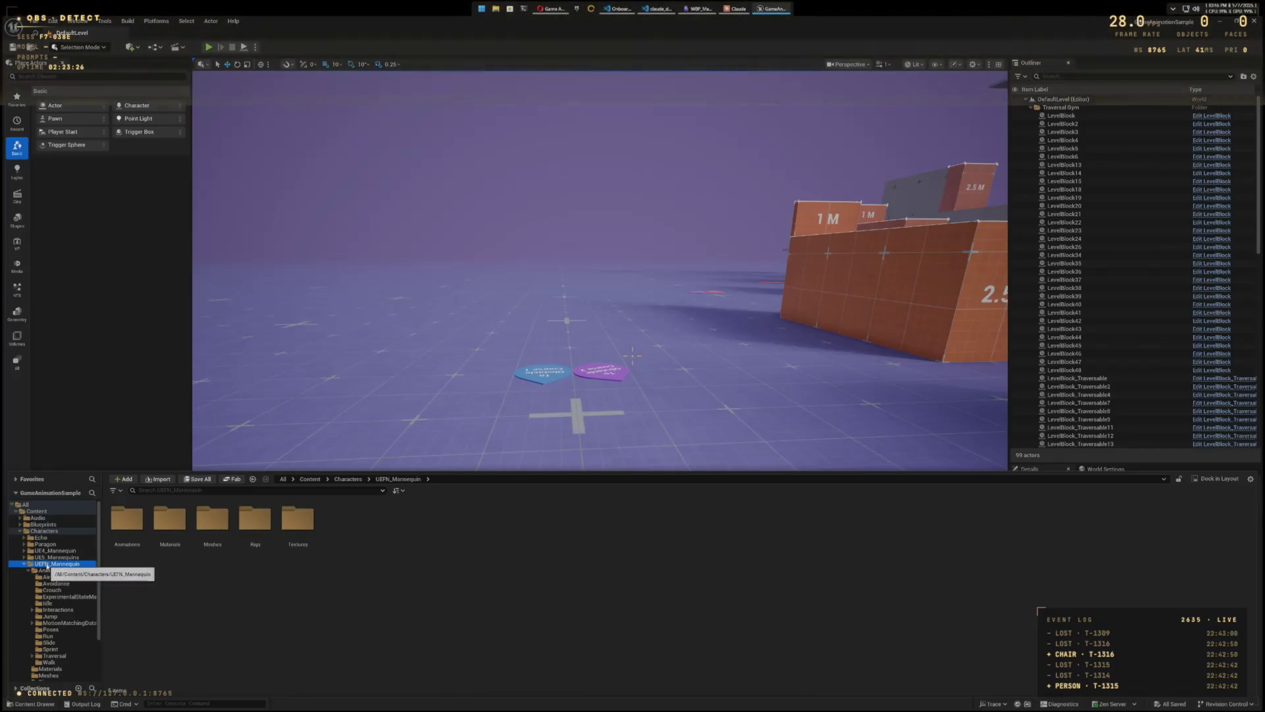
pyautogui.rightClick(125, 523)
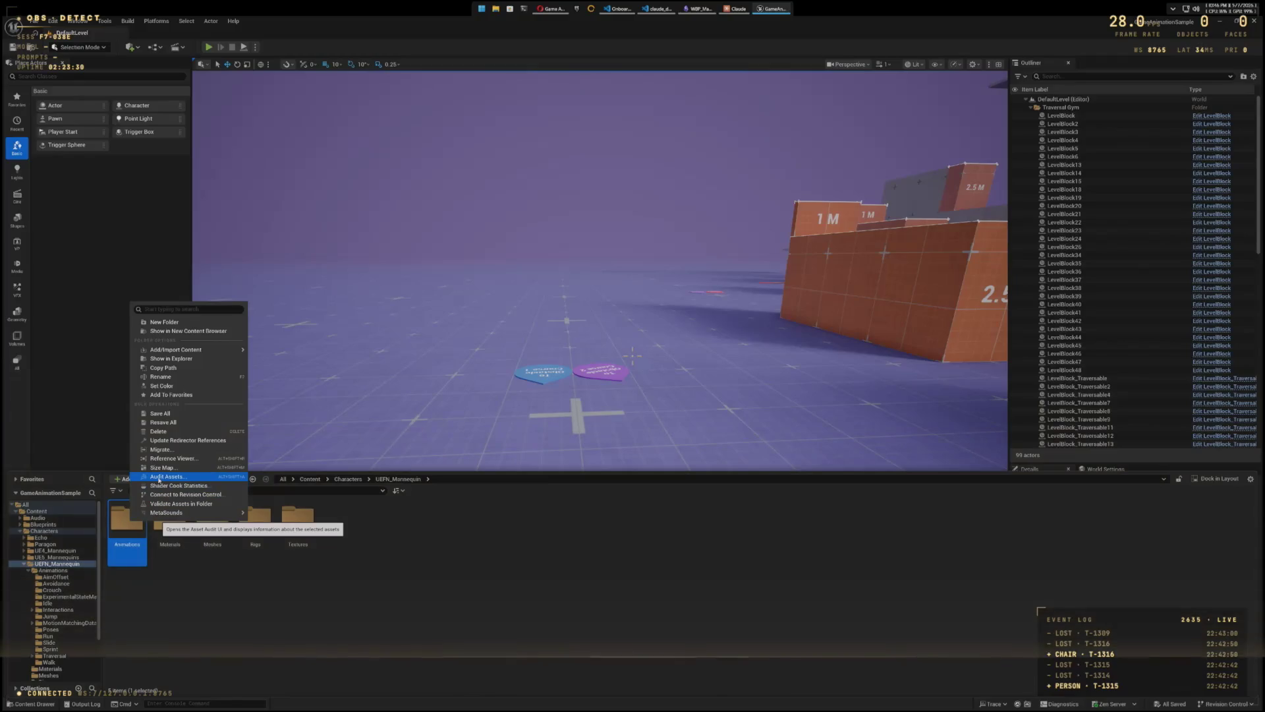
pyautogui.moveTo(172, 351)
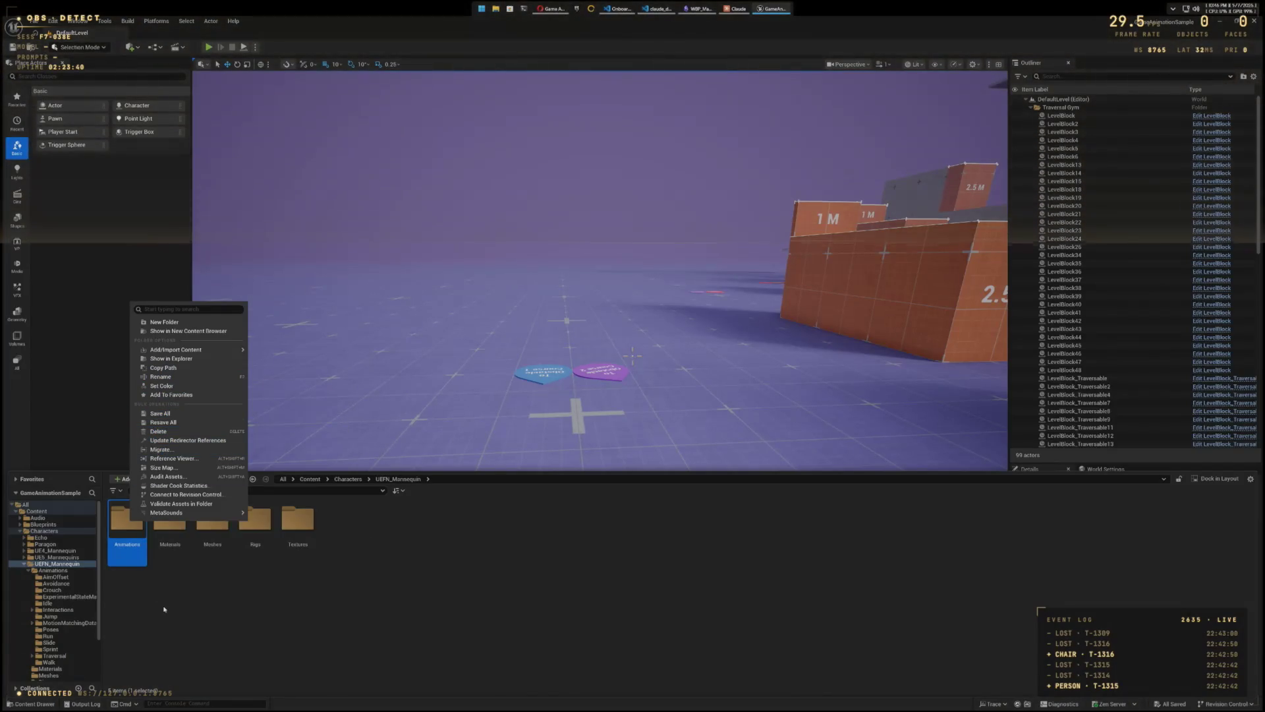
pyautogui.click(34, 570)
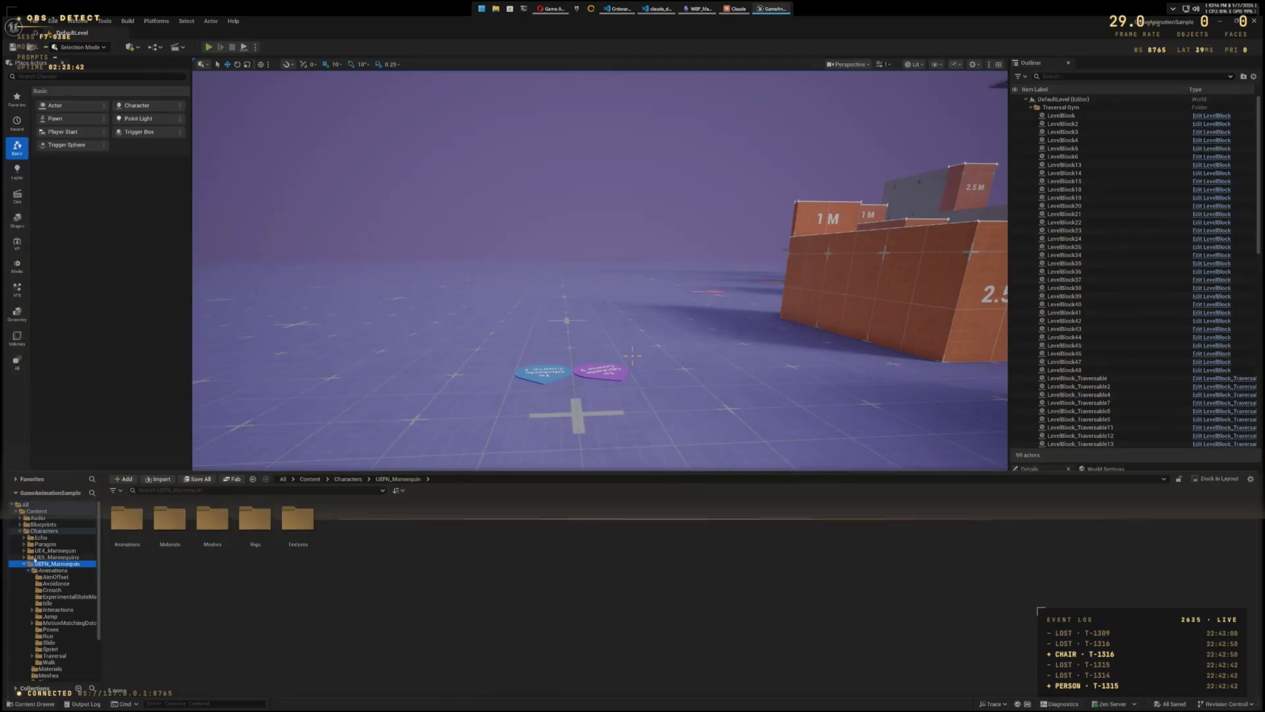
pyautogui.rightClick(30, 565)
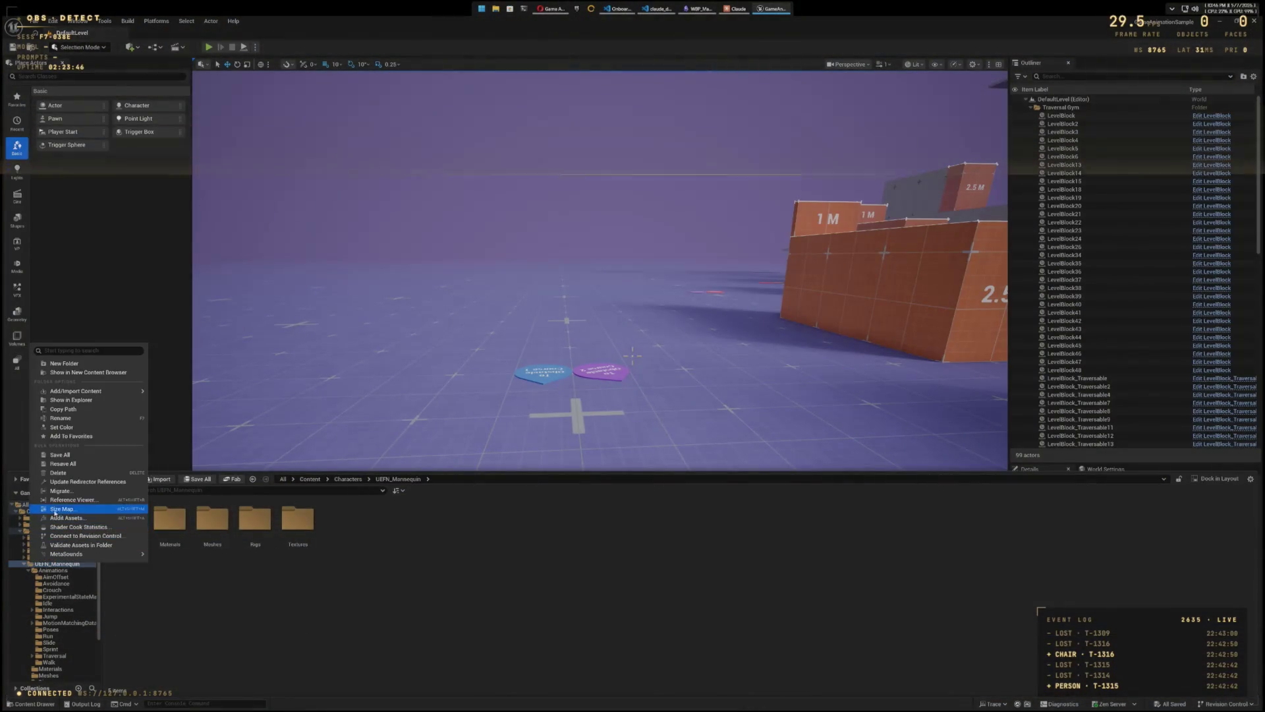
pyautogui.click(60, 491)
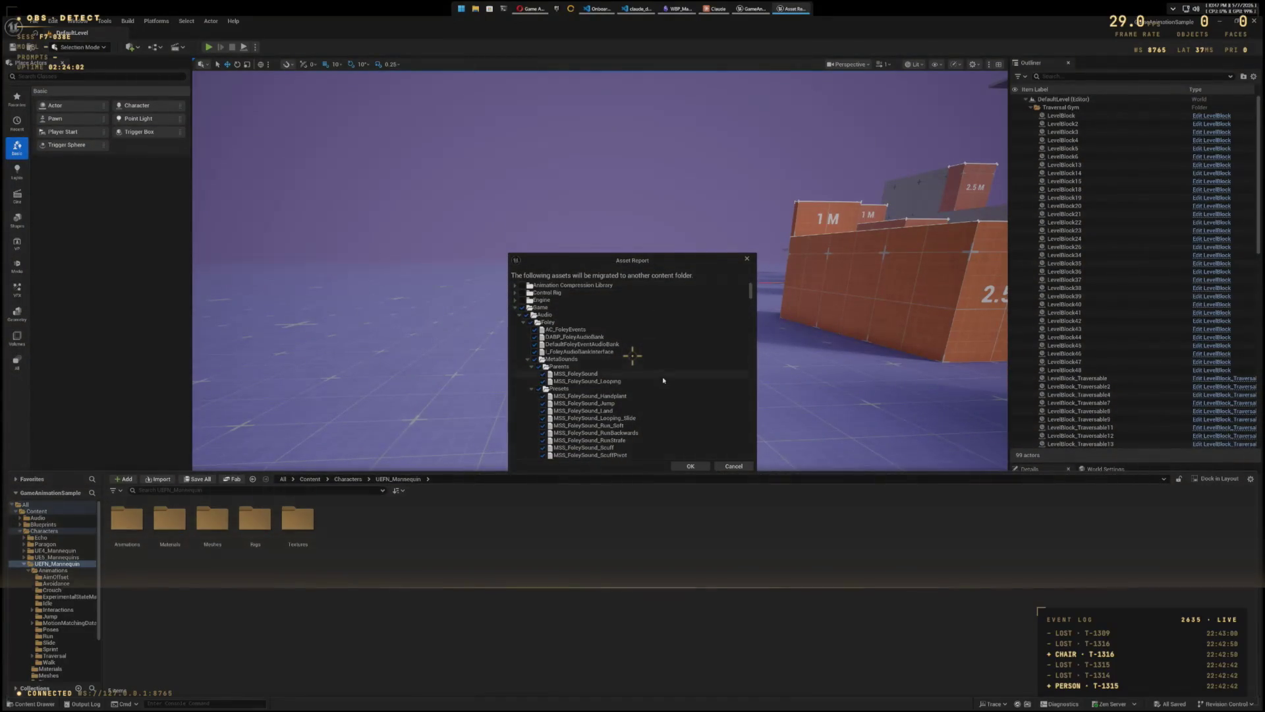
# Step: Scroll through the UEFN_Mannequin Asset Report, cancel the migration, and reopen the Content Drawer
pyautogui.scroll(-5, 659, 369)
pyautogui.scroll(-5, 663, 387)
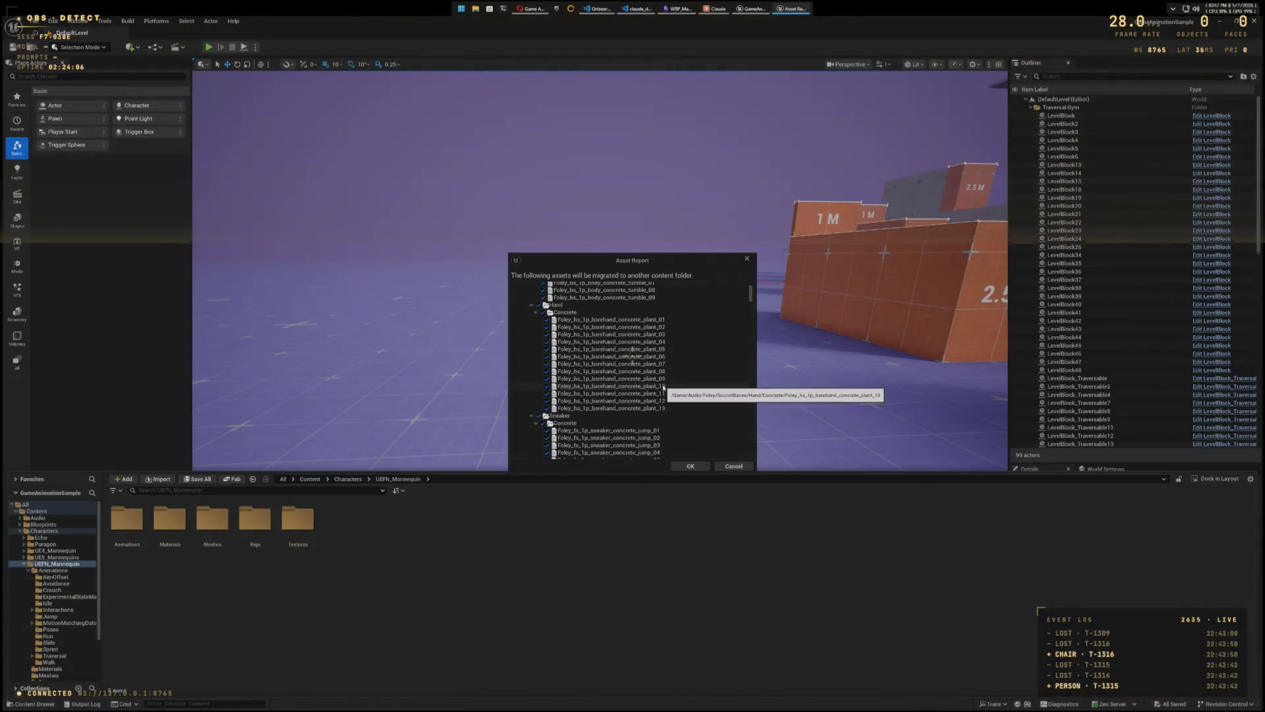
pyautogui.scroll(-3, 663, 386)
pyautogui.scroll(-10, 662, 384)
pyautogui.moveTo(751, 326); pyautogui.dragTo(743, 448)
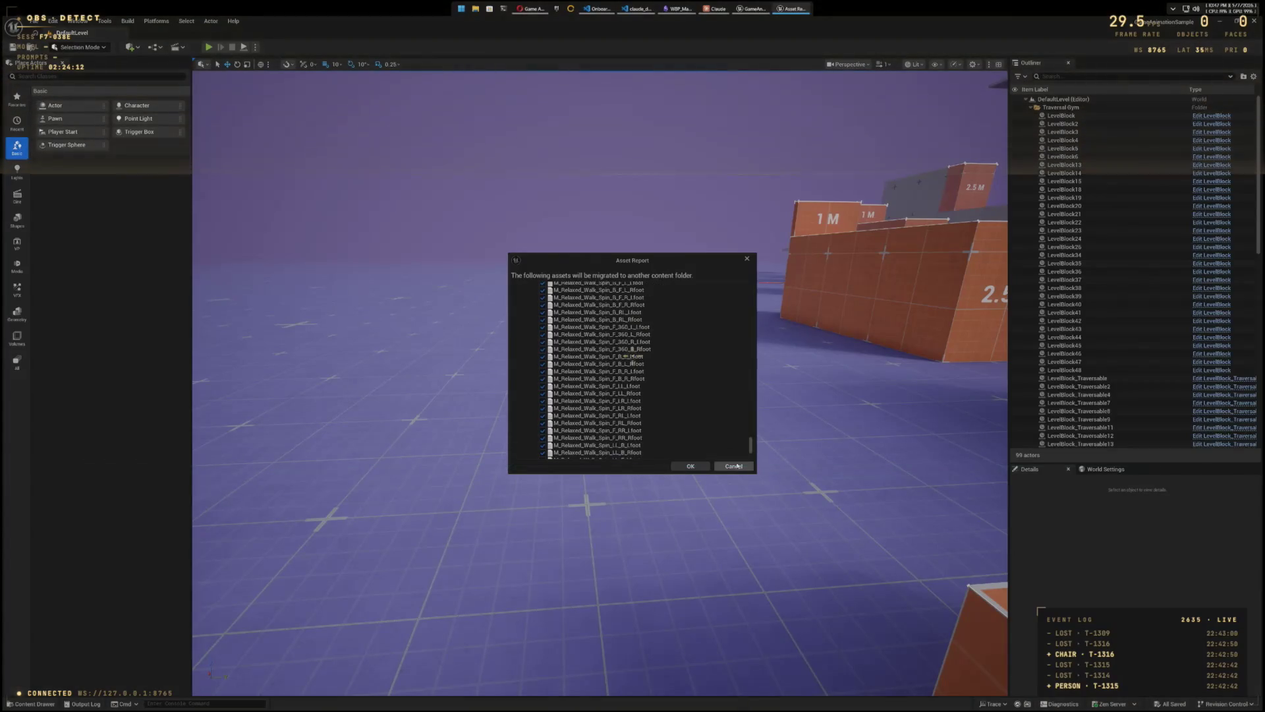
pyautogui.click(734, 466)
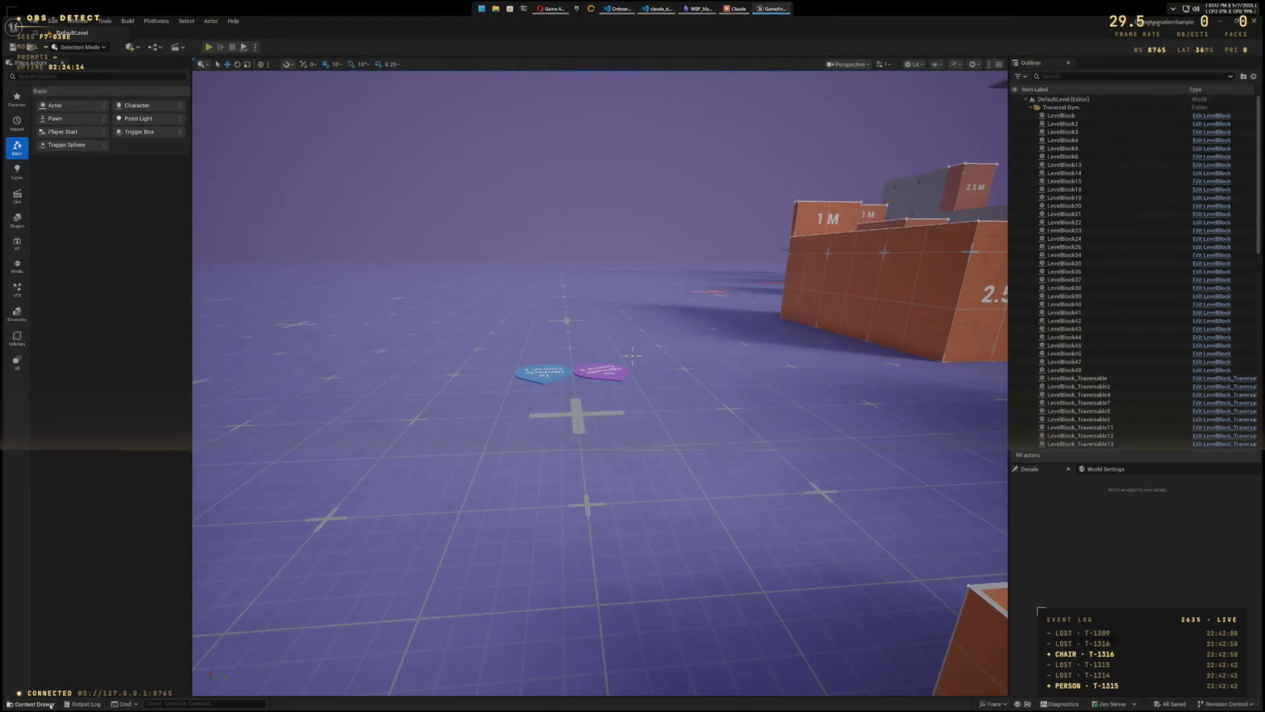
pyautogui.click(51, 704)
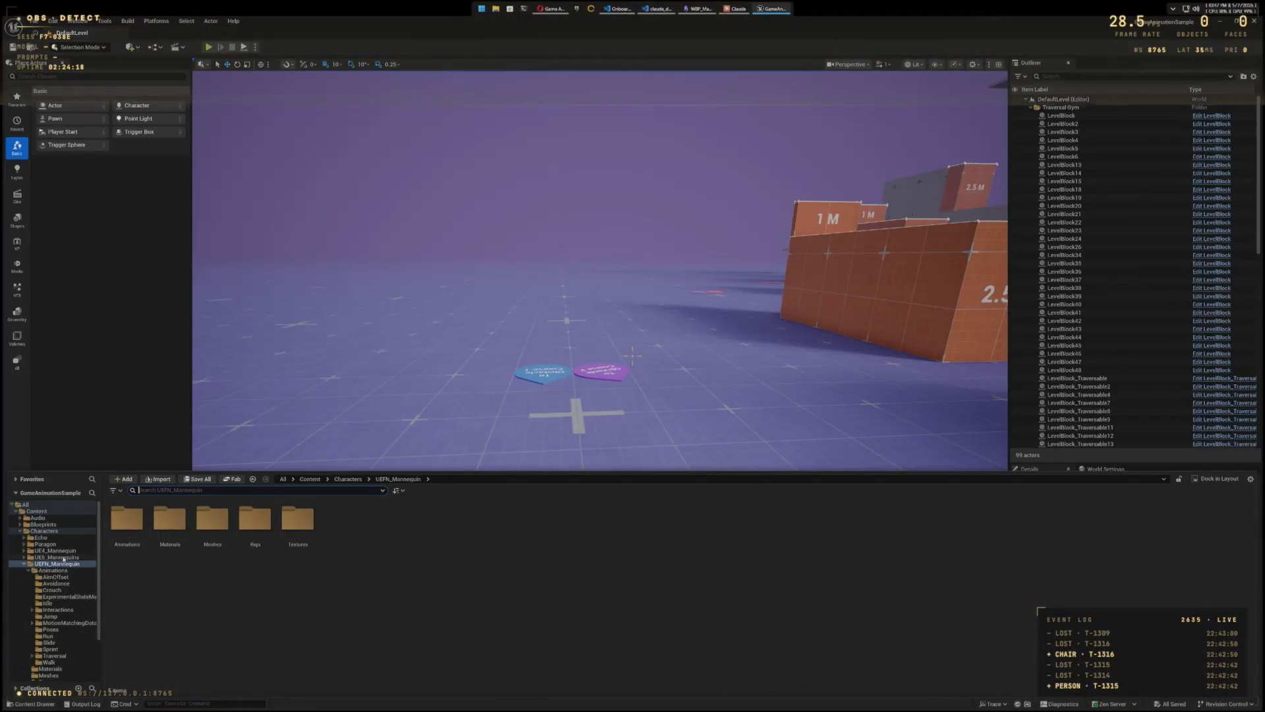
# Step: In Characters, start migrating the UEFN_Mannequin folder
pyautogui.click(42, 531)
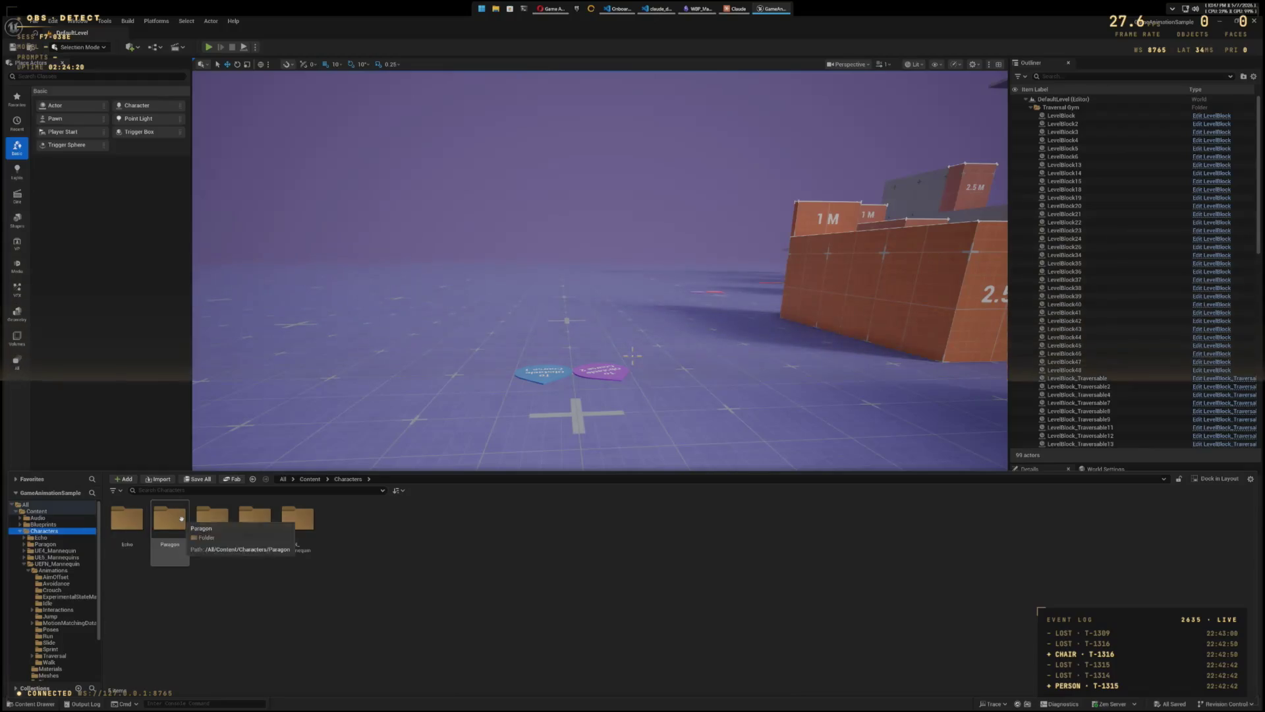
pyautogui.click(298, 526)
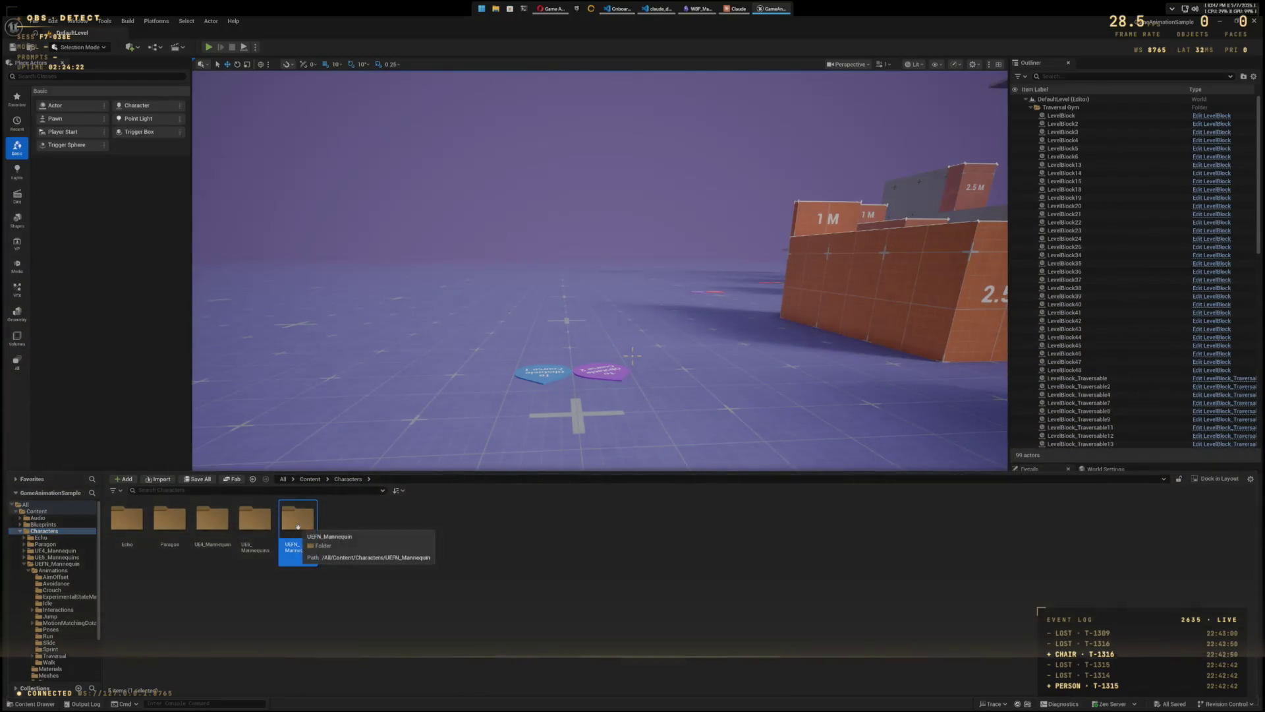
pyautogui.rightClick(298, 524)
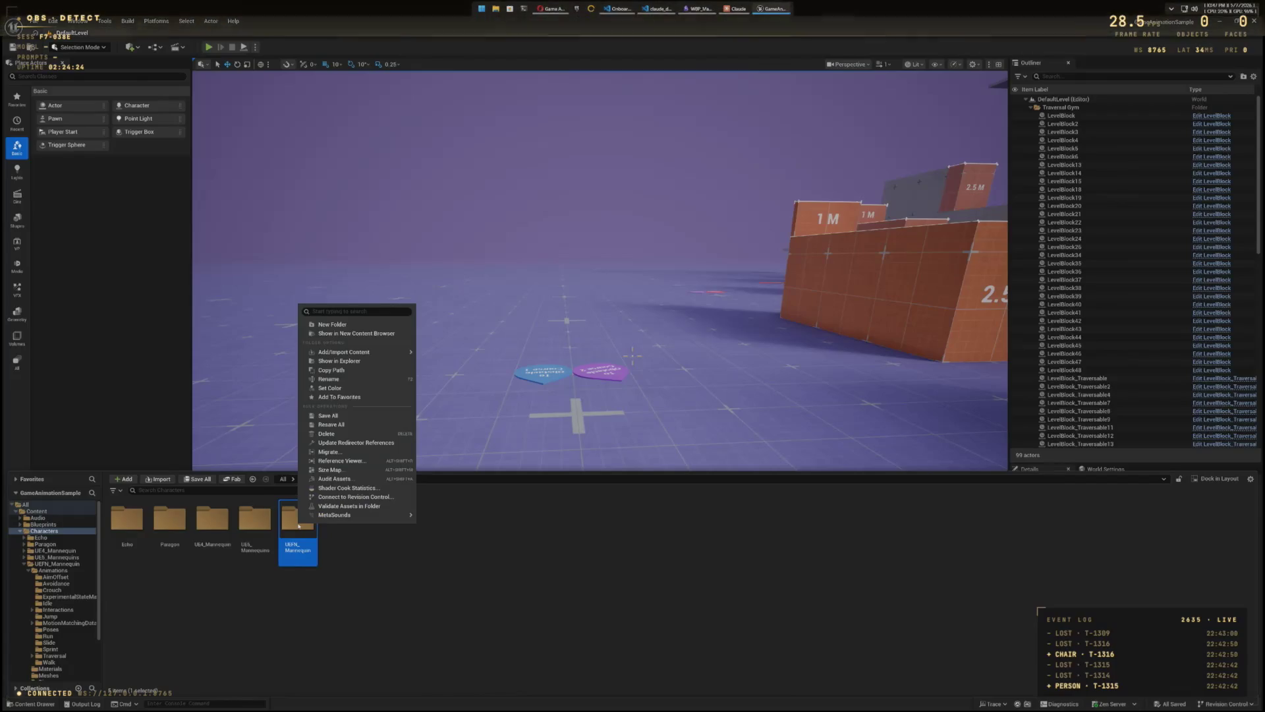
pyautogui.click(329, 454)
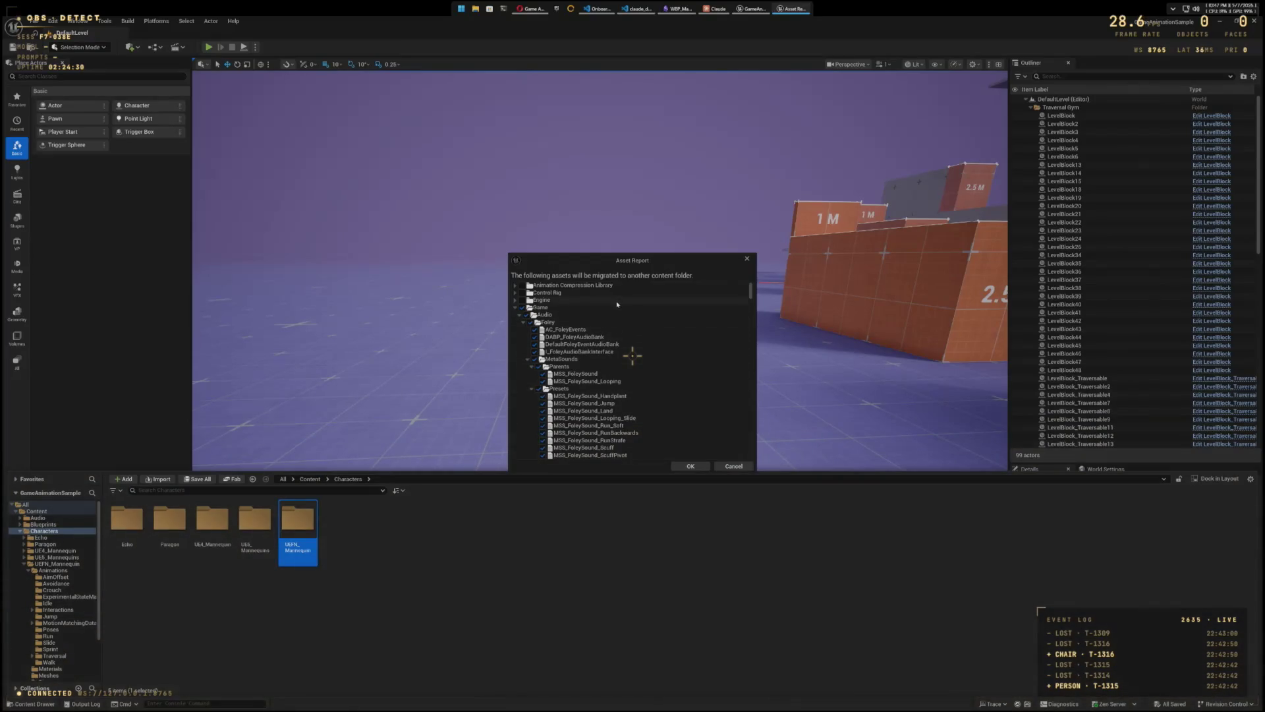
# Step: Collapse the Audio, Blueprints, Characters and Misc folders in the Asset Report and accept it
pyautogui.scroll(-2, 634, 367)
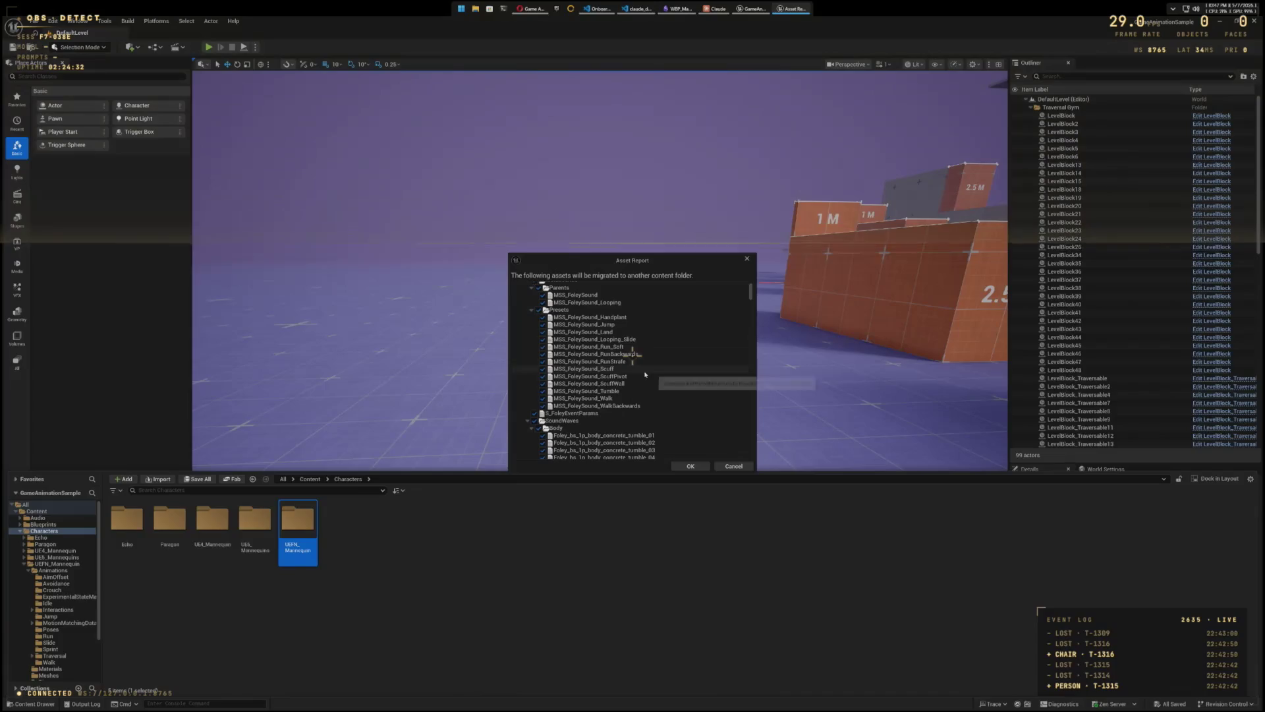
pyautogui.scroll(2, 629, 359)
pyautogui.click(519, 315)
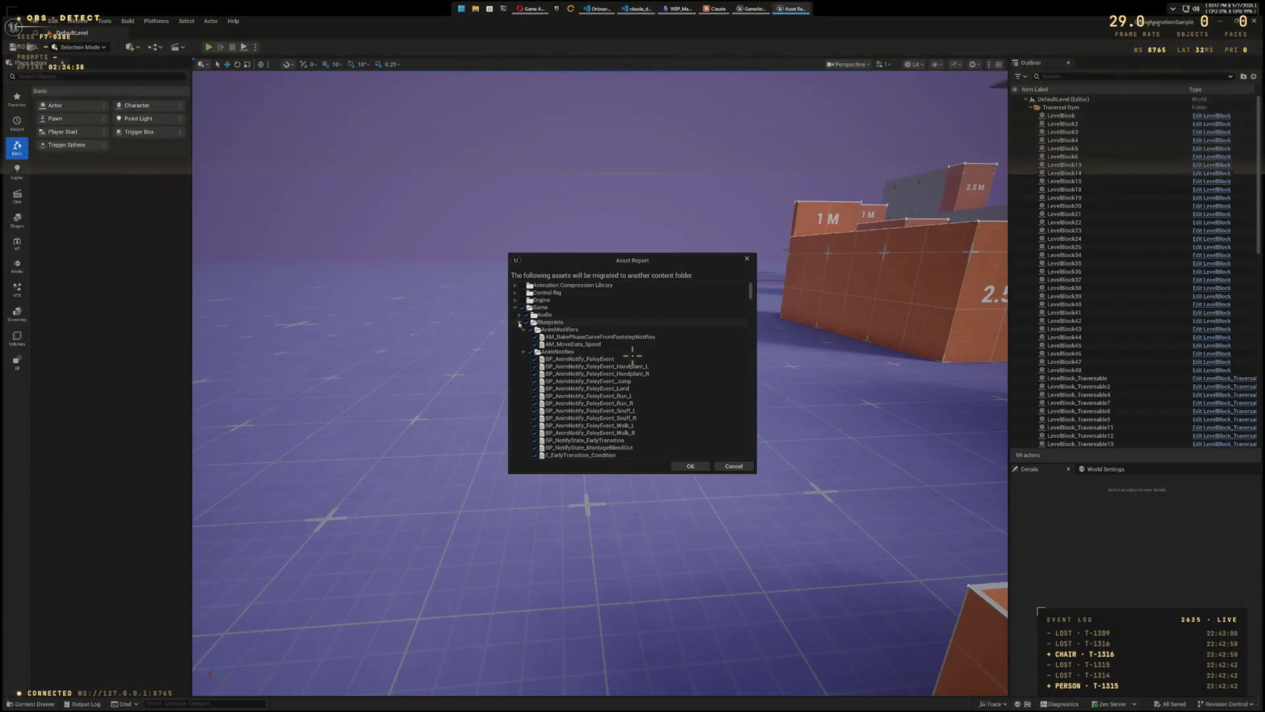
pyautogui.click(519, 323)
pyautogui.click(520, 329)
pyautogui.click(520, 337)
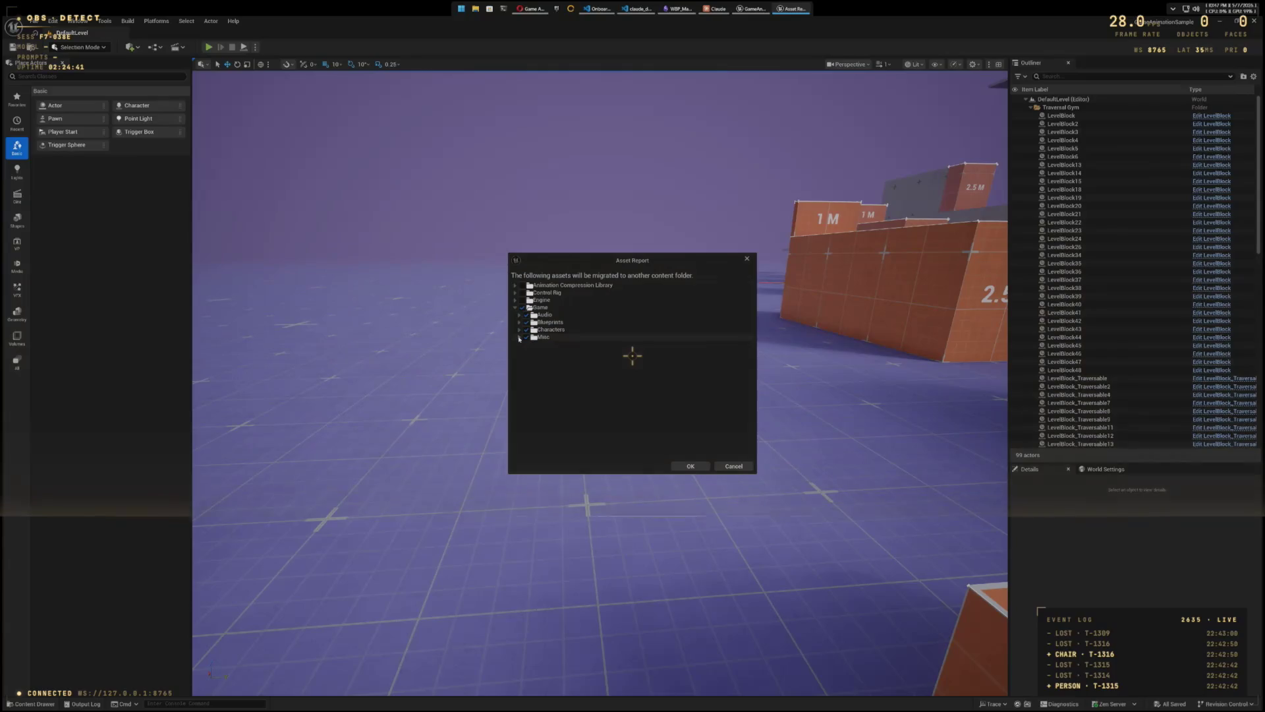
pyautogui.click(689, 466)
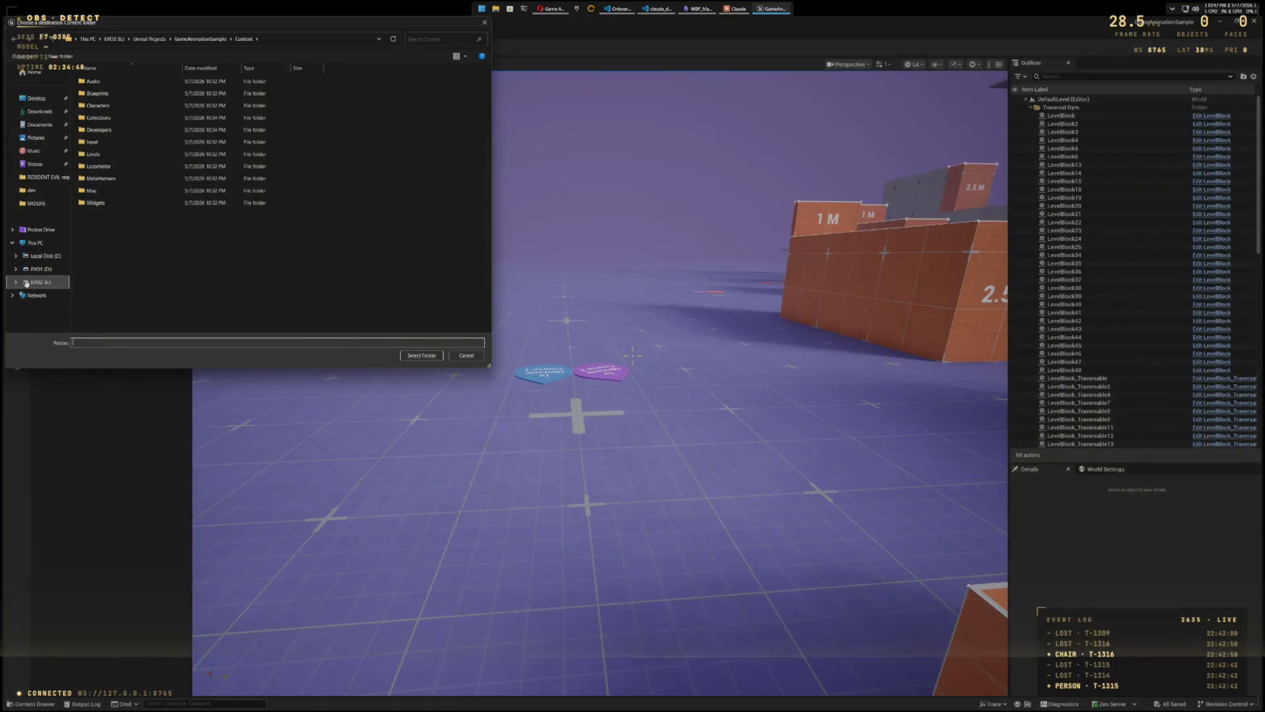
# Step: Browse up to the E: drive and into Unreal Projects > midlife > Content
pyautogui.click(53, 40)
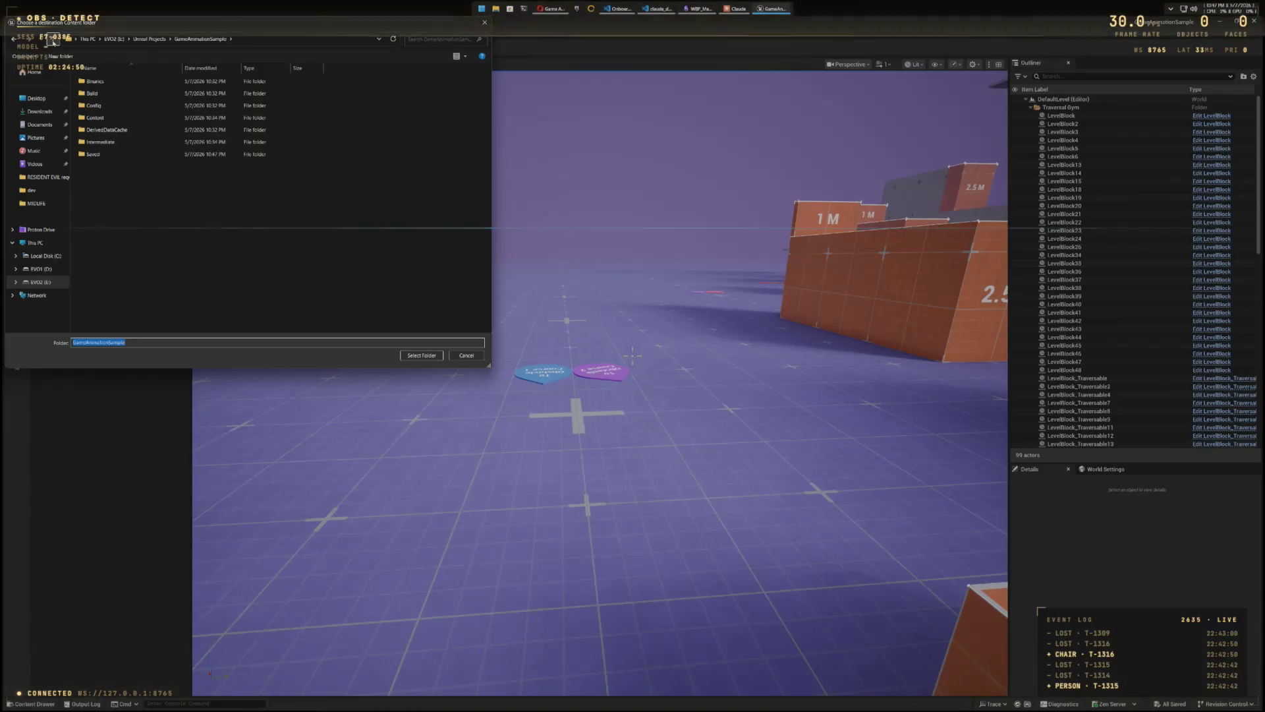
pyautogui.click(52, 40)
pyautogui.click(52, 41)
pyautogui.doubleClick(102, 117)
pyautogui.click(94, 92)
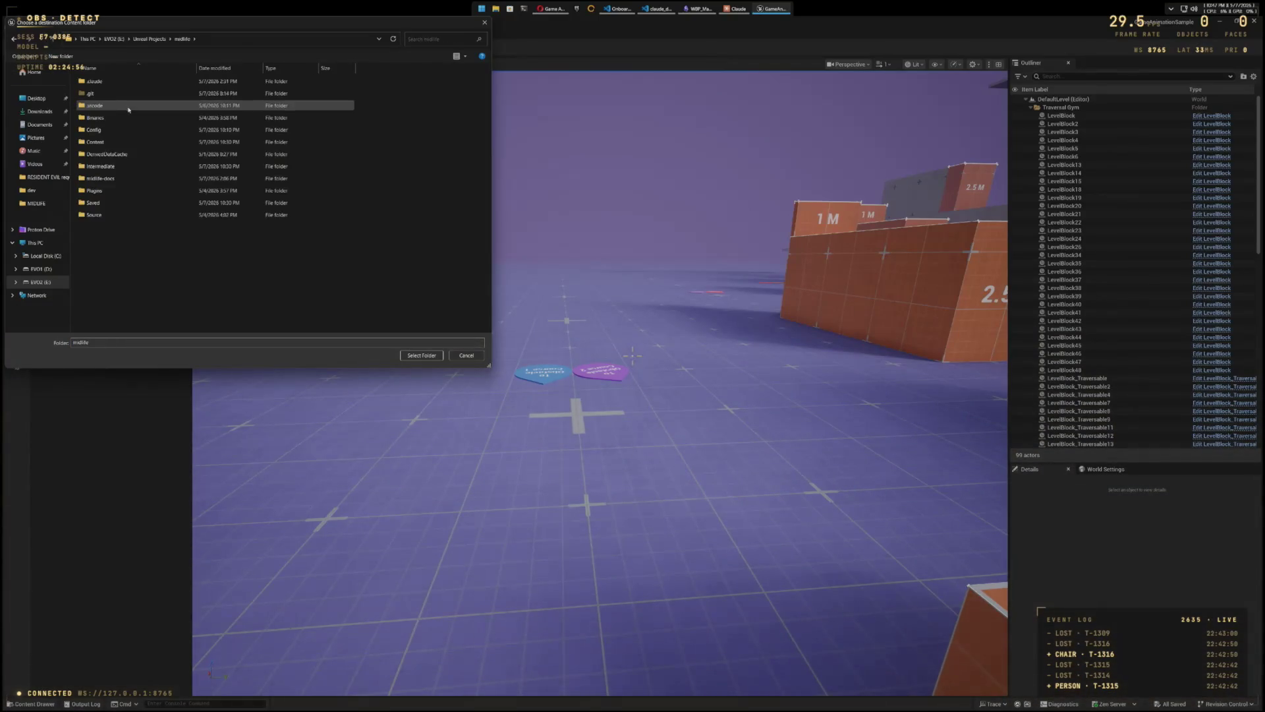
pyautogui.doubleClick(94, 142)
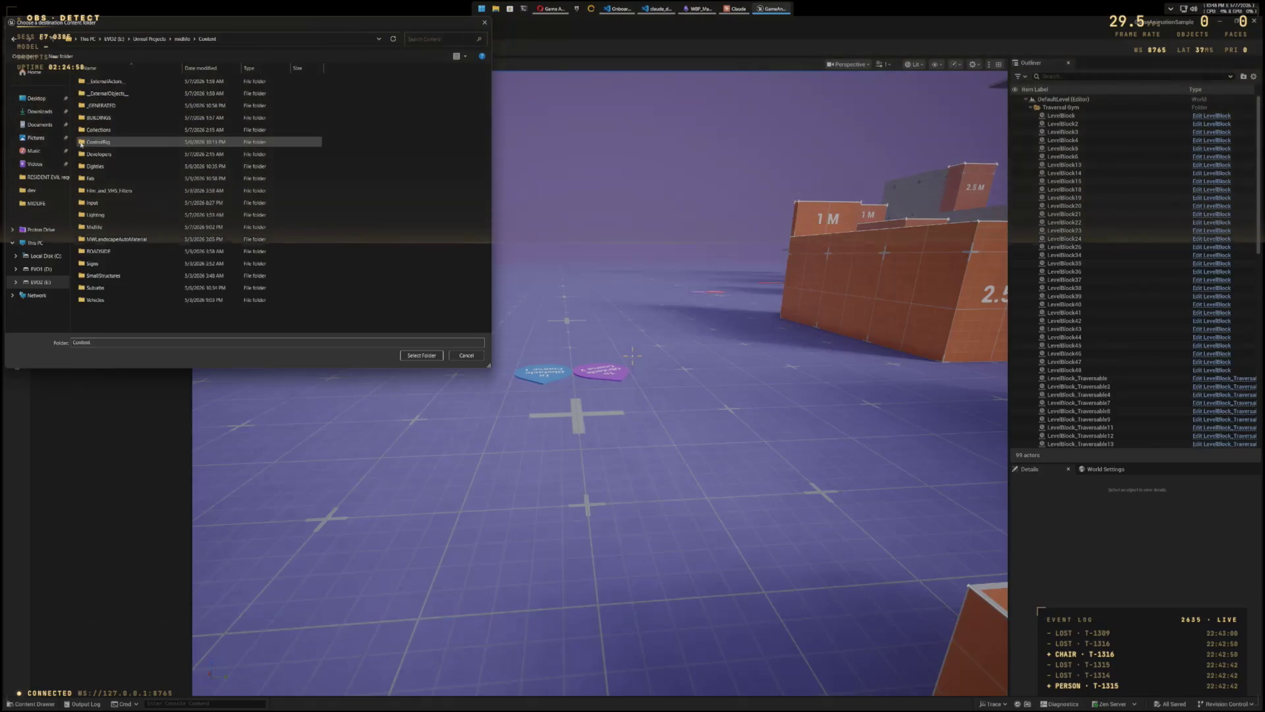
# Step: Create a new folder named MIGRATE inside Content and open it
pyautogui.rightClick(100, 317)
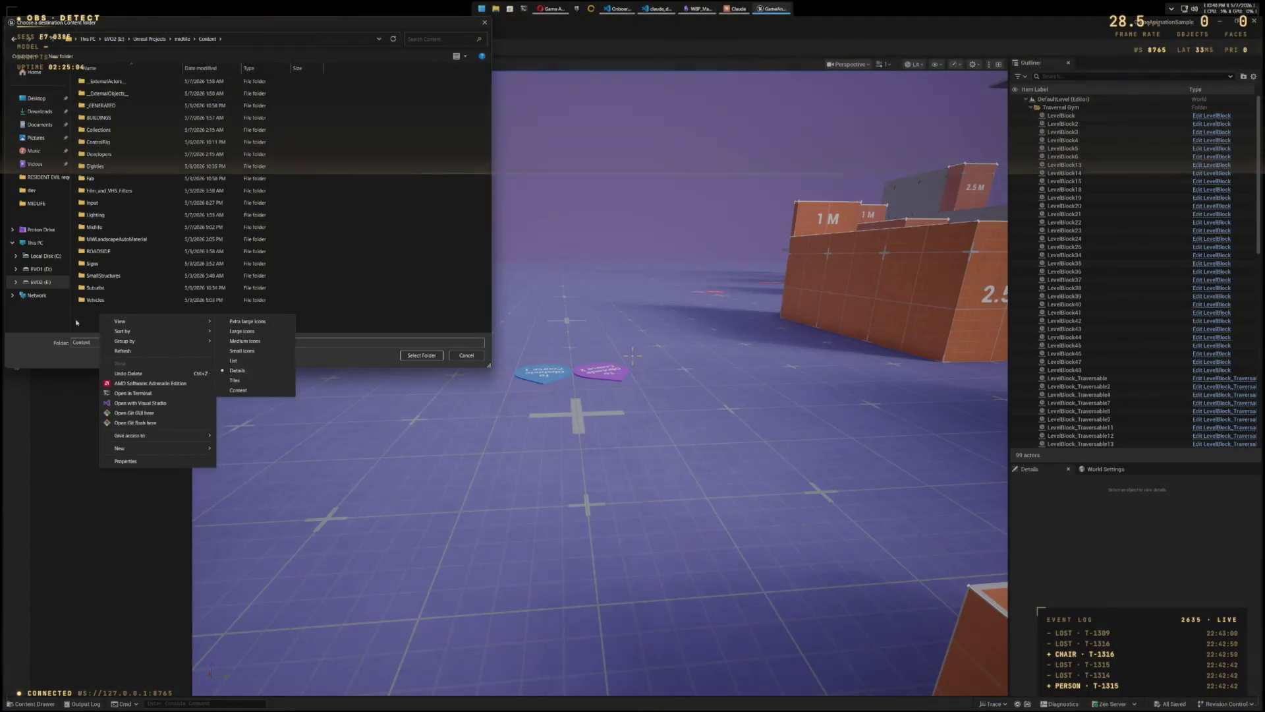
pyautogui.moveTo(174, 446)
pyautogui.click(235, 450)
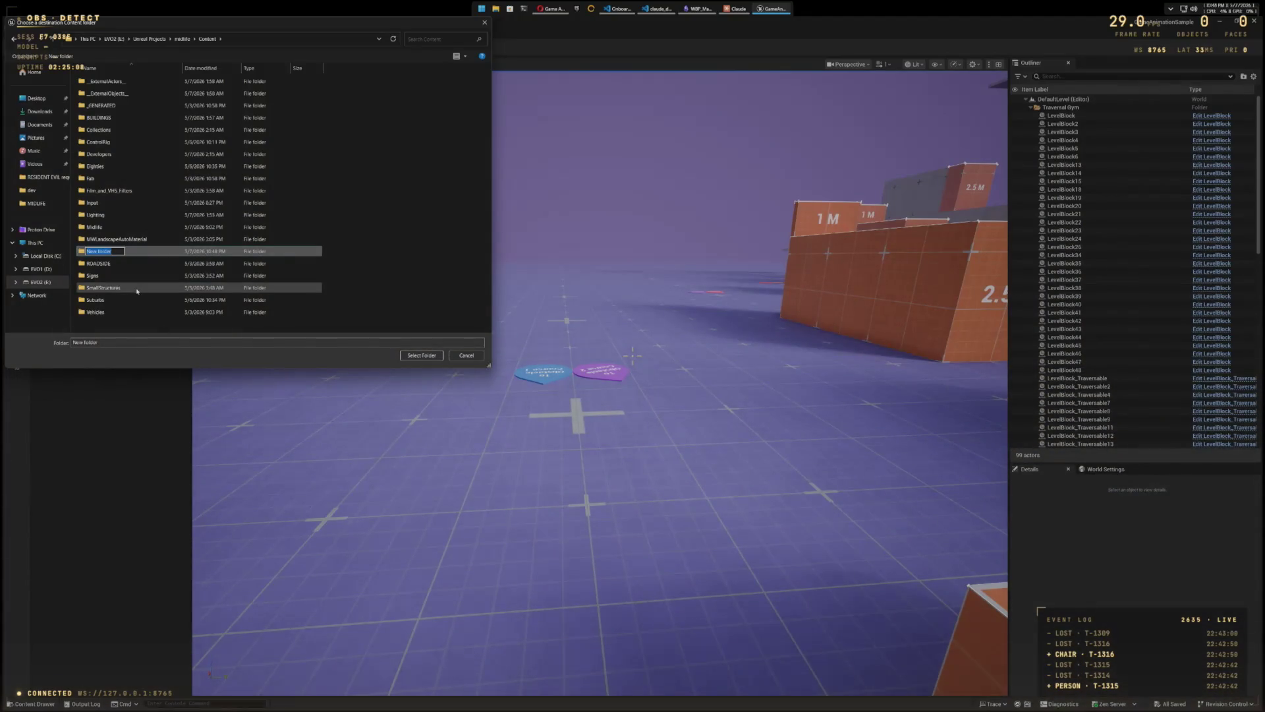
pyautogui.write('MIGRATE')
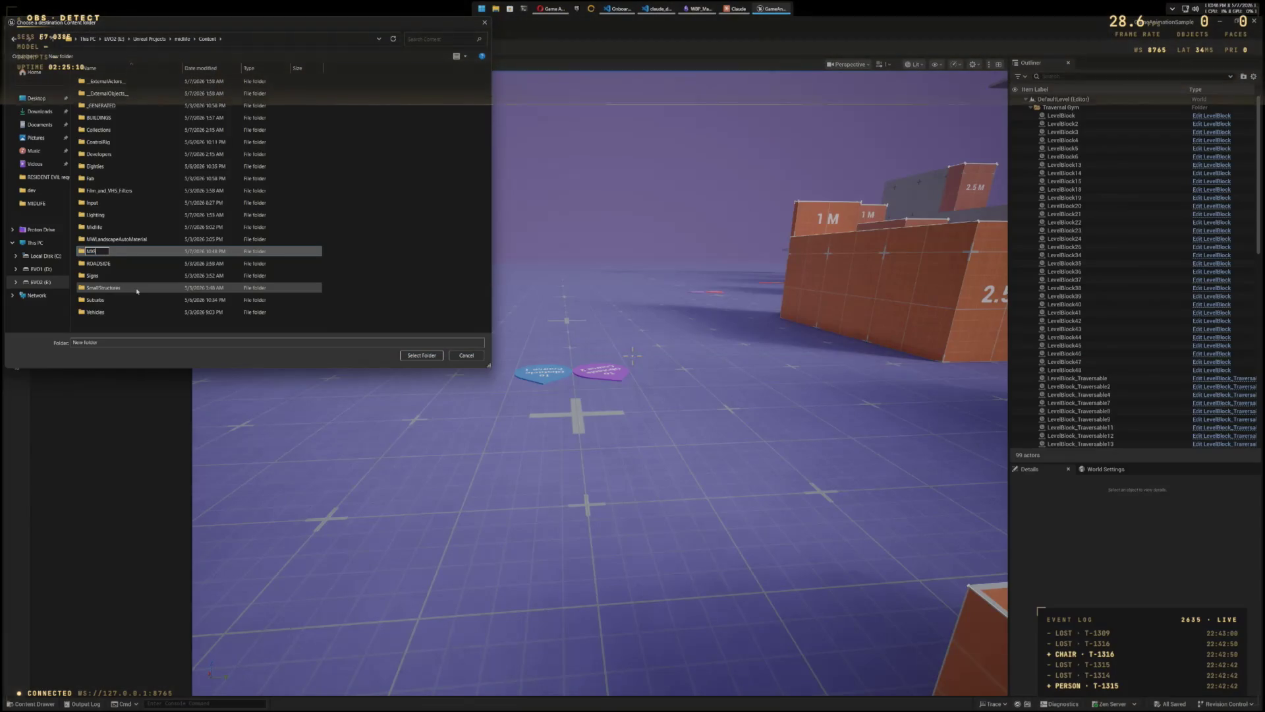
pyautogui.press('Return')
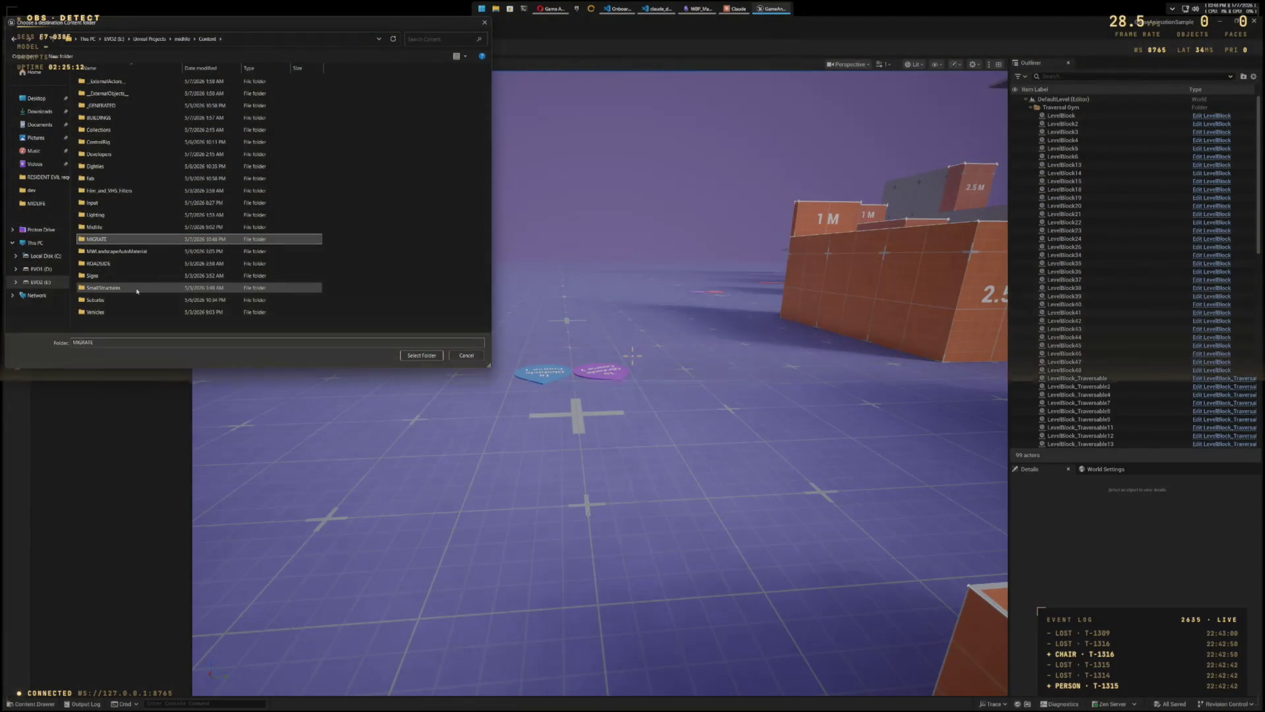
pyautogui.doubleClick(84, 239)
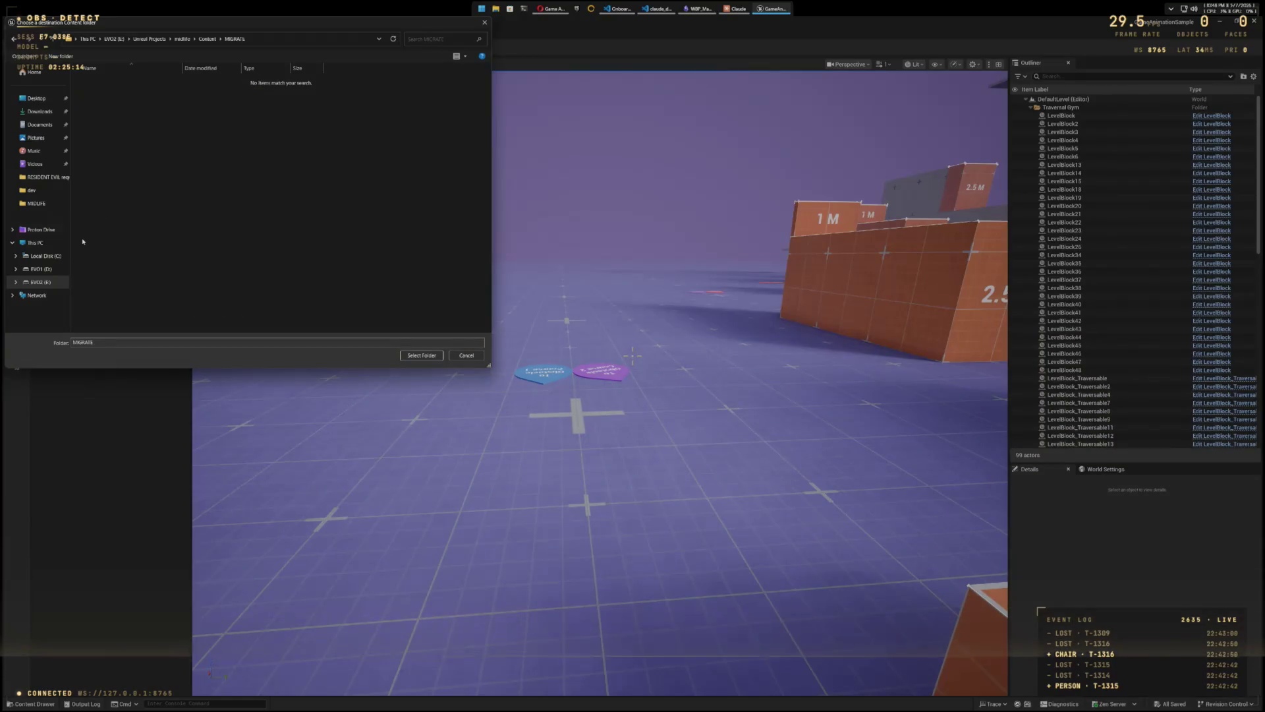
# Step: Try MIGRATE as the destination, dismiss the warning, and delete the MIGRATE folder
pyautogui.click(422, 355)
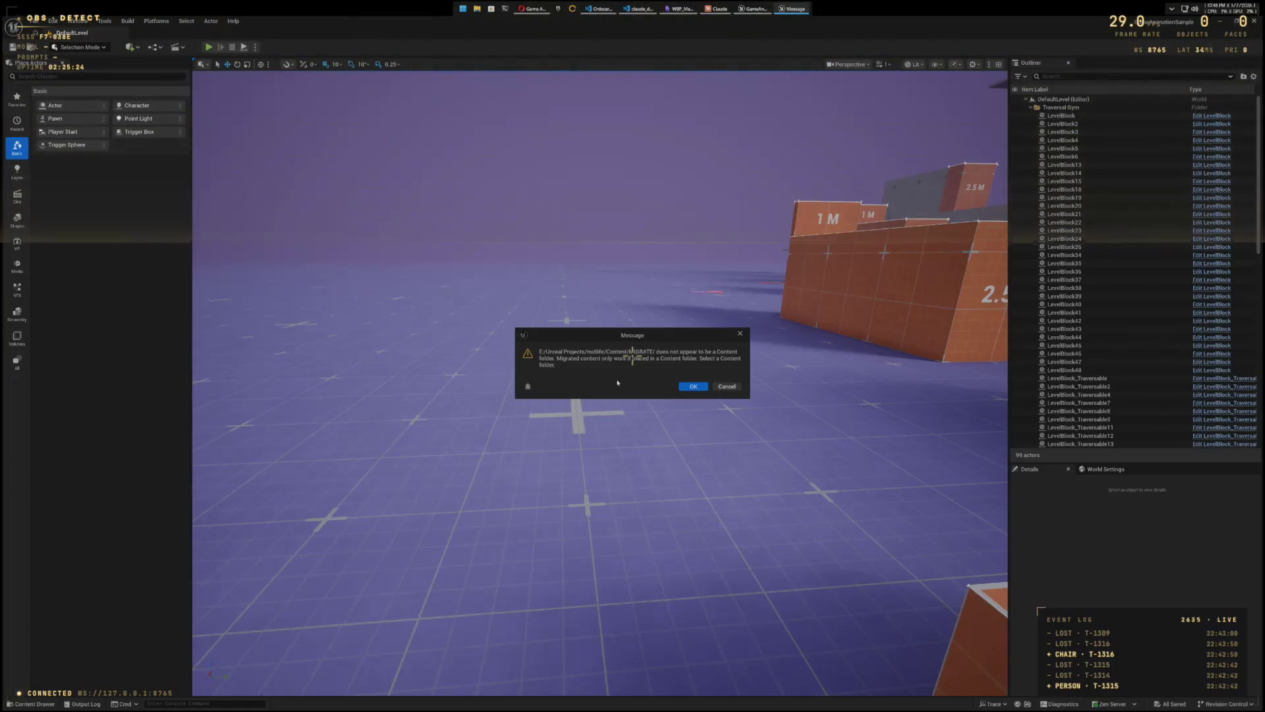
pyautogui.click(691, 387)
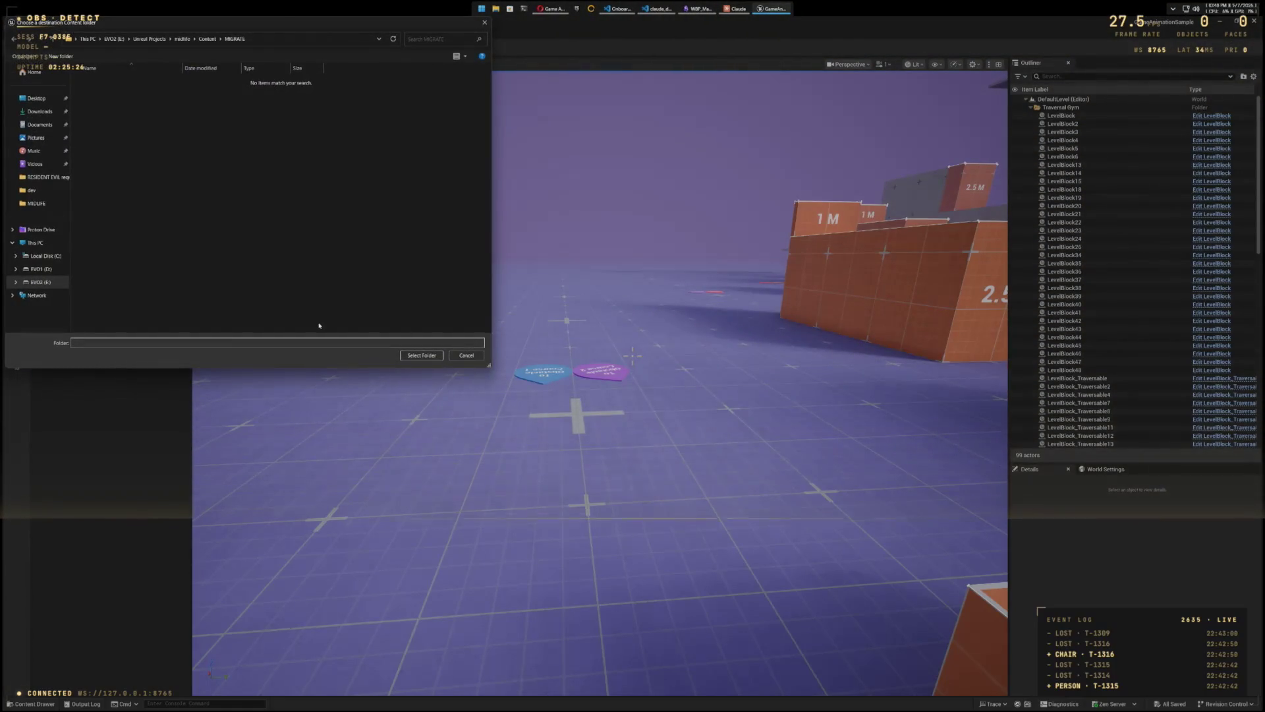
pyautogui.click(56, 41)
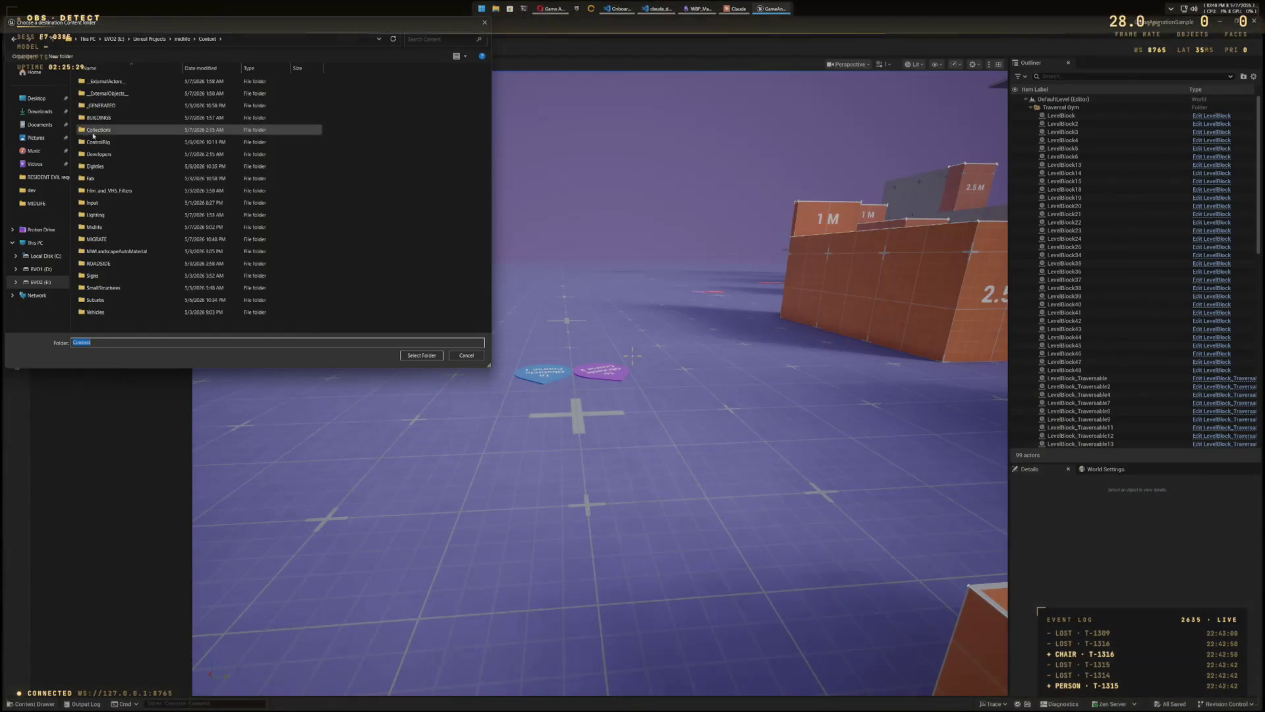
pyautogui.click(88, 240)
pyautogui.rightClick(81, 239)
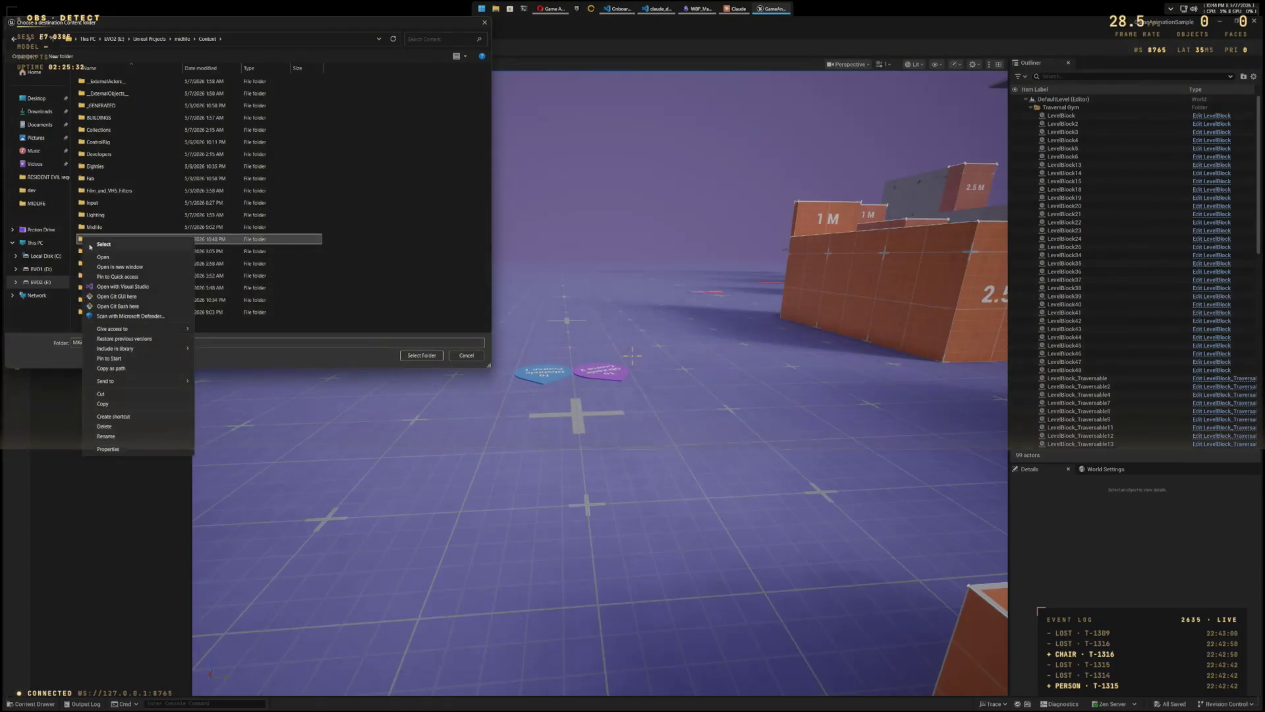
pyautogui.click(105, 426)
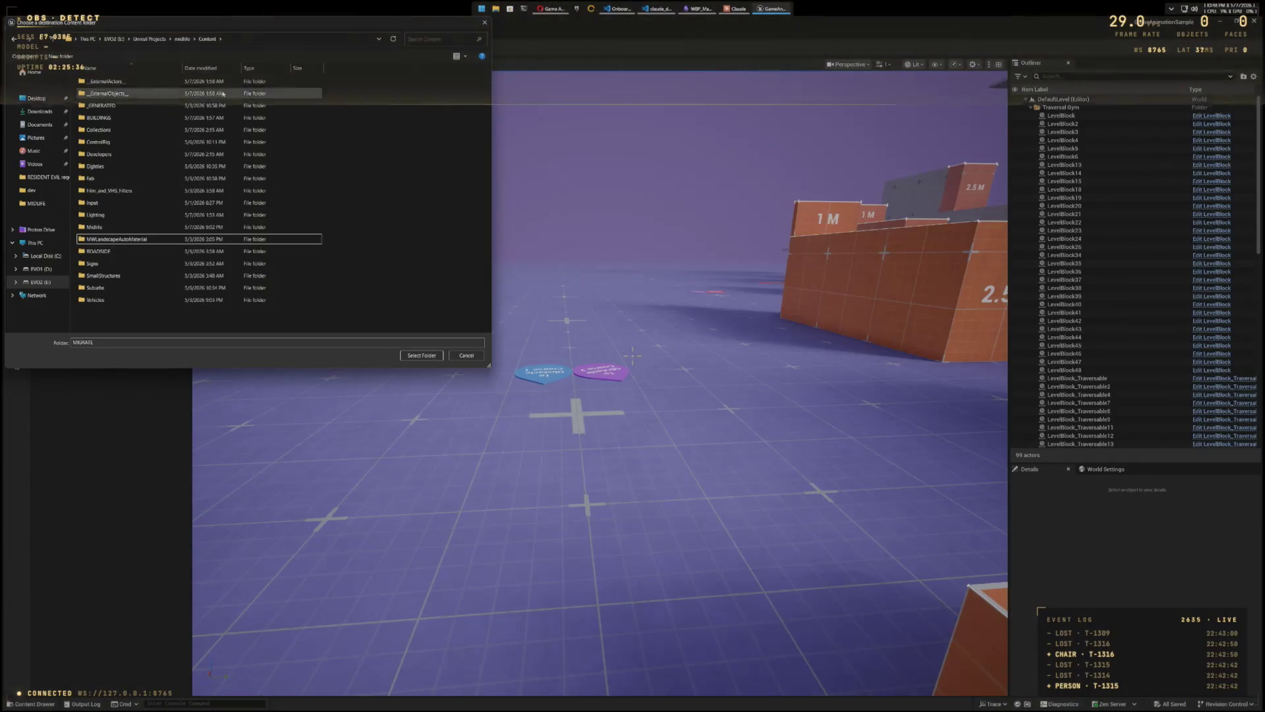
# Step: Select the midlife project's Content folder as the destination to begin migrating
pyautogui.doubleClick(111, 341)
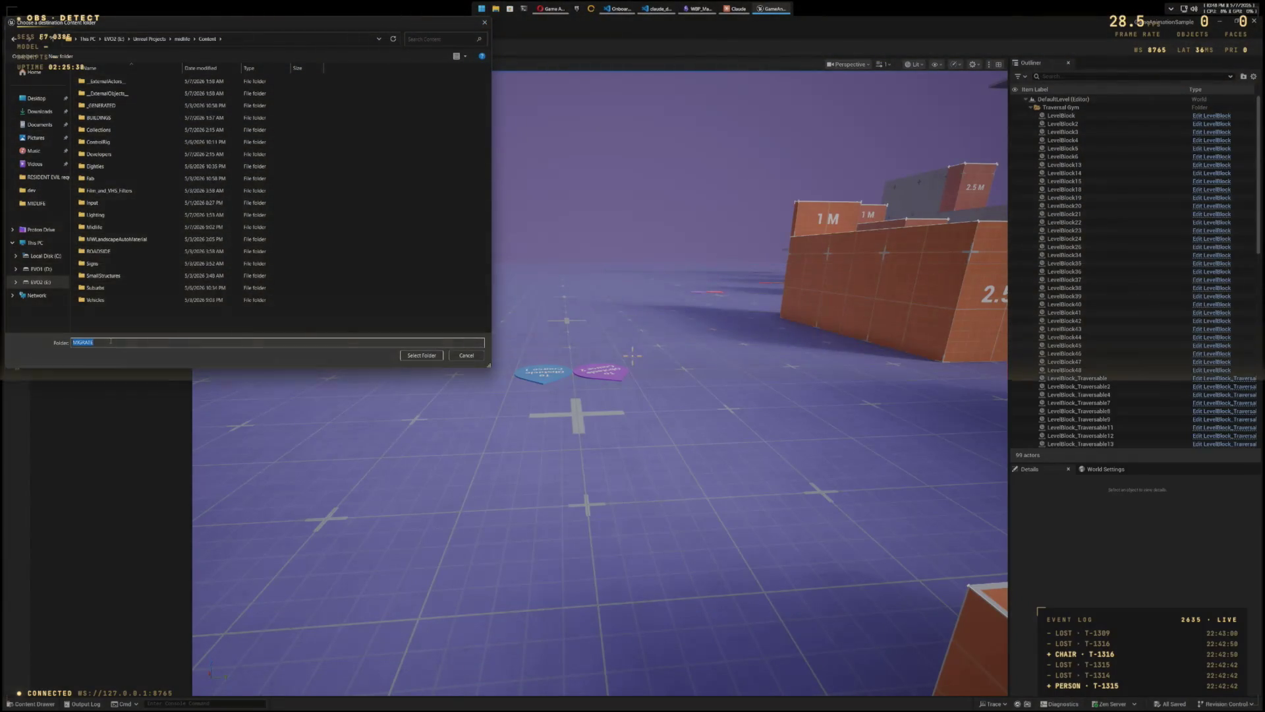
pyautogui.click(54, 39)
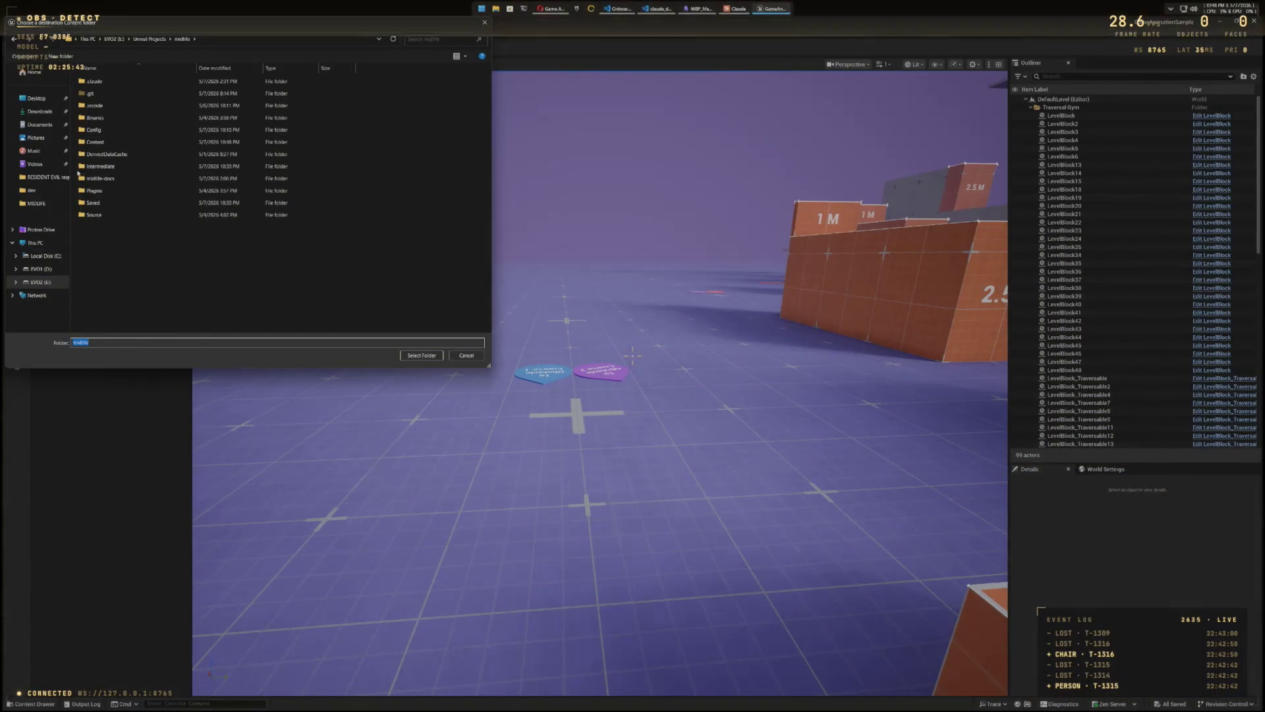
pyautogui.doubleClick(93, 142)
pyautogui.click(422, 355)
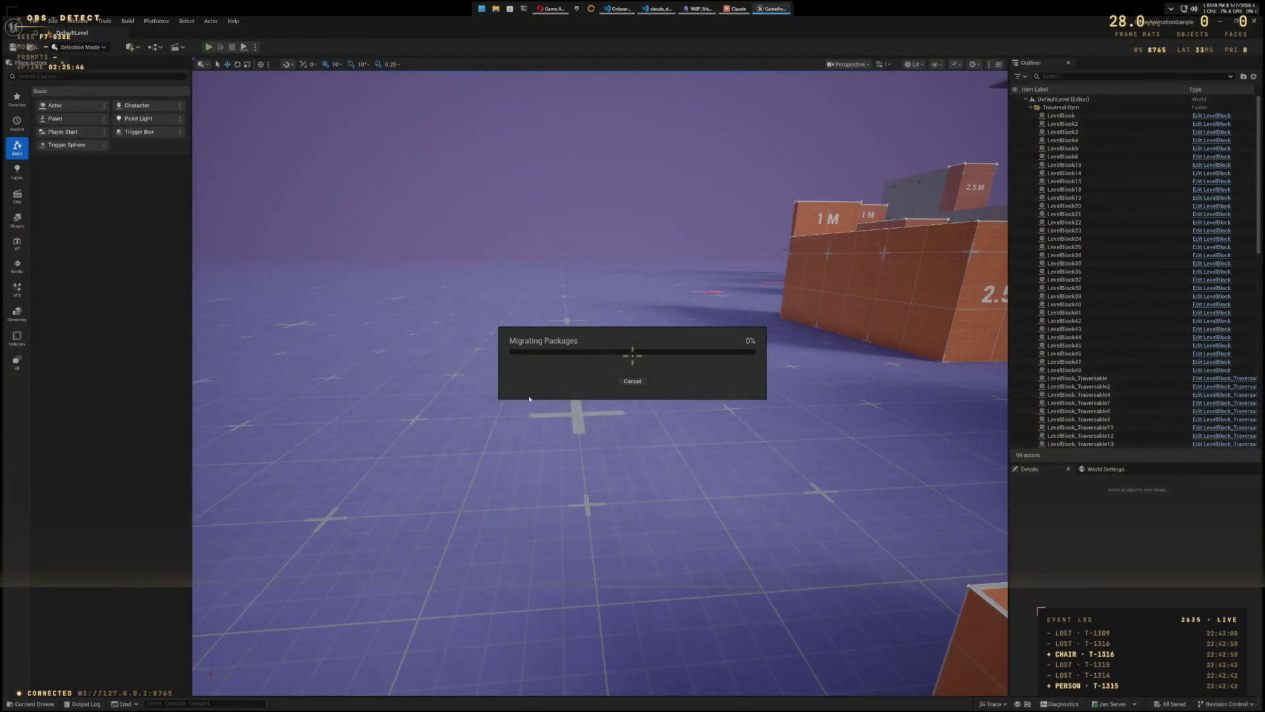